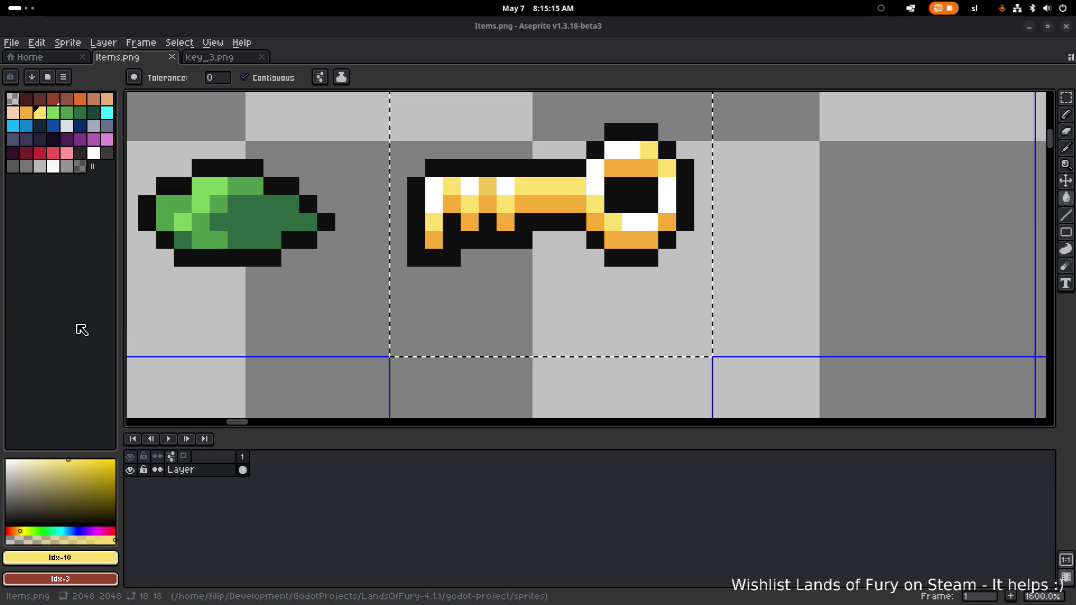
# Save Items.png with the gold key sprite beside the green leaf, then minimize Aseprite
pyautogui.scroll(-4, 422, 303)
pyautogui.moveTo(416, 320)
pyautogui.mouseDown()
pyautogui.moveTo(488, 296)
pyautogui.moveTo(592, 305)
pyautogui.moveTo(627, 297)
pyautogui.moveTo(539, 316)
pyautogui.moveTo(739, 301)
pyautogui.moveTo(597, 286)
pyautogui.mouseUp()
pyautogui.hotkey('ctrl', 's')
pyautogui.scroll(-2, 536, 294)
pyautogui.scroll(-3, 700, 292)
pyautogui.scroll(2, 645, 280)
pyautogui.hotkey('ctrl', 's')
pyautogui.scroll(2, 781, 164)
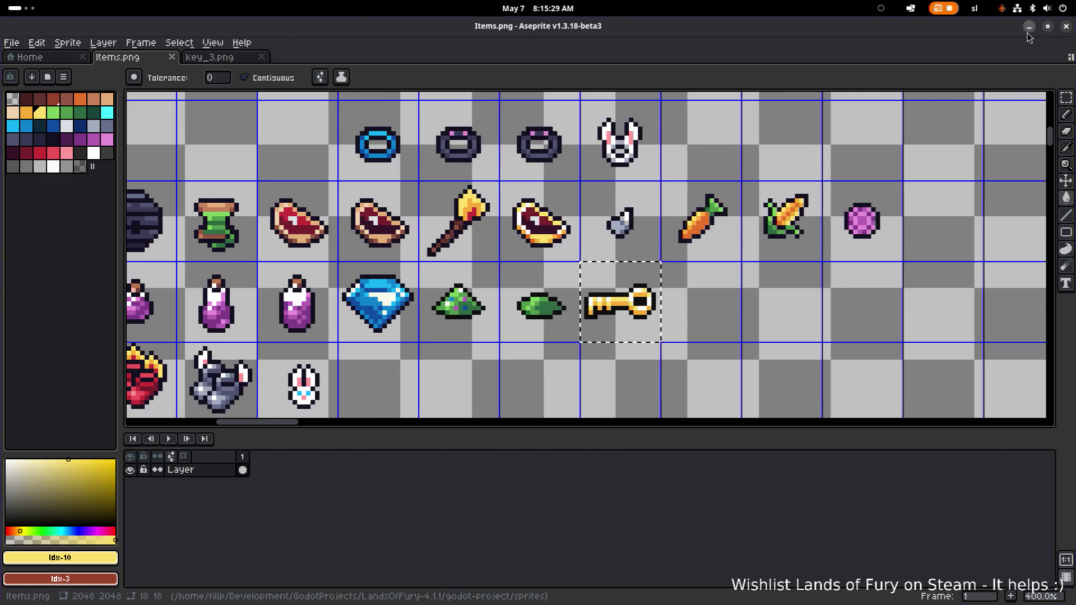
pyautogui.click(1027, 30)
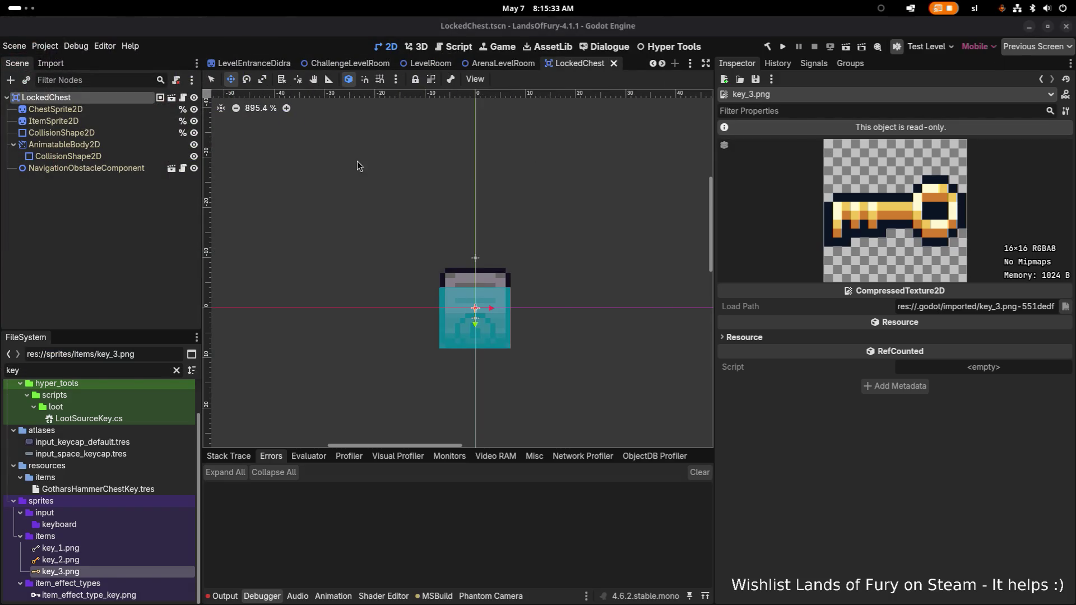
# Replace the 'key' FileSystem filter with 'craftin'
pyautogui.click(116, 367)
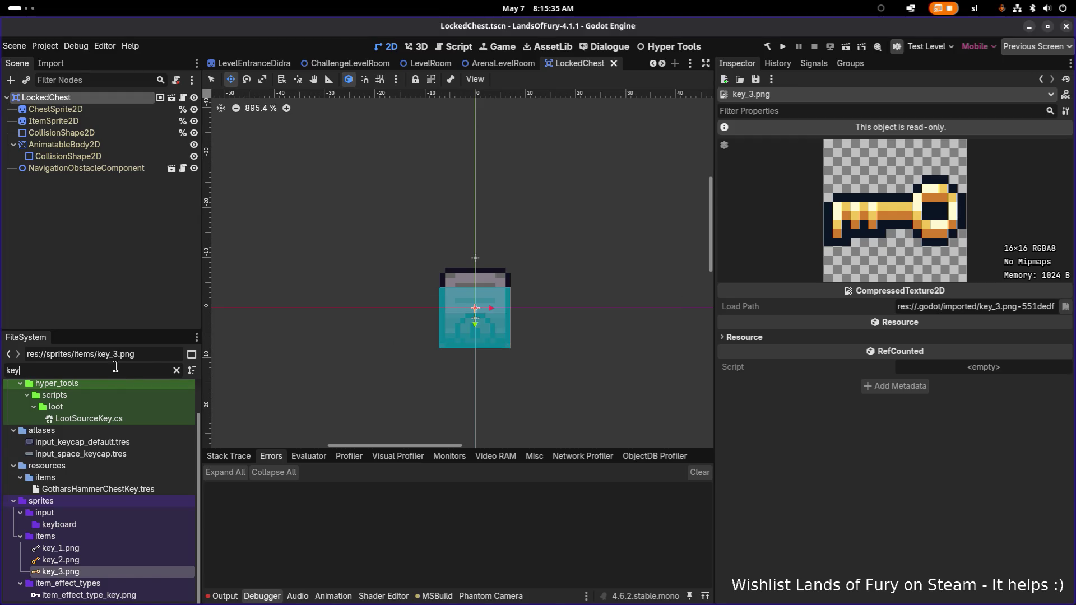
pyautogui.press('BackSpace')
pyautogui.press('BackSpace')
pyautogui.press('BackSpace')
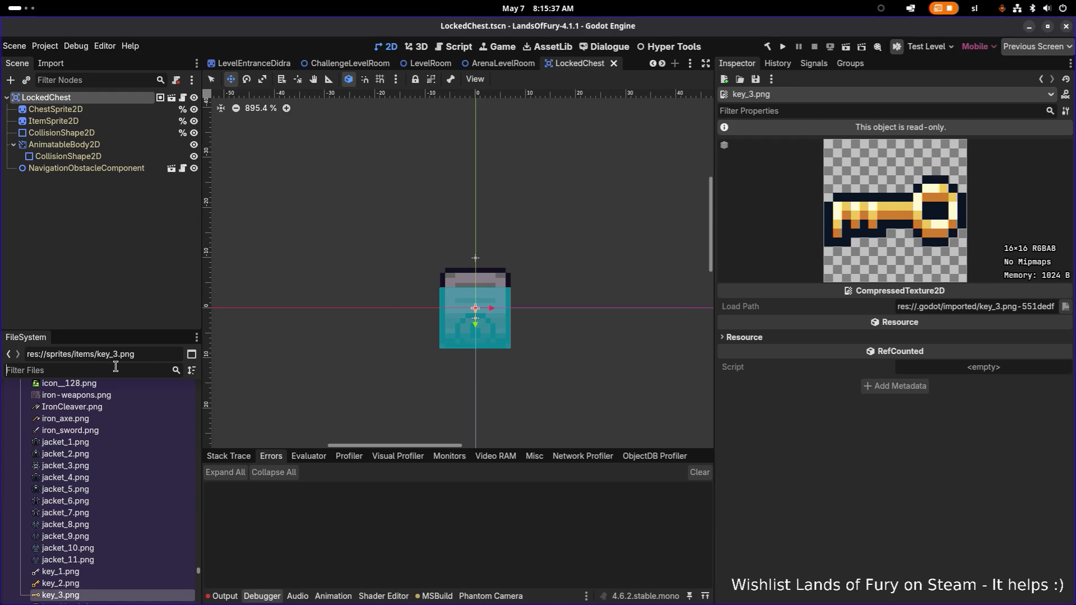
pyautogui.write('craftin')
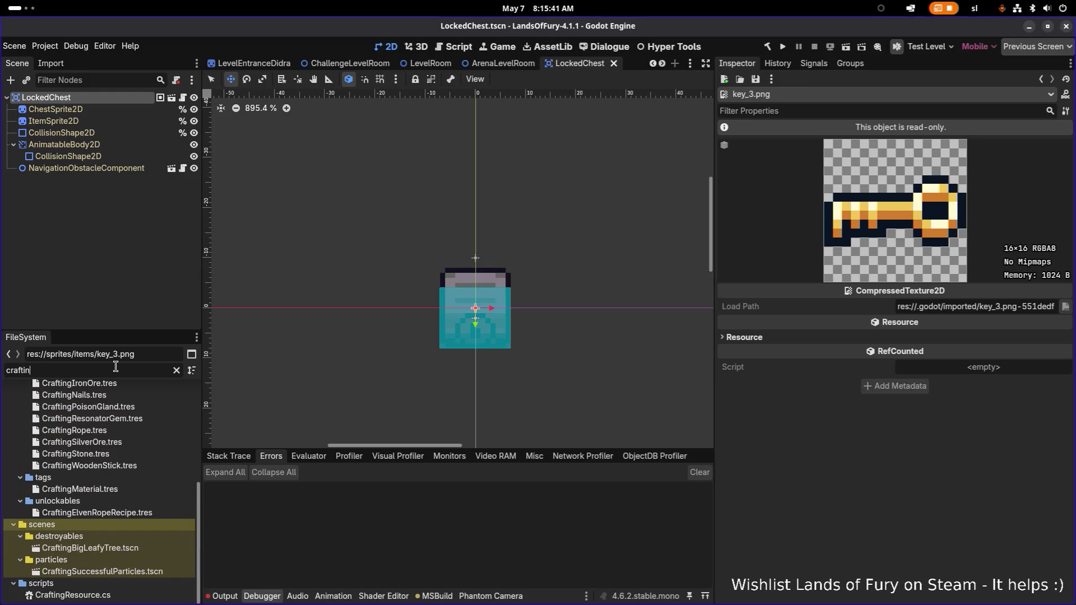
pyautogui.scroll(3, 127, 416)
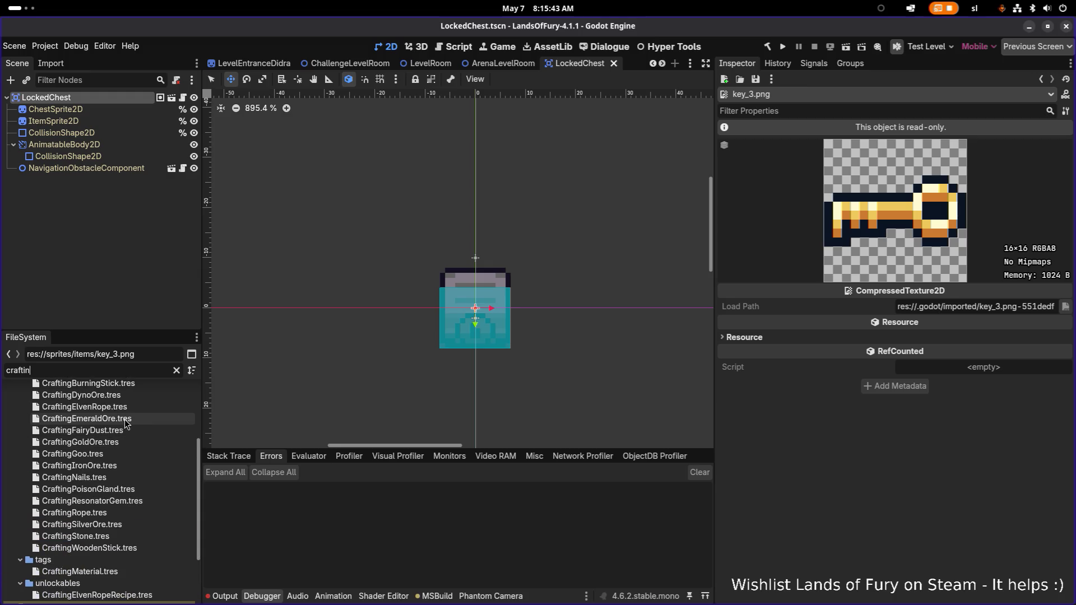
pyautogui.scroll(5, 127, 421)
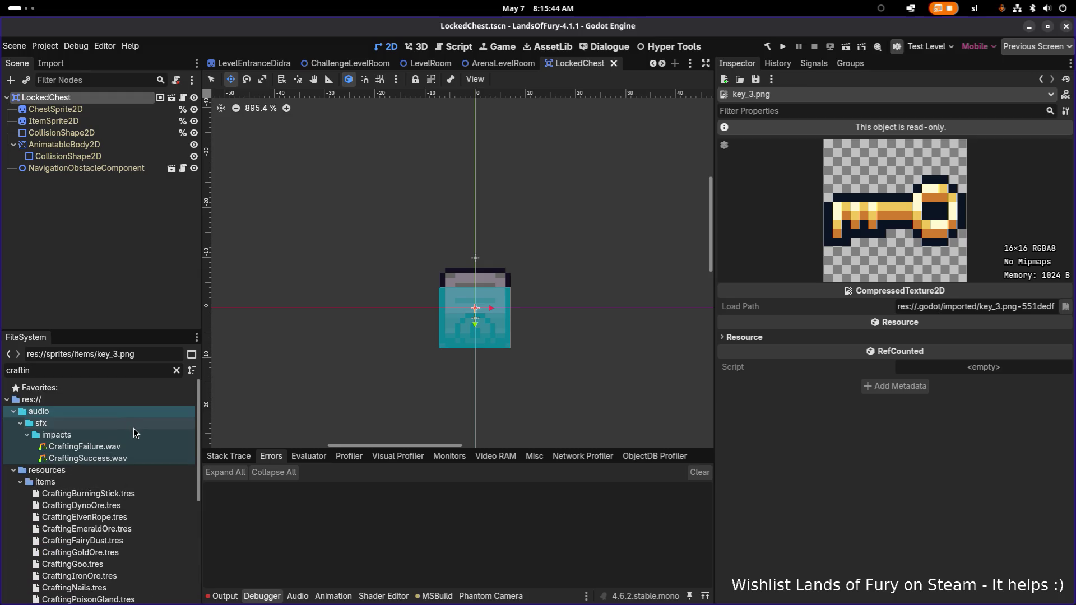
# Refine the filter to 'items_c' and select the items_carrot.tres atlas texture
pyautogui.doubleClick(93, 370)
pyautogui.write('item_')
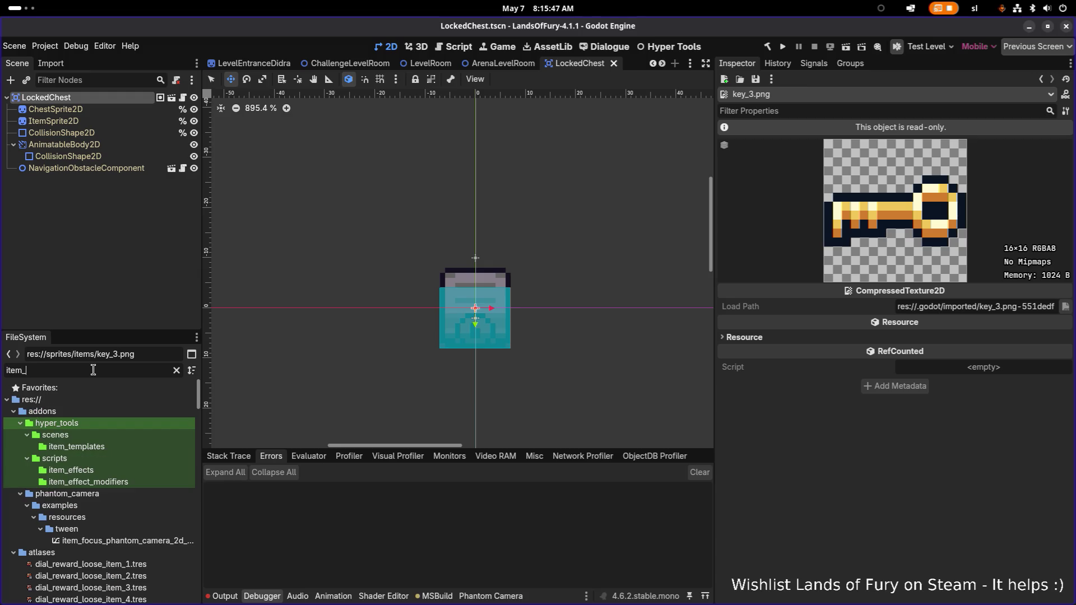
pyautogui.write('craf')
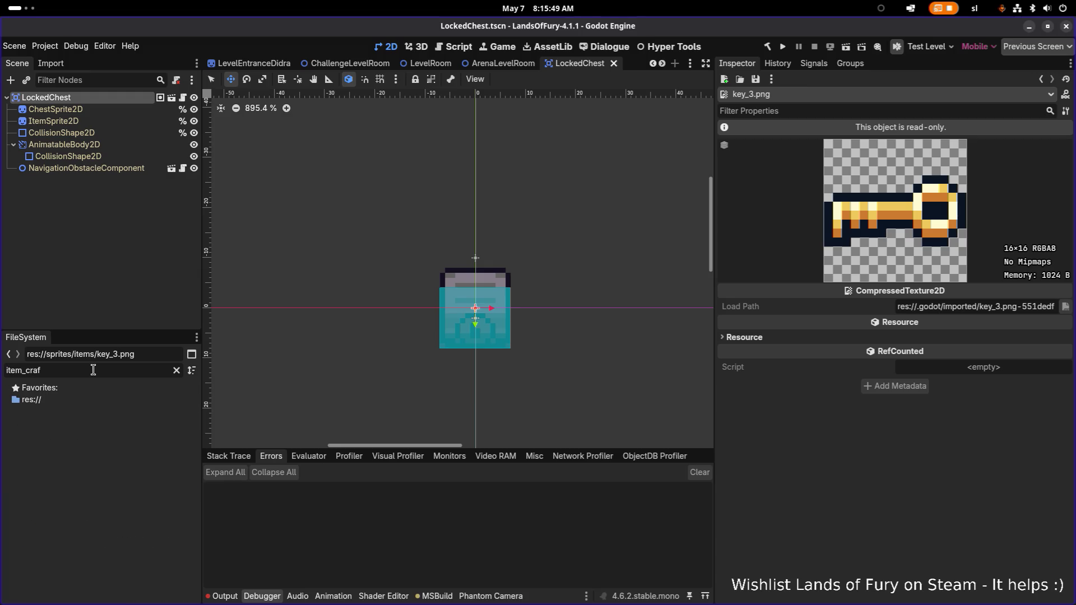
pyautogui.press('BackSpace')
pyautogui.press('BackSpace')
pyautogui.press('BackSpace')
pyautogui.write('s_cra')
pyautogui.press('BackSpace')
pyautogui.press('BackSpace')
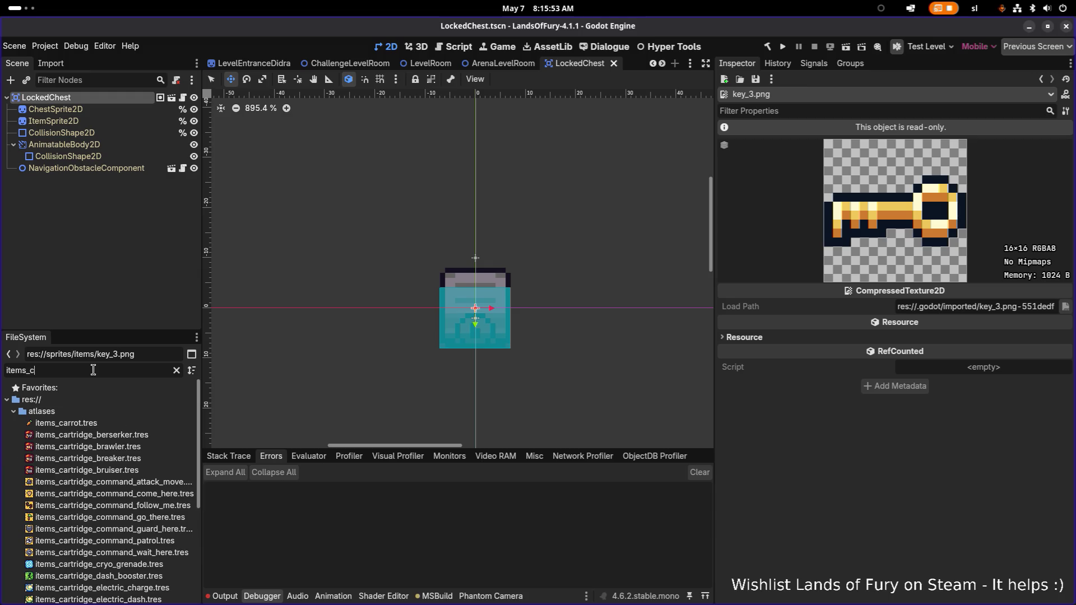
pyautogui.click(108, 424)
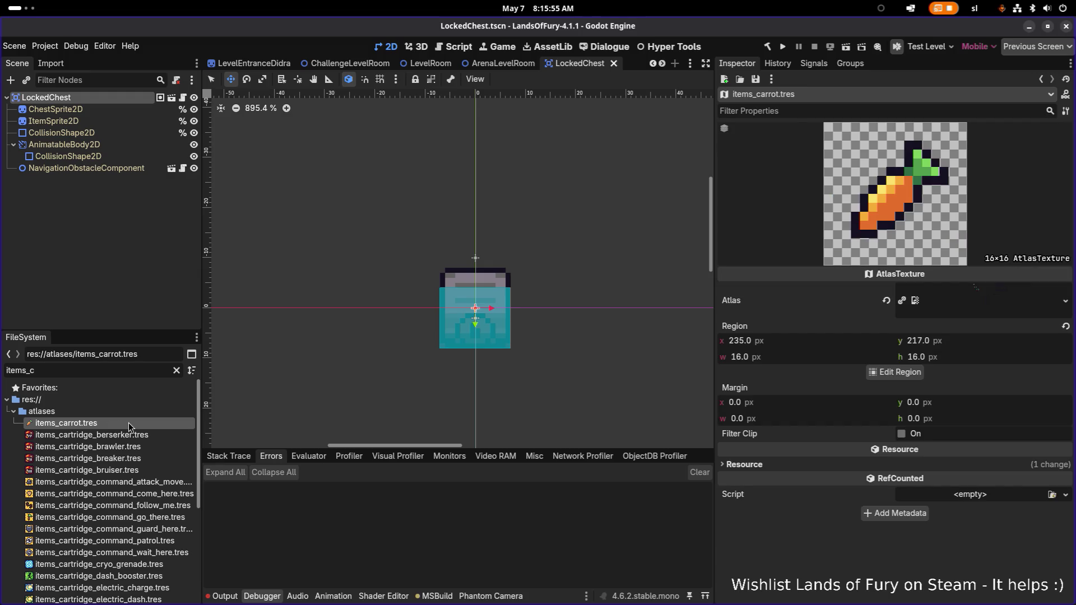
# Duplicate items_carrot.tres as items_key.tres
pyautogui.hotkey('ctrl', 'd')
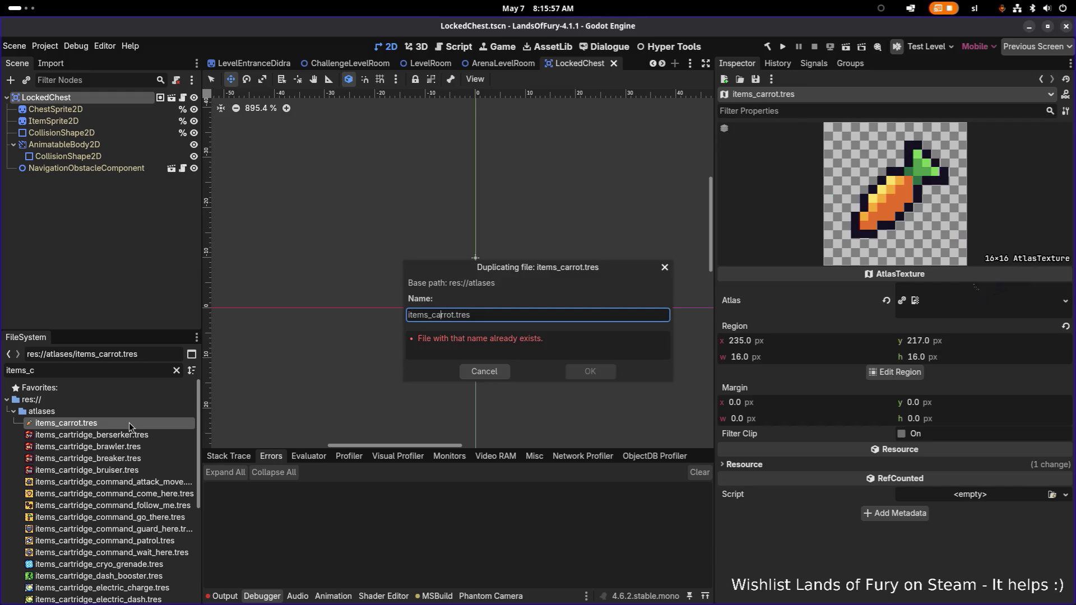
pyautogui.hotkey('ctrl', 'shift', 'Right')
pyautogui.write('key')
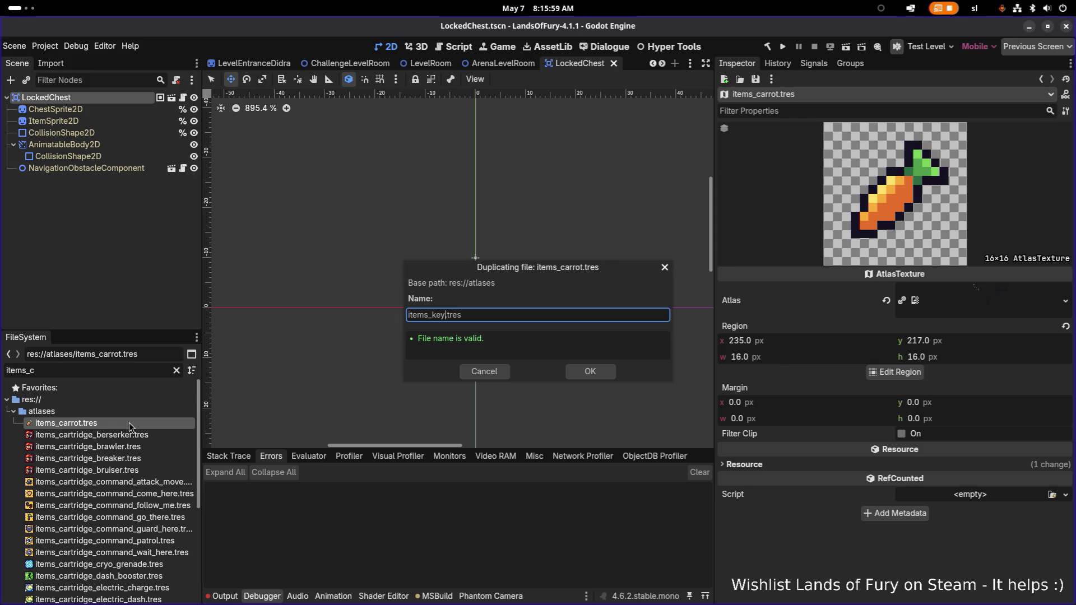
pyautogui.press('Return')
# Filter the FileSystem by 'items_ke' to list the new file
pyautogui.doubleClick(147, 366)
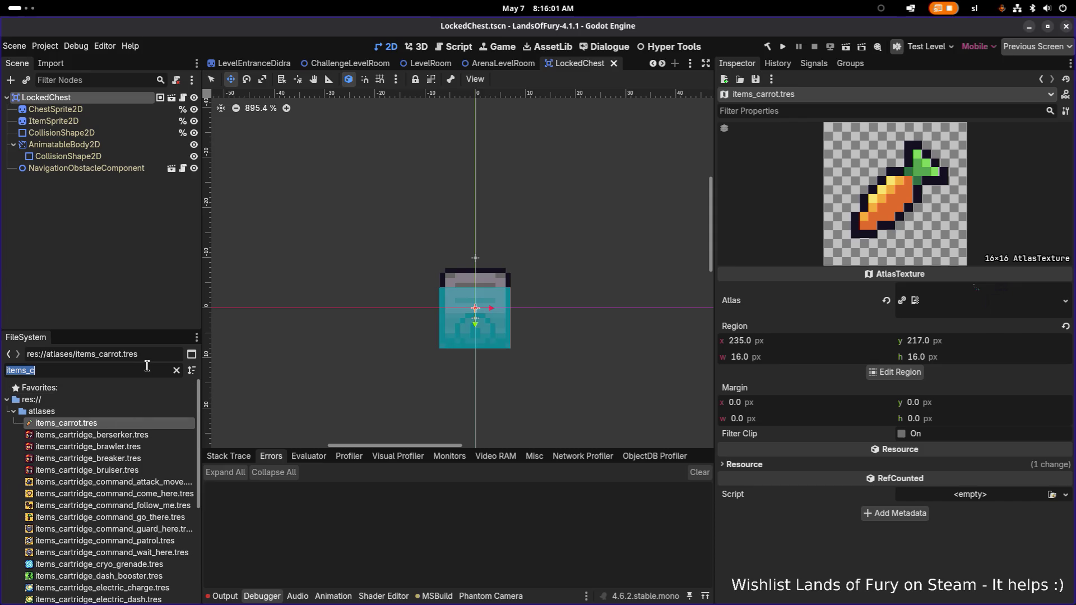
pyautogui.write('im')
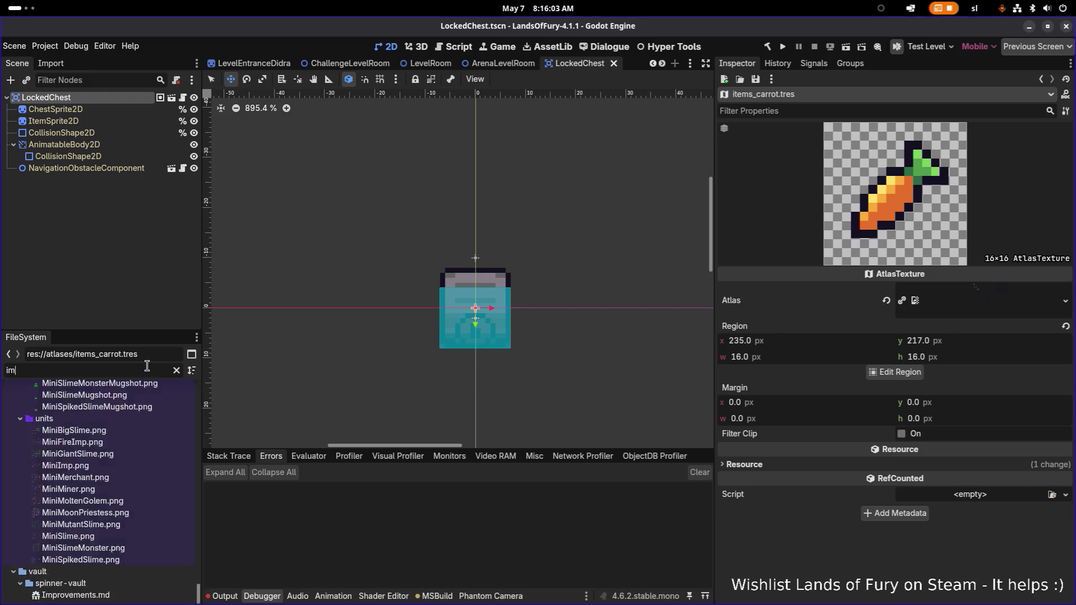
pyautogui.press('BackSpace')
pyautogui.press('BackSpace')
pyautogui.write('item')
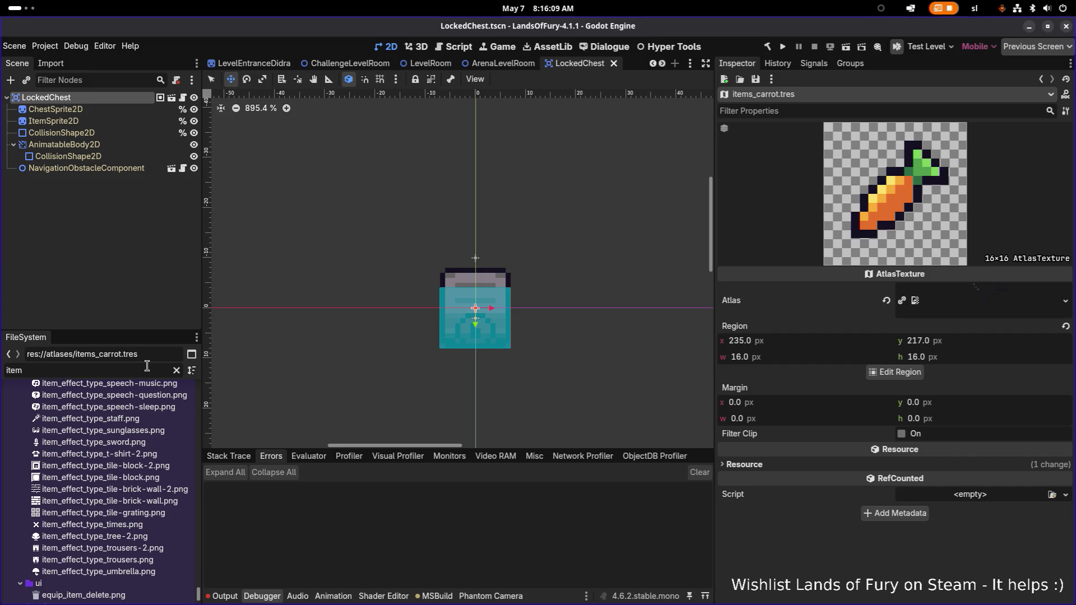
pyautogui.write('s_ke')
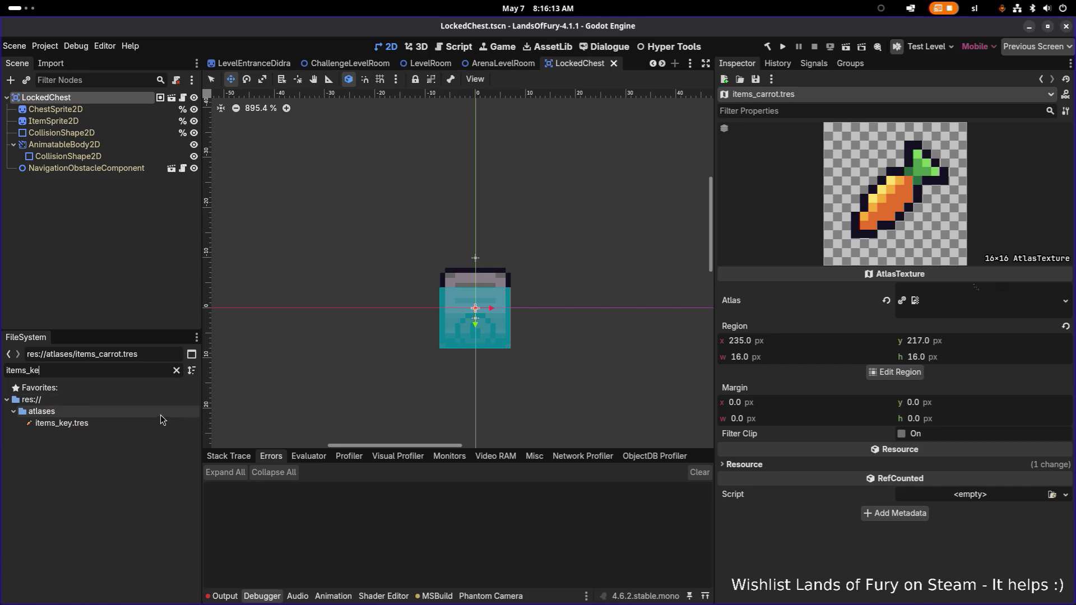
# Open items_key.tres in the region editor and outline the golden key
pyautogui.click(162, 424)
pyautogui.click(895, 372)
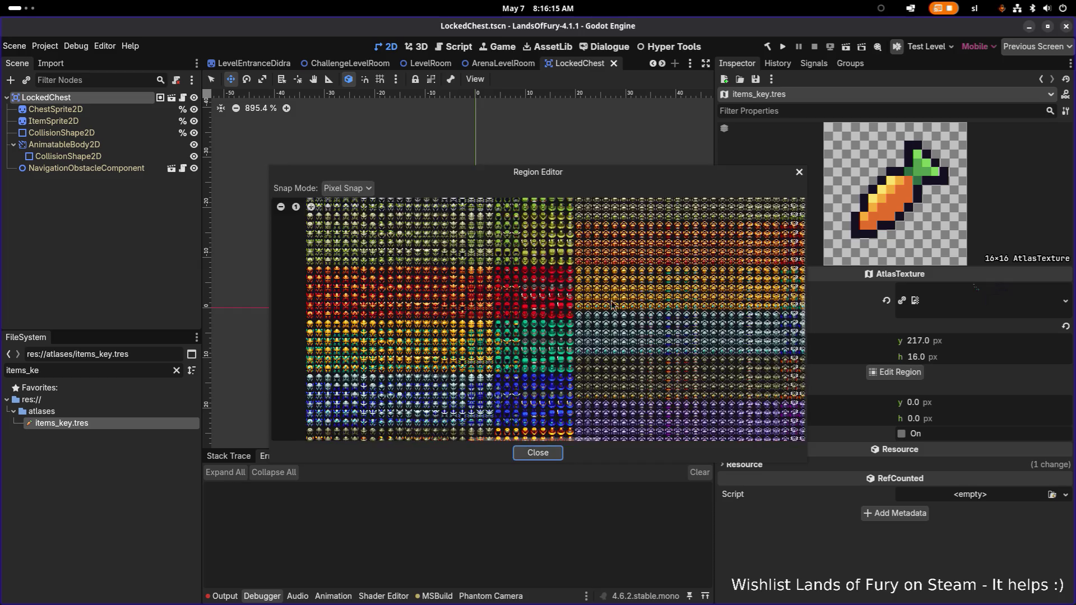
pyautogui.scroll(-3, 515, 297)
pyautogui.scroll(3, 474, 295)
pyautogui.scroll(4, 473, 294)
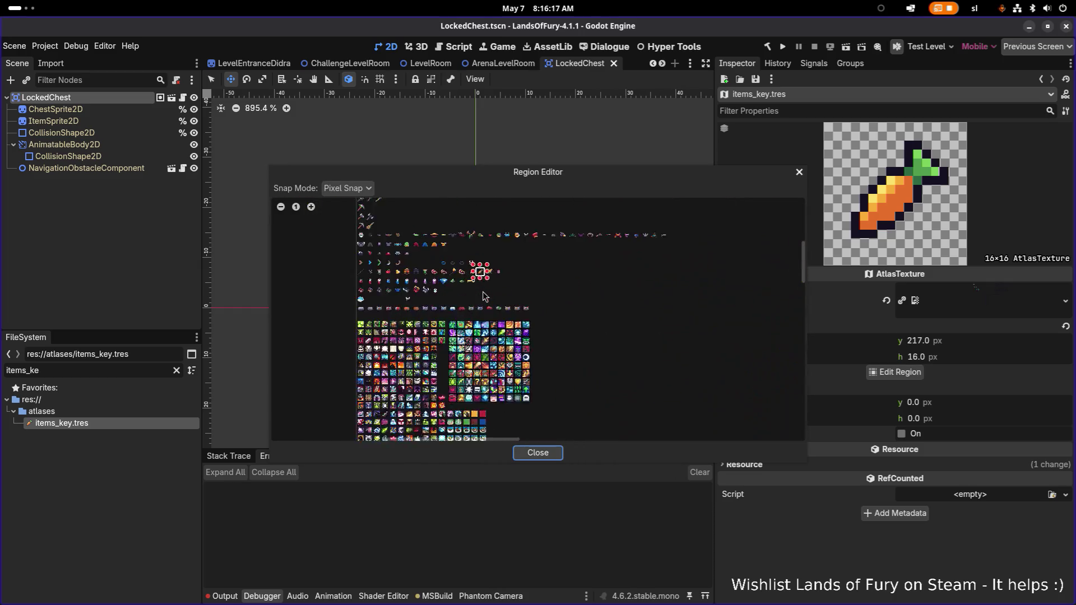
pyautogui.scroll(5, 445, 330)
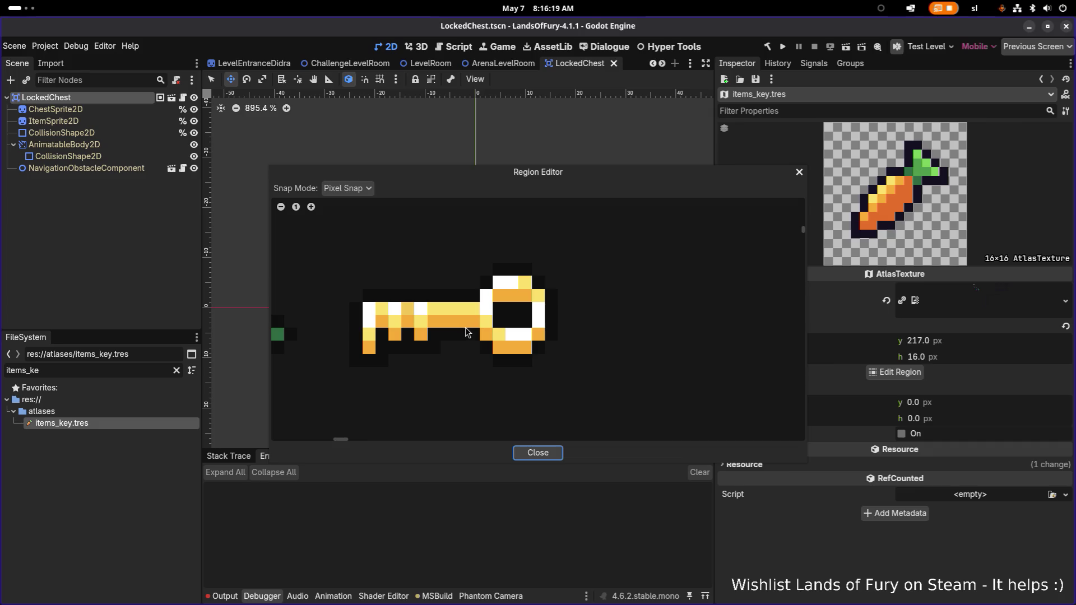
pyautogui.scroll(-1, 351, 274)
pyautogui.scroll(-2, 353, 274)
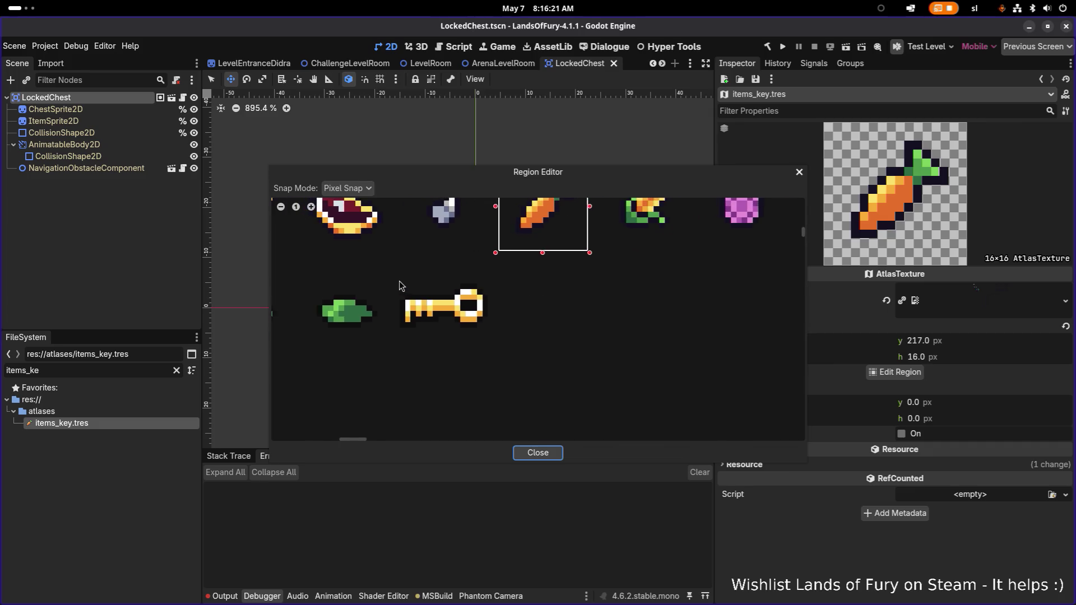
pyautogui.moveTo(395, 266)
pyautogui.mouseDown()
pyautogui.moveTo(506, 361)
pyautogui.moveTo(496, 359)
pyautogui.mouseUp()
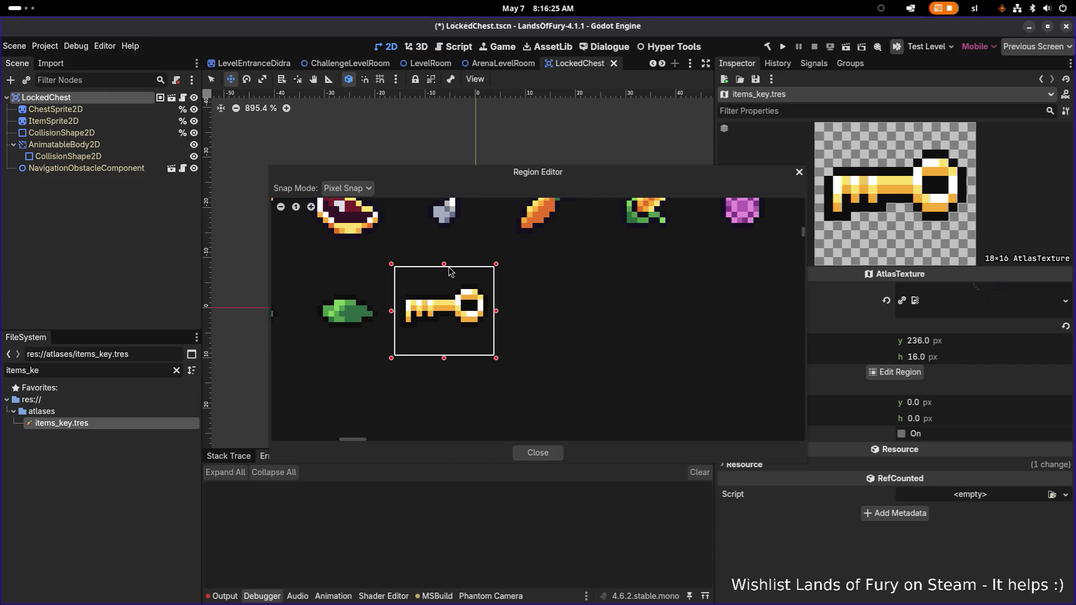
# Trim the key region to 16×16 at x 217, y 235 and close the editor
pyautogui.moveTo(447, 264); pyautogui.dragTo(447, 259)
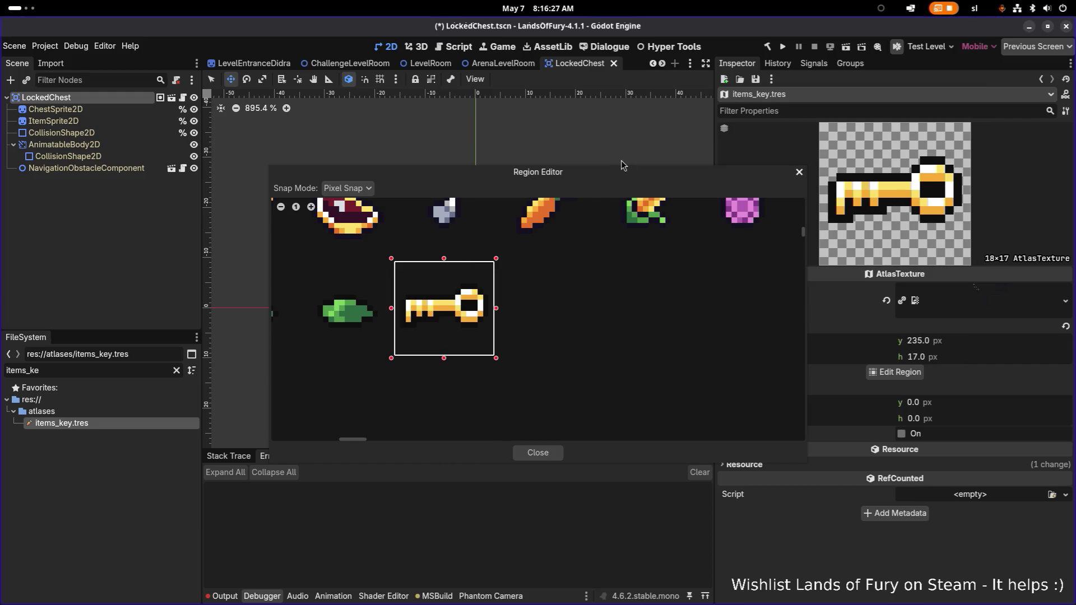
pyautogui.moveTo(614, 177); pyautogui.dragTo(493, 137)
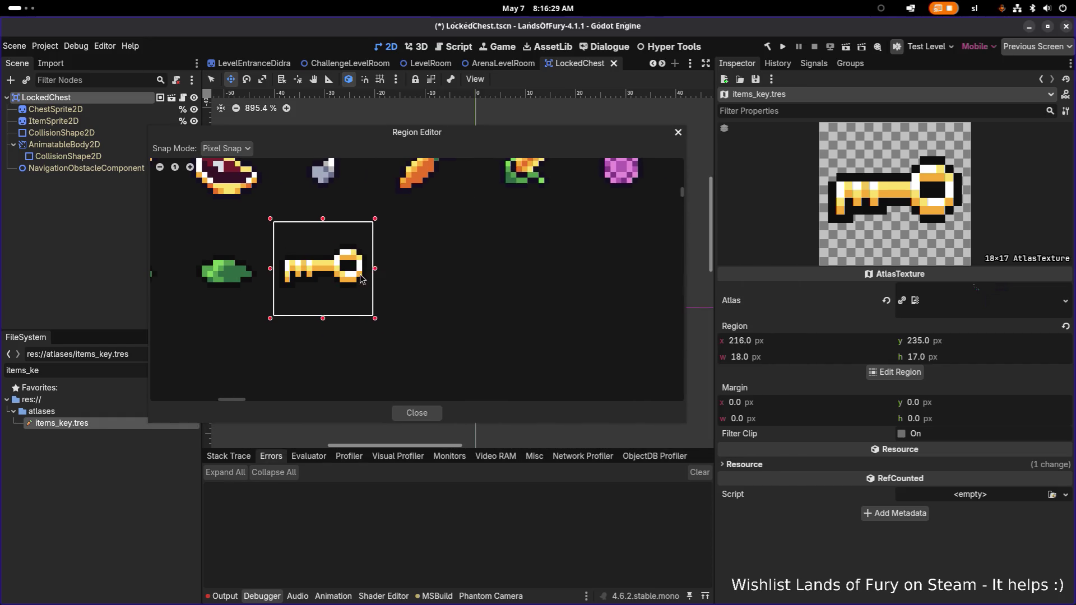
pyautogui.moveTo(376, 271); pyautogui.dragTo(369, 271)
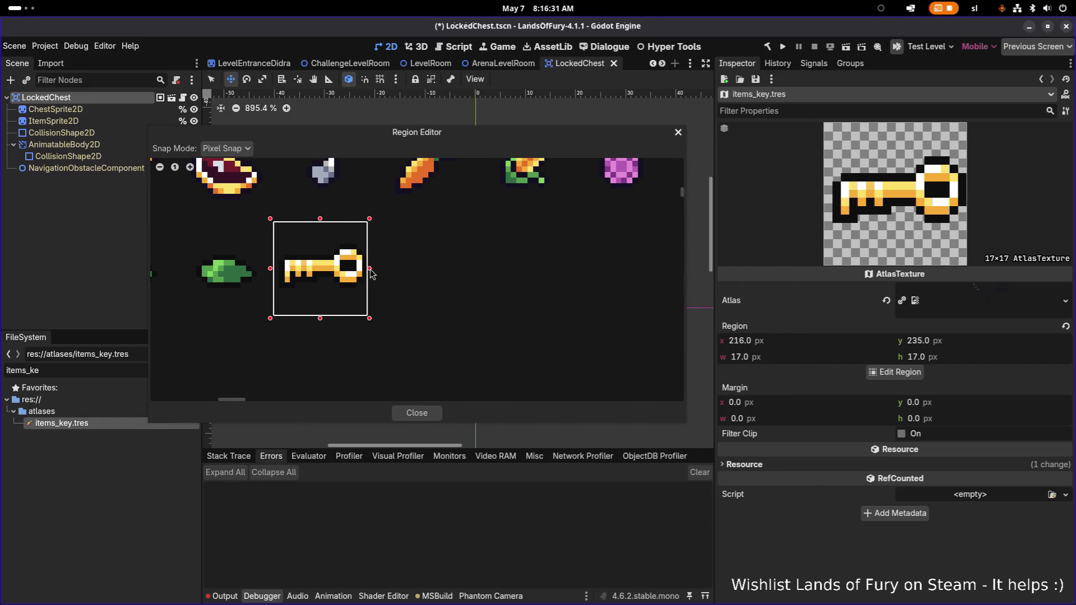
pyautogui.moveTo(271, 268); pyautogui.dragTo(276, 268)
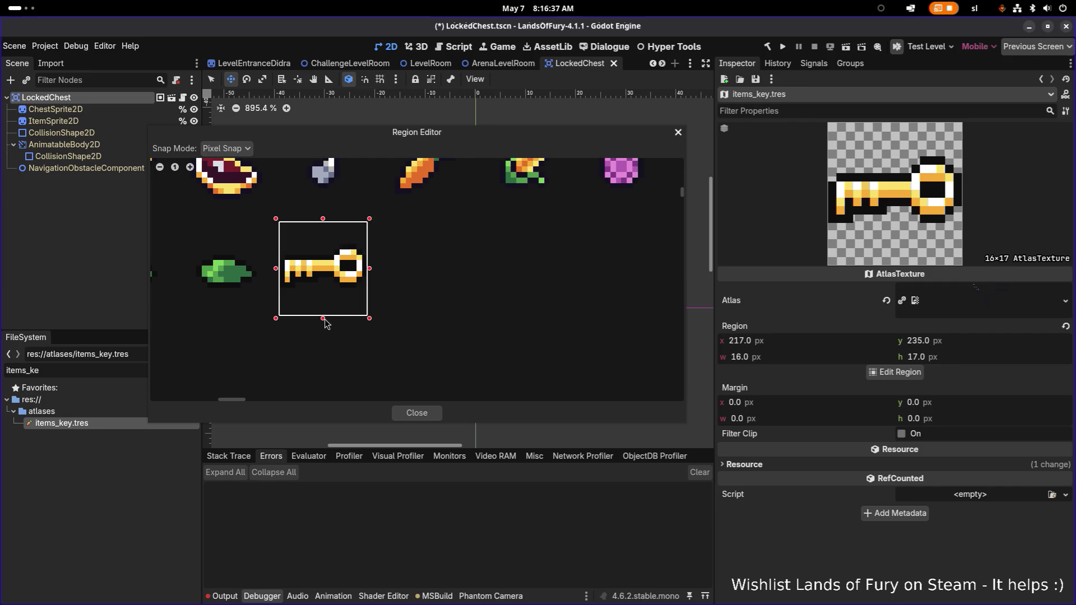
pyautogui.moveTo(325, 317); pyautogui.dragTo(325, 312)
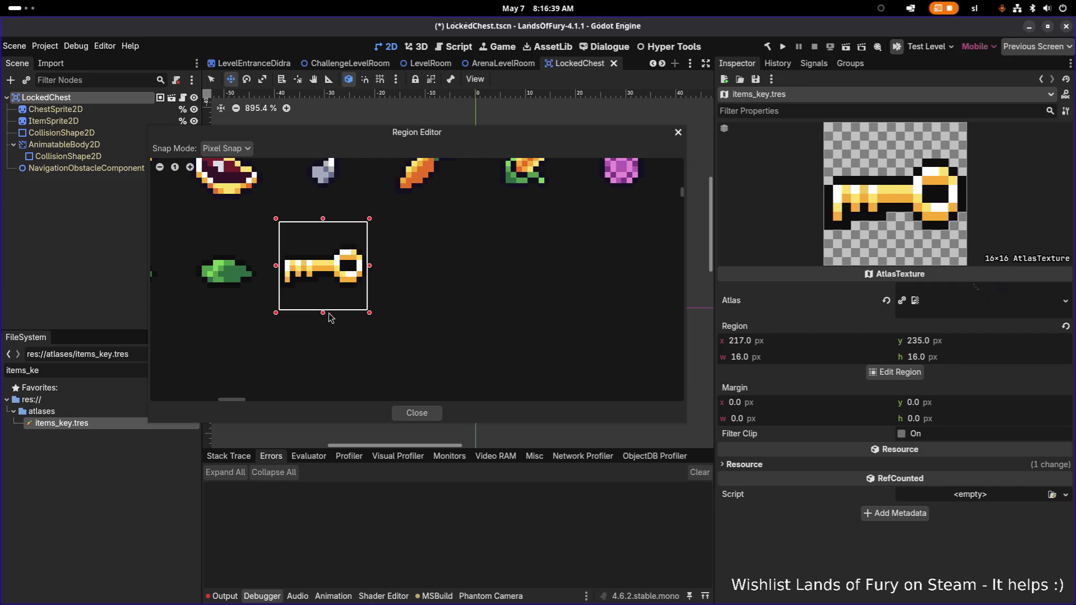
pyautogui.click(431, 413)
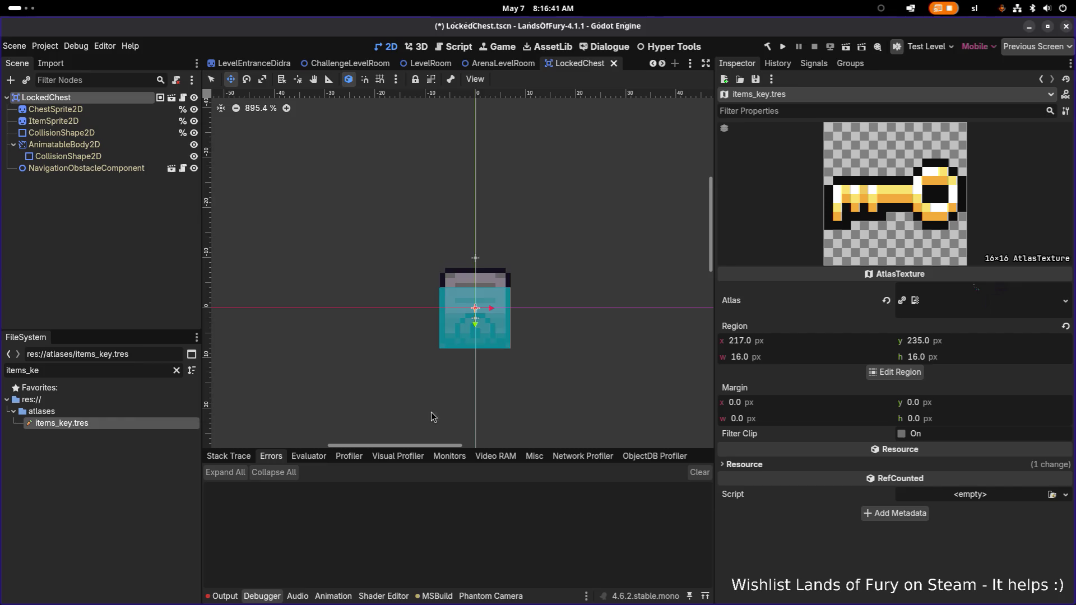
# Save the LockedChest scene and filter the FileSystem by 'crafting'
pyautogui.hotkey('ctrl', 's')
pyautogui.scroll(-1, 218, 373)
pyautogui.doubleClick(104, 372)
pyautogui.write('crafting')
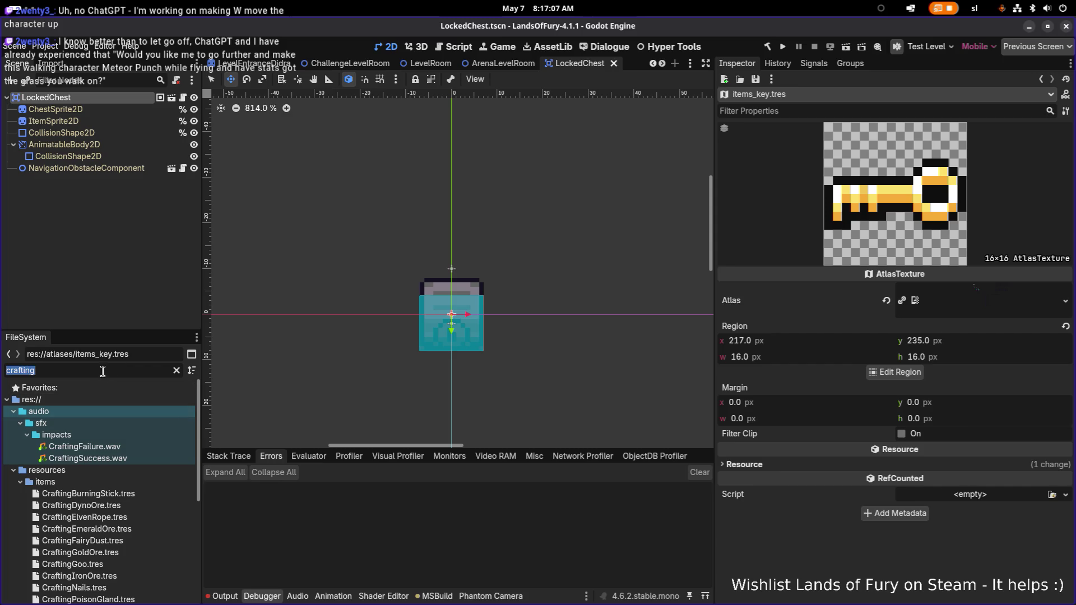
pyautogui.click(139, 508)
# Duplicate CraftingBurningStick.tres as CraftingKey.tres and open the new file
pyautogui.click(129, 494)
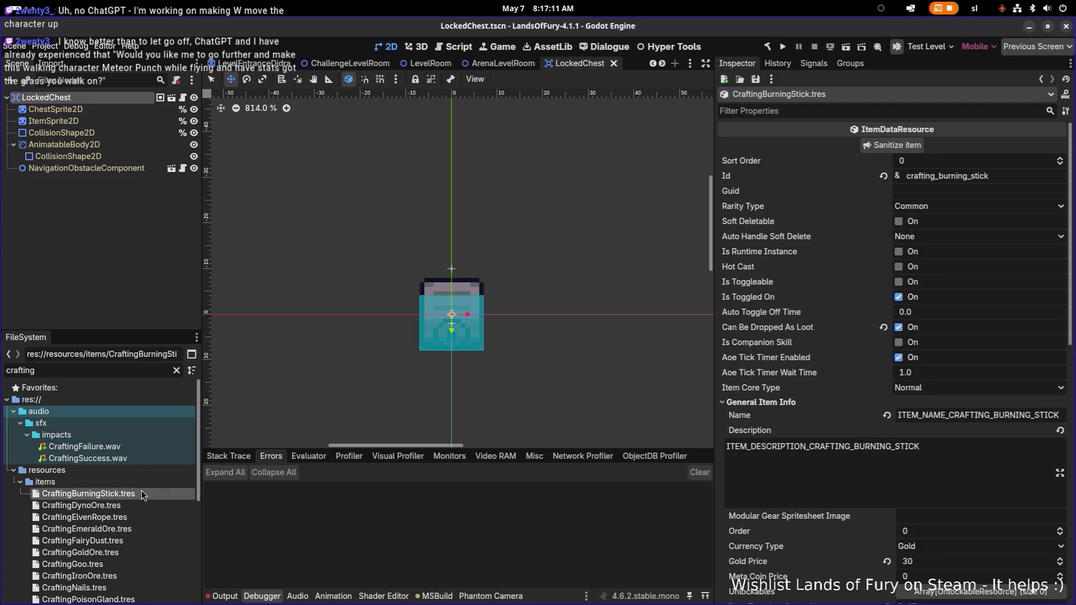
pyautogui.hotkey('ctrl', 'd')
pyautogui.press('Right')
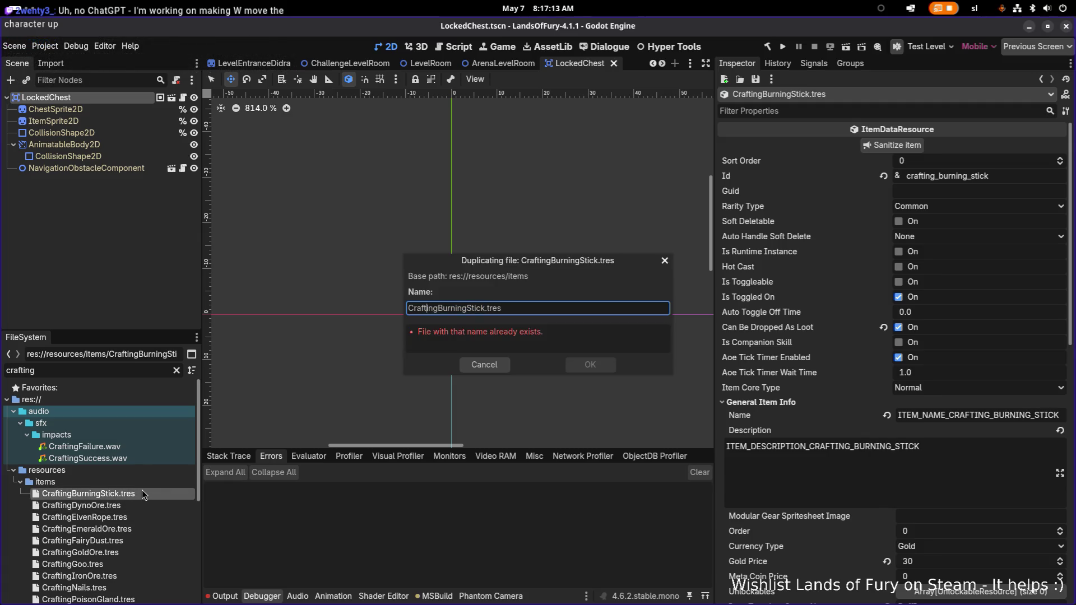
pyautogui.hotkey('ctrl', 'shift', 'Right')
pyautogui.write('Key')
pyautogui.press('Return')
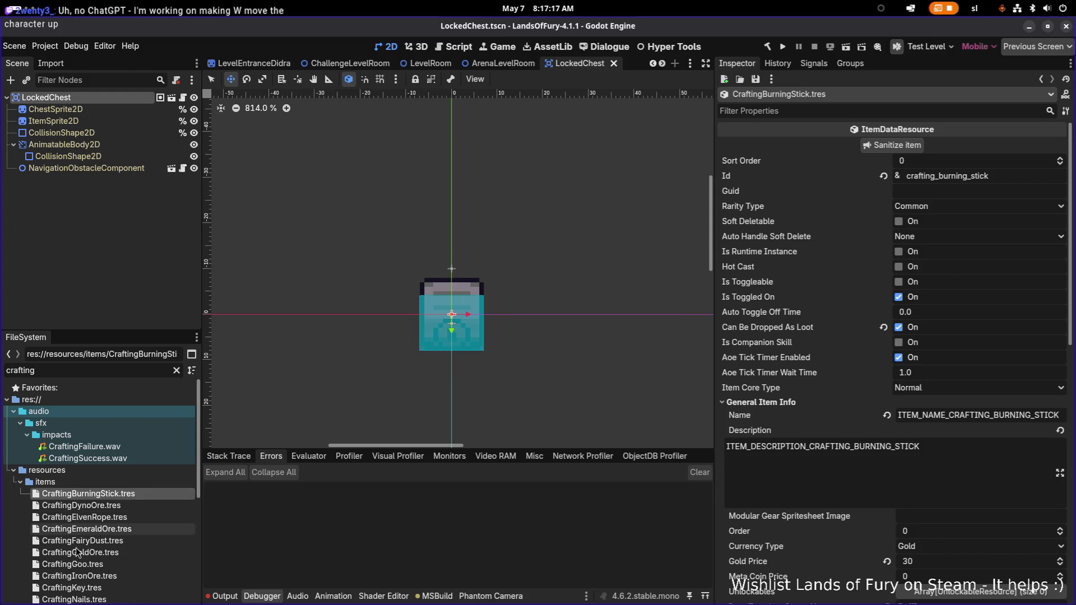
pyautogui.scroll(-1, 84, 555)
pyautogui.click(101, 562)
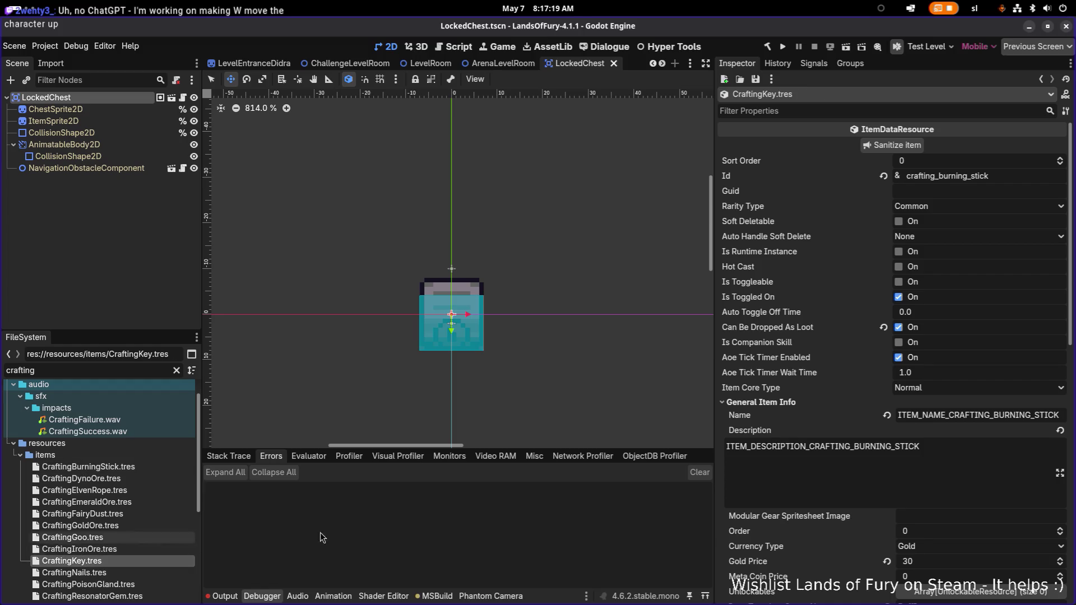
pyautogui.scroll(-2, 941, 302)
# Set the item Id to key and Rarity Type to Epic
pyautogui.scroll(2, 951, 178)
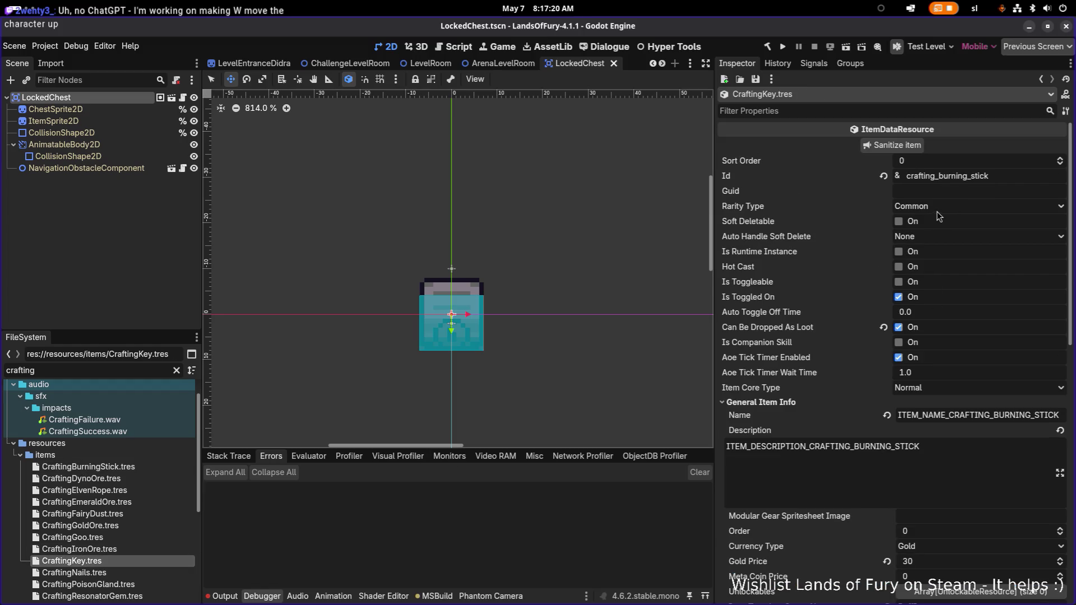
pyautogui.doubleClick(968, 177)
pyautogui.write('ka')
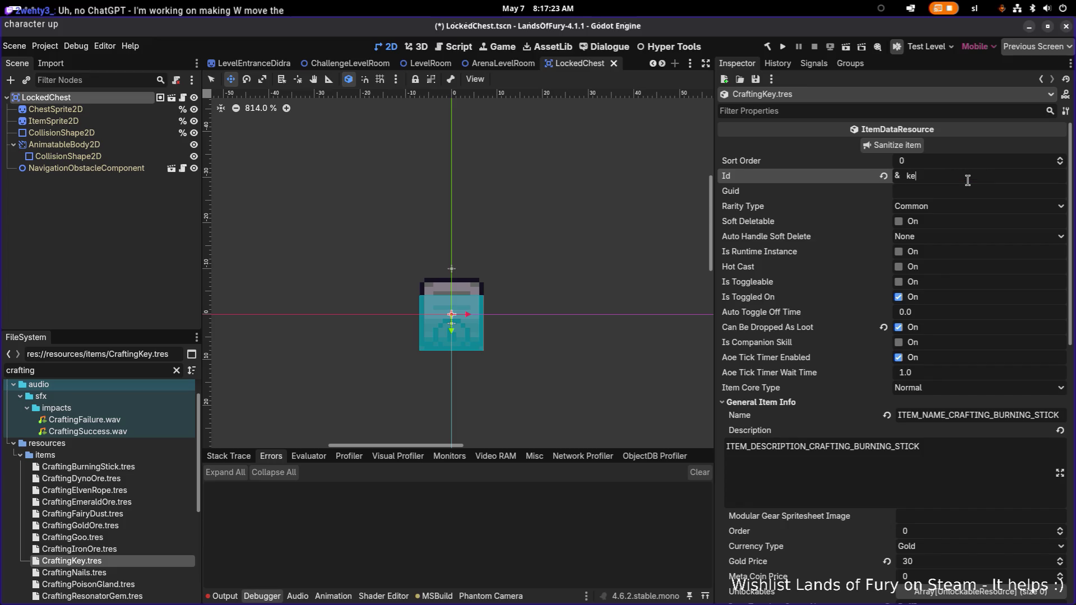
pyautogui.click(956, 207)
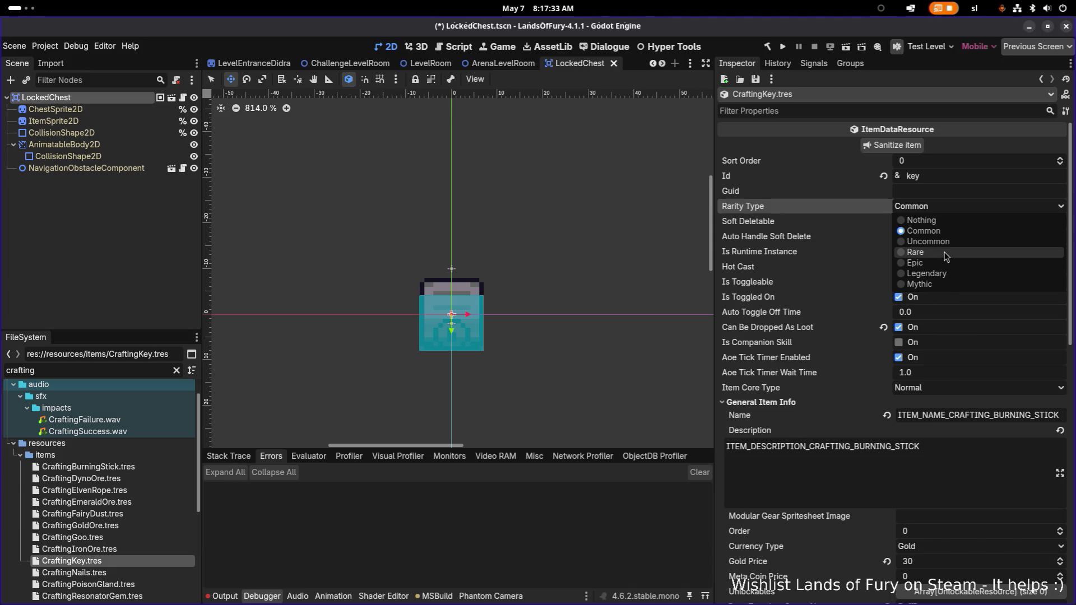
pyautogui.click(945, 252)
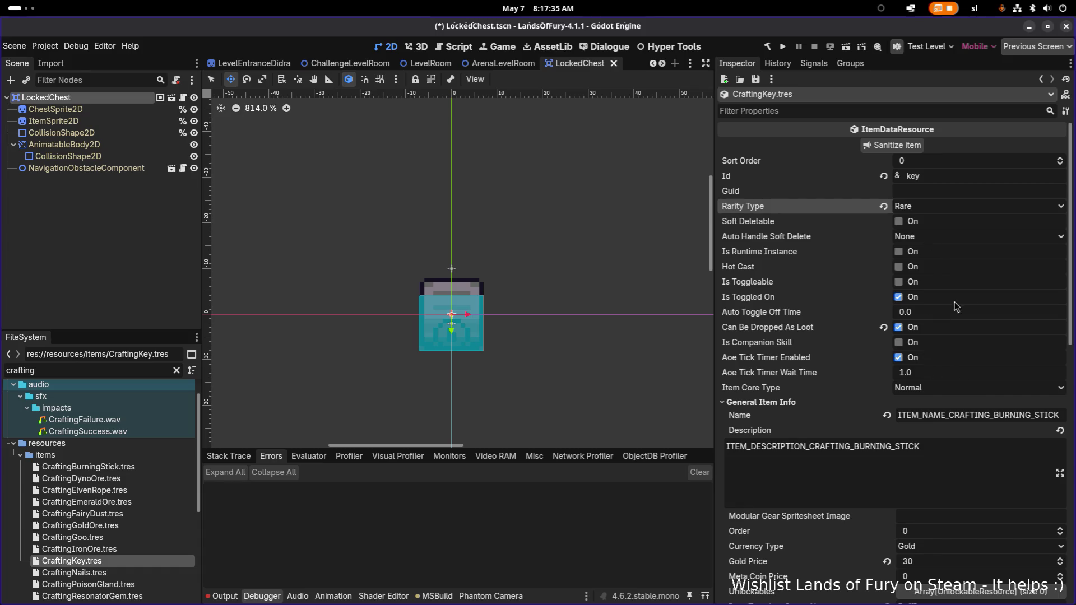
pyautogui.click(933, 208)
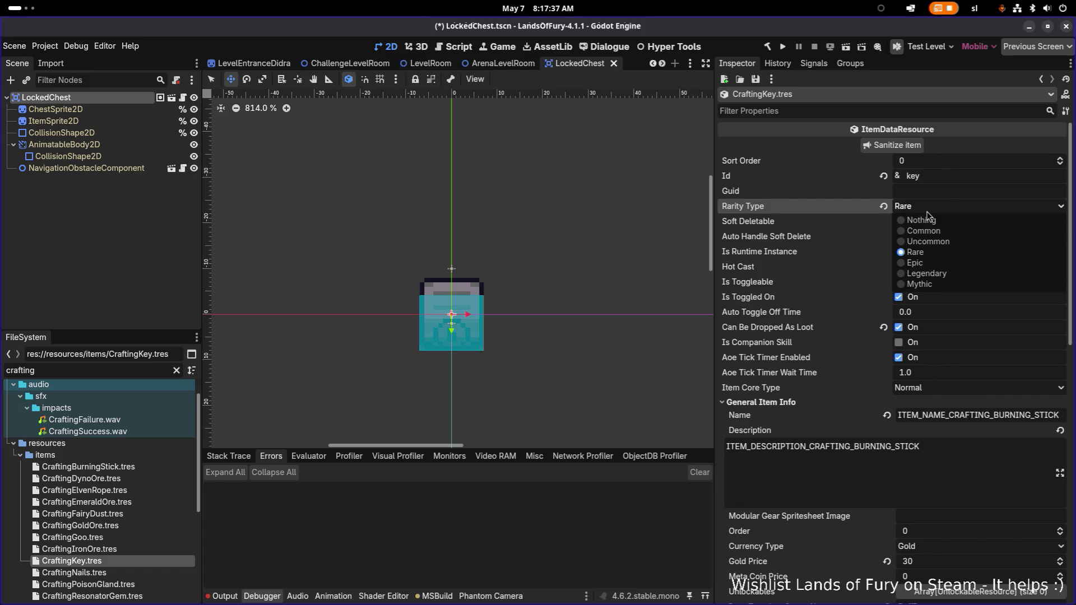
pyautogui.click(929, 263)
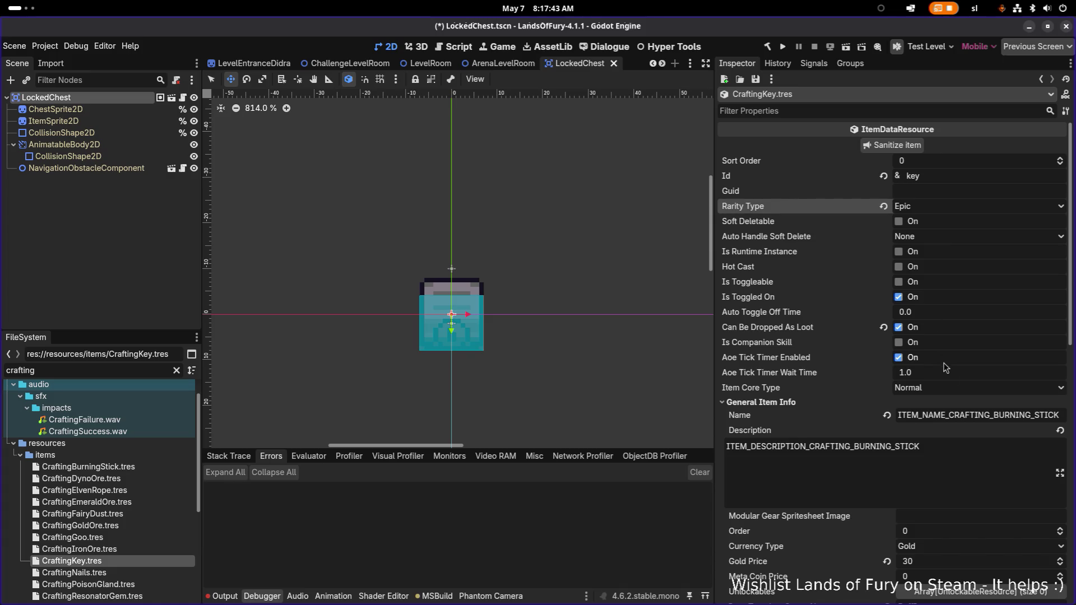
# Change the name and description keys to use KEY instead of the burning stick
pyautogui.click(960, 416)
pyautogui.hotkey('shift', 'End')
pyautogui.press('BackSpace')
pyautogui.write('KEY')
pyautogui.press('Tab')
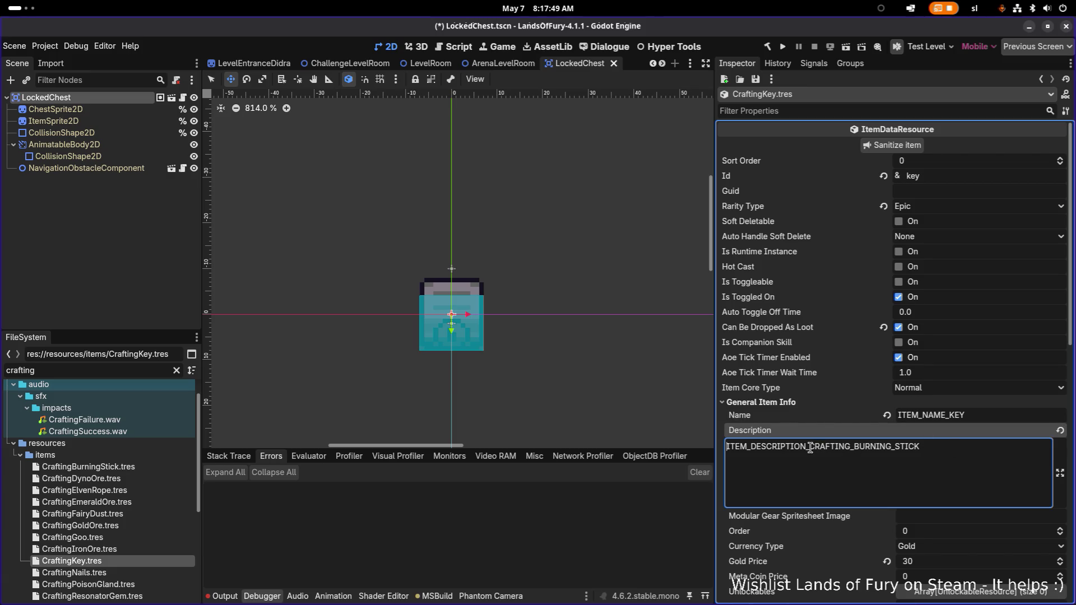
pyautogui.moveTo(811, 448); pyautogui.dragTo(1063, 457)
pyautogui.write('KEY')
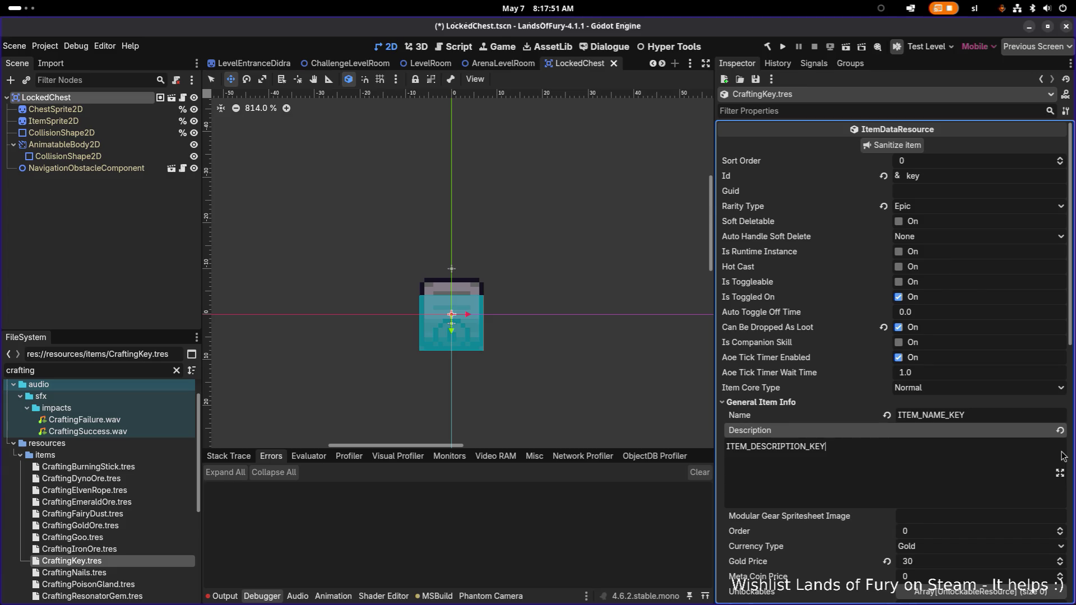
# Set Gold Price to 500 and save
pyautogui.scroll(-5, 999, 440)
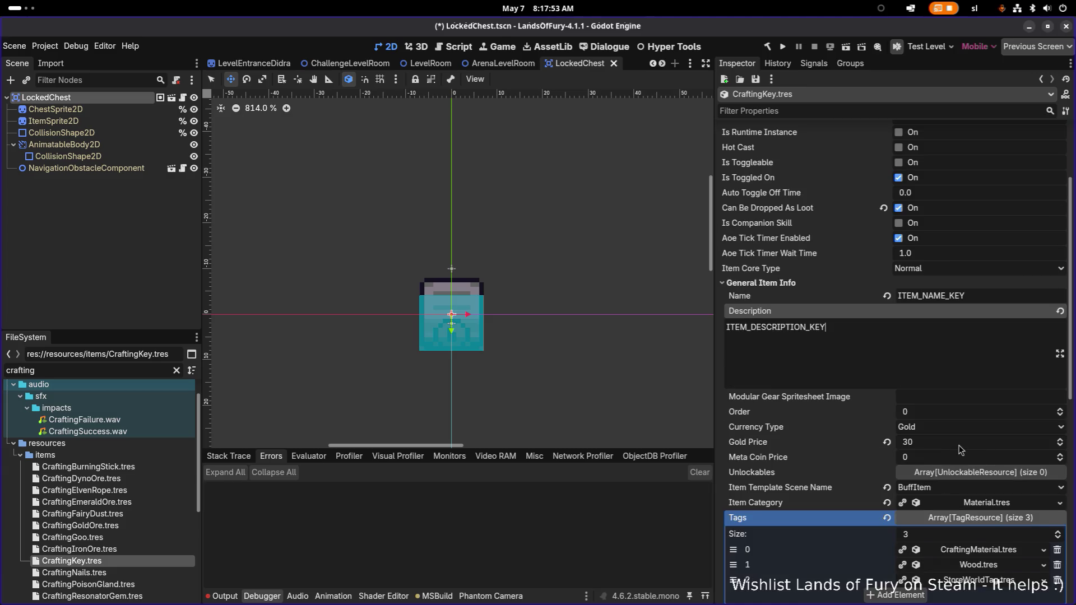
pyautogui.click(961, 447)
pyautogui.write('500')
pyautogui.press('Return')
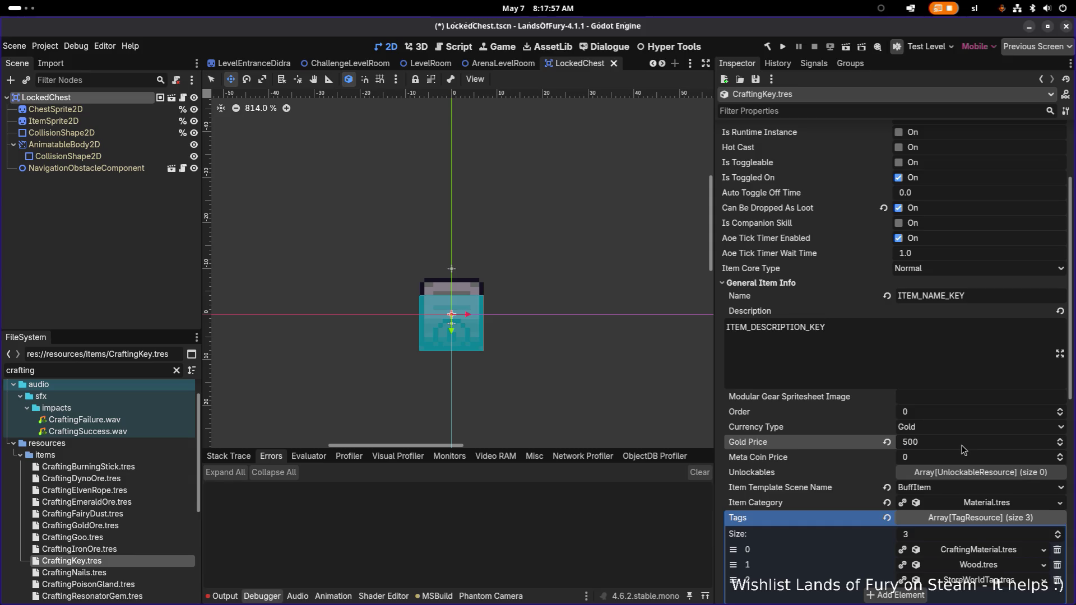
pyautogui.hotkey('ctrl', 's')
# Delete two tags, leaving only StoreWorldTag
pyautogui.scroll(-5, 959, 340)
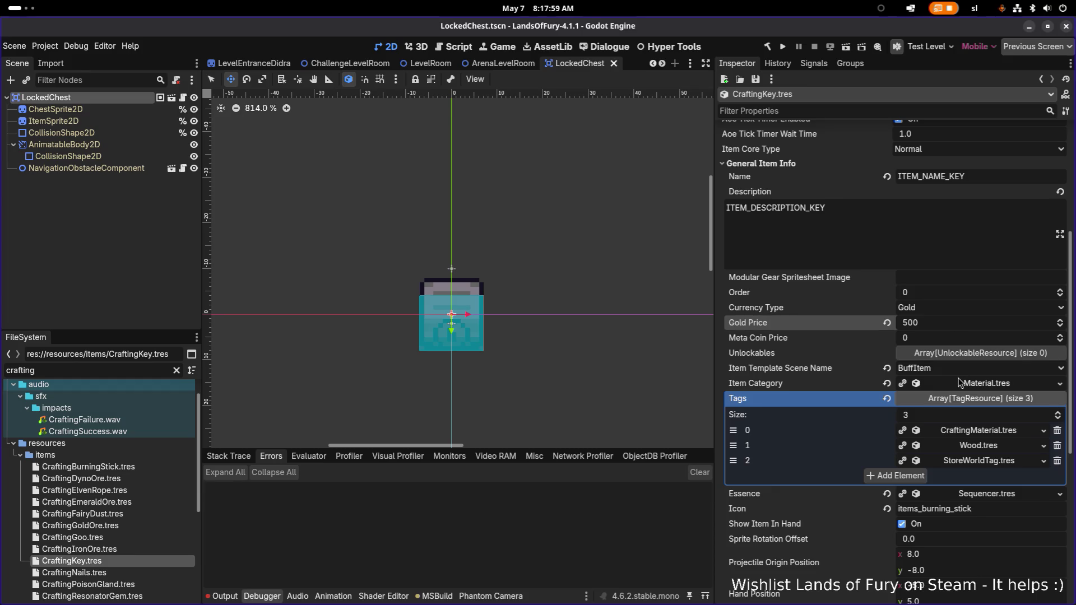
pyautogui.click(1057, 446)
pyautogui.click(1058, 430)
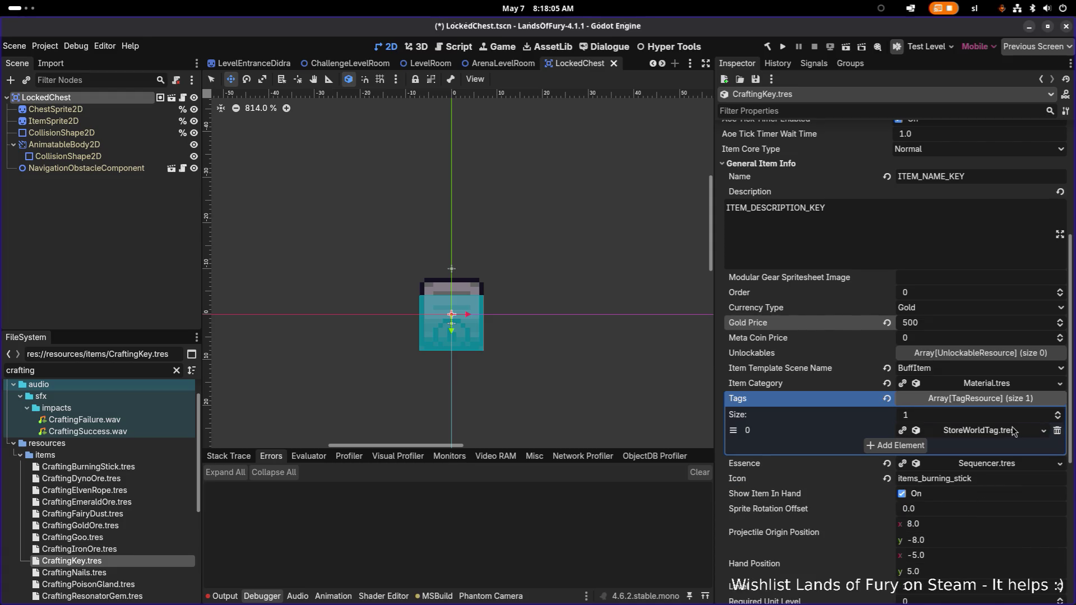
pyautogui.scroll(-5, 1014, 432)
# Set the icon to items_key and save
pyautogui.moveTo(961, 359); pyautogui.dragTo(921, 359)
pyautogui.moveTo(1074, 358); pyautogui.dragTo(1073, 359)
pyautogui.write('ke')
pyautogui.hotkey('ctrl', 's')
pyautogui.scroll(-2, 960, 392)
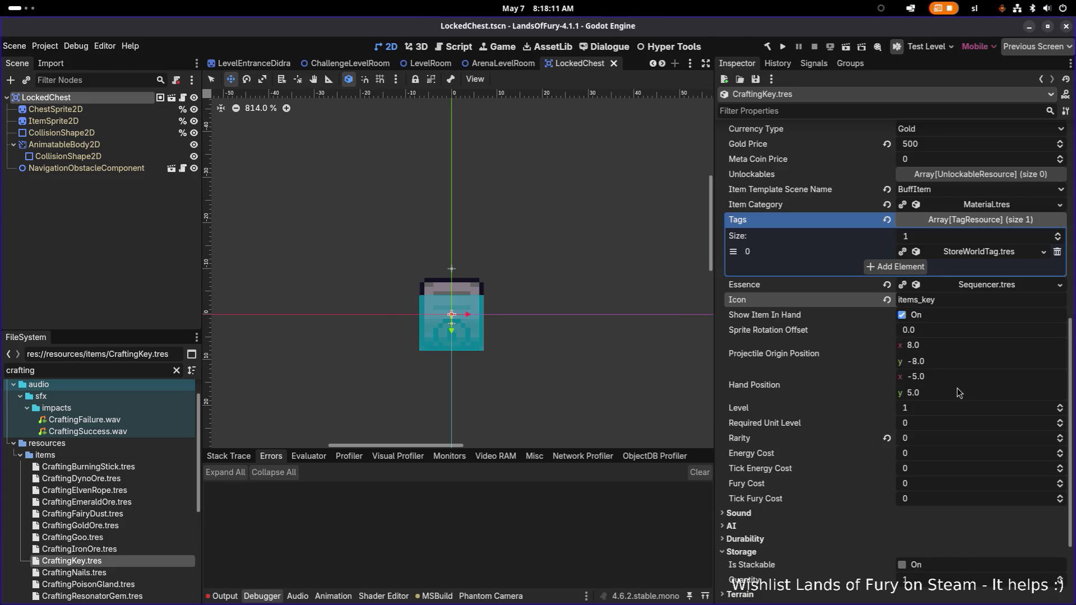
pyautogui.scroll(-4, 958, 396)
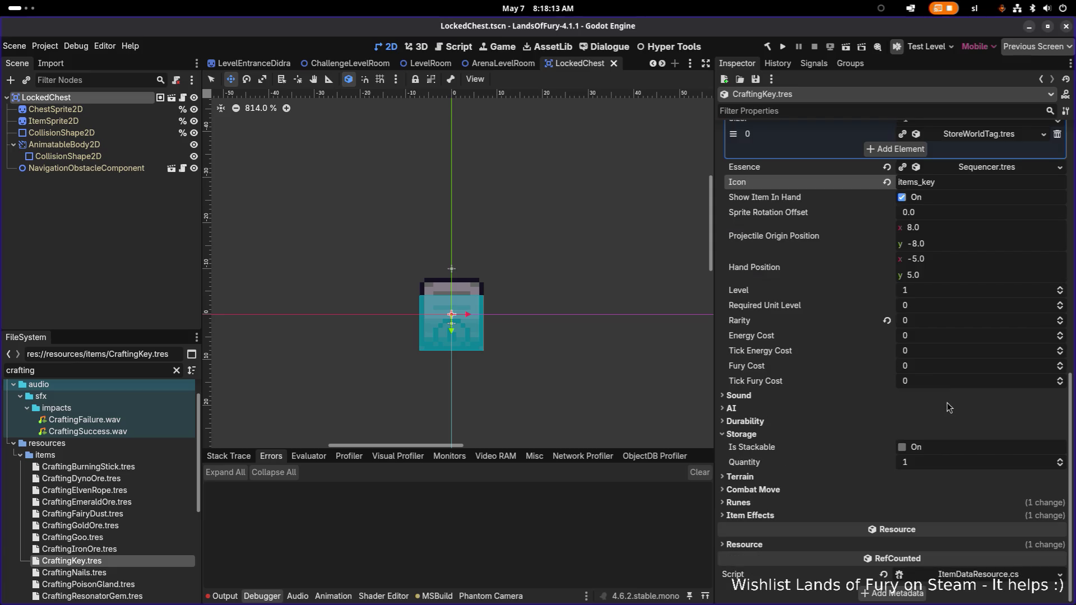
pyautogui.click(739, 503)
pyautogui.click(773, 502)
pyautogui.click(772, 515)
pyautogui.scroll(-1, 978, 501)
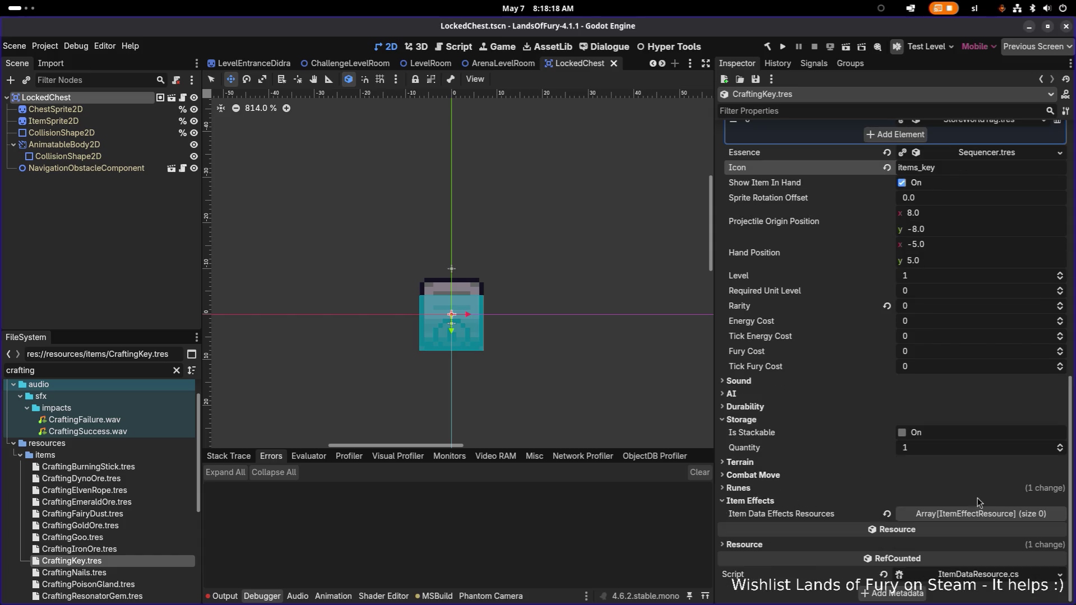
pyautogui.click(762, 501)
pyautogui.click(763, 502)
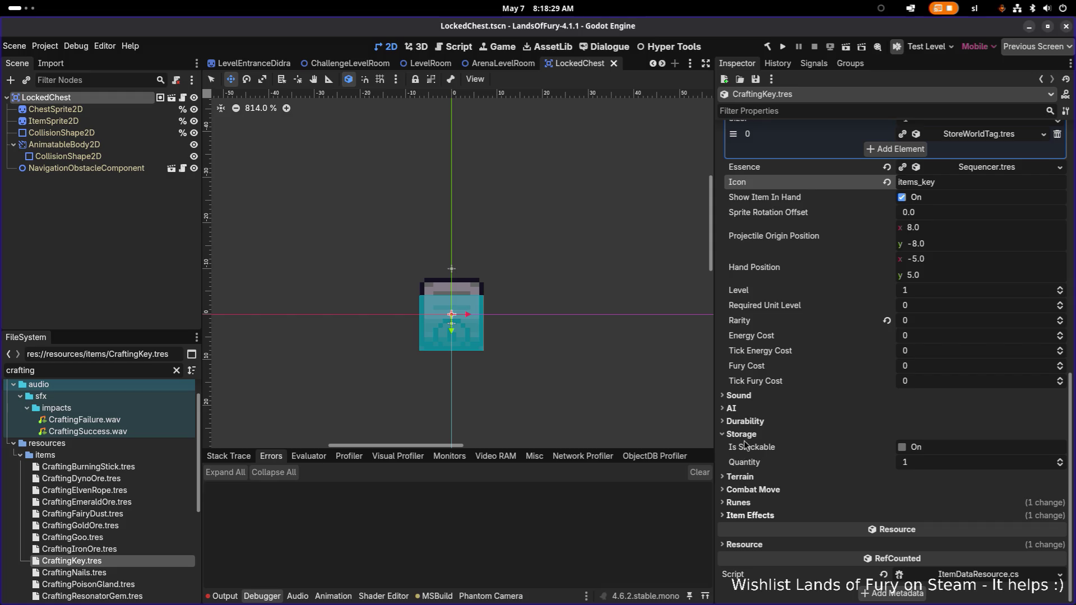
pyautogui.click(749, 422)
pyautogui.click(749, 422)
pyautogui.click(741, 435)
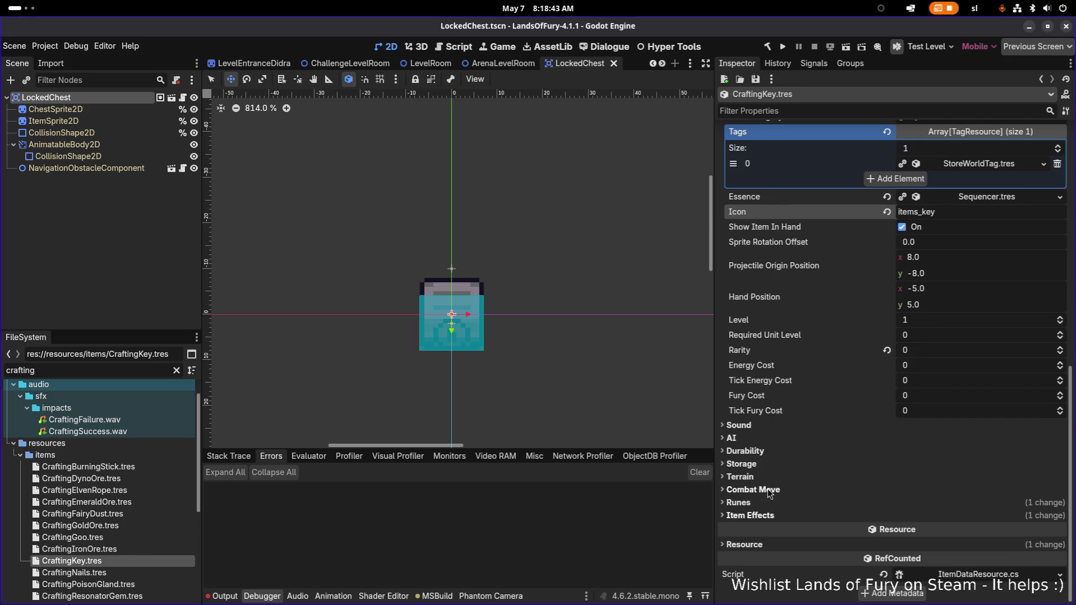
pyautogui.click(760, 452)
pyautogui.click(760, 451)
pyautogui.click(752, 465)
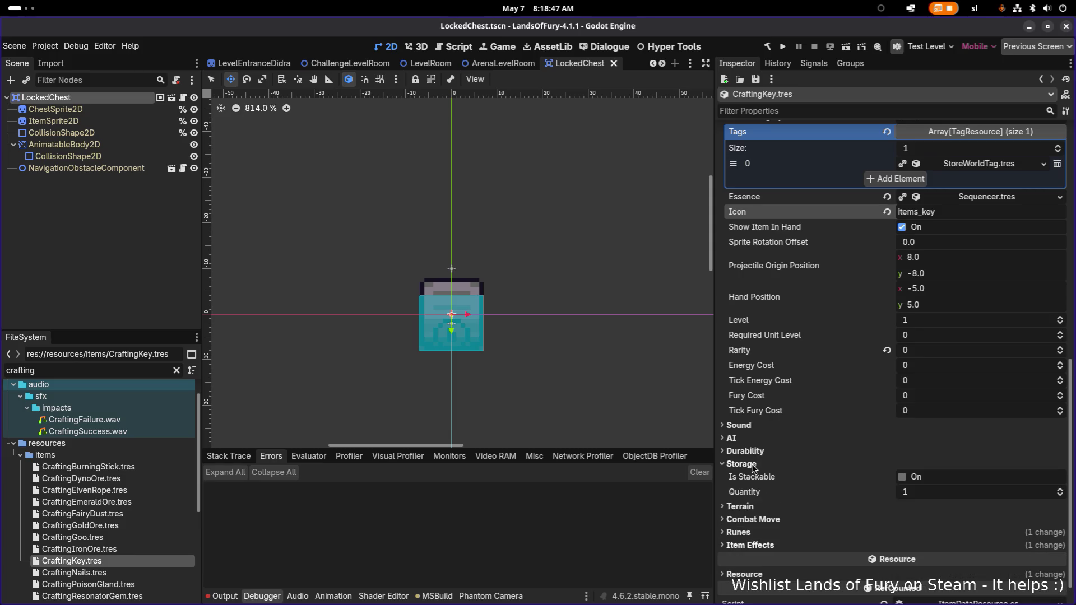
pyautogui.click(752, 507)
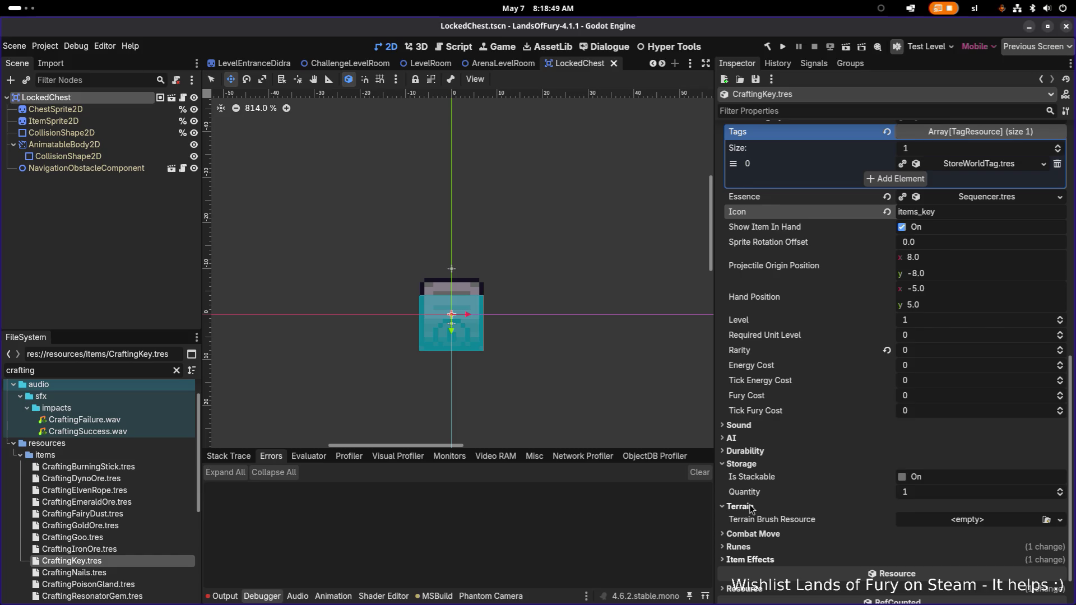
pyautogui.click(753, 465)
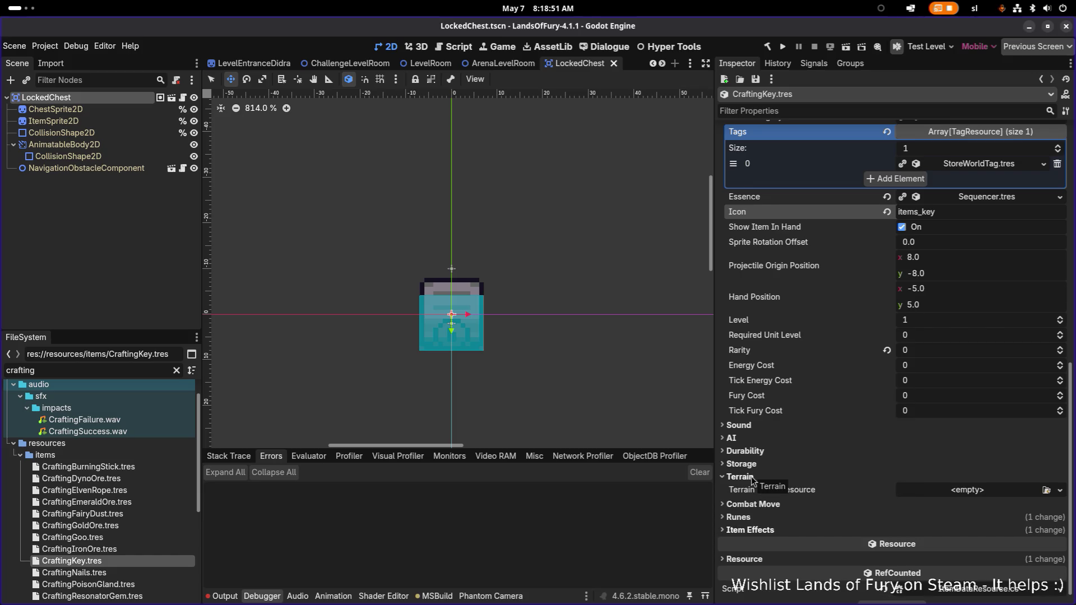
pyautogui.click(740, 477)
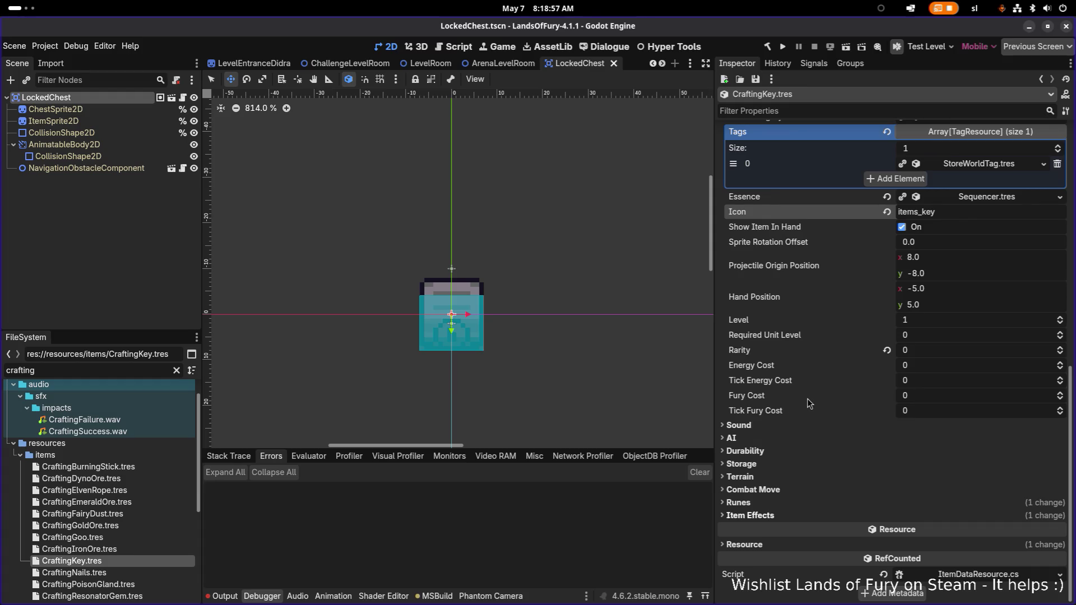
pyautogui.scroll(2, 807, 399)
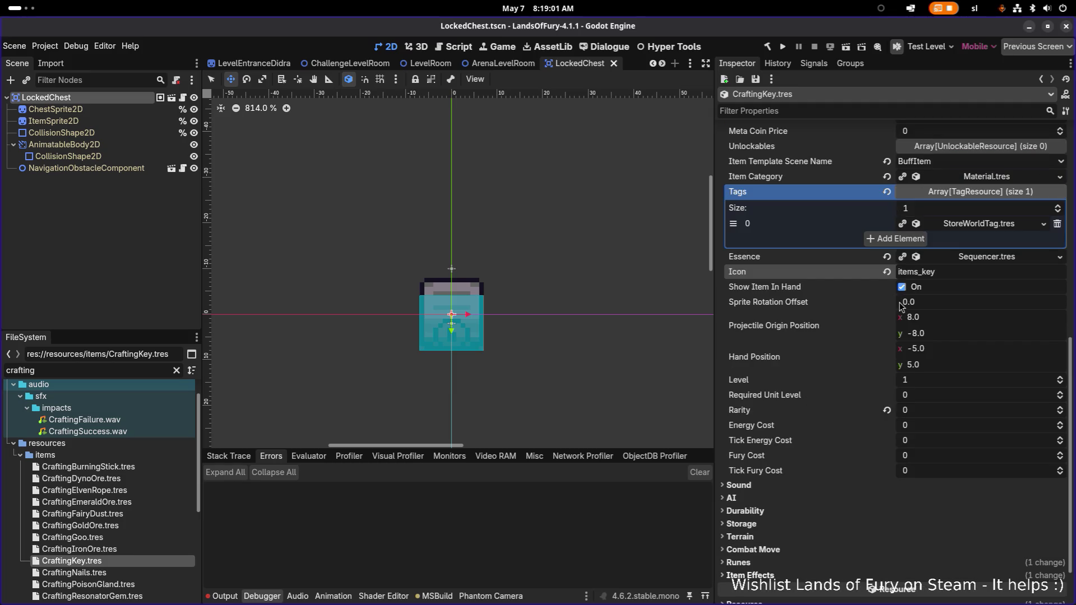
pyautogui.scroll(-2, 838, 372)
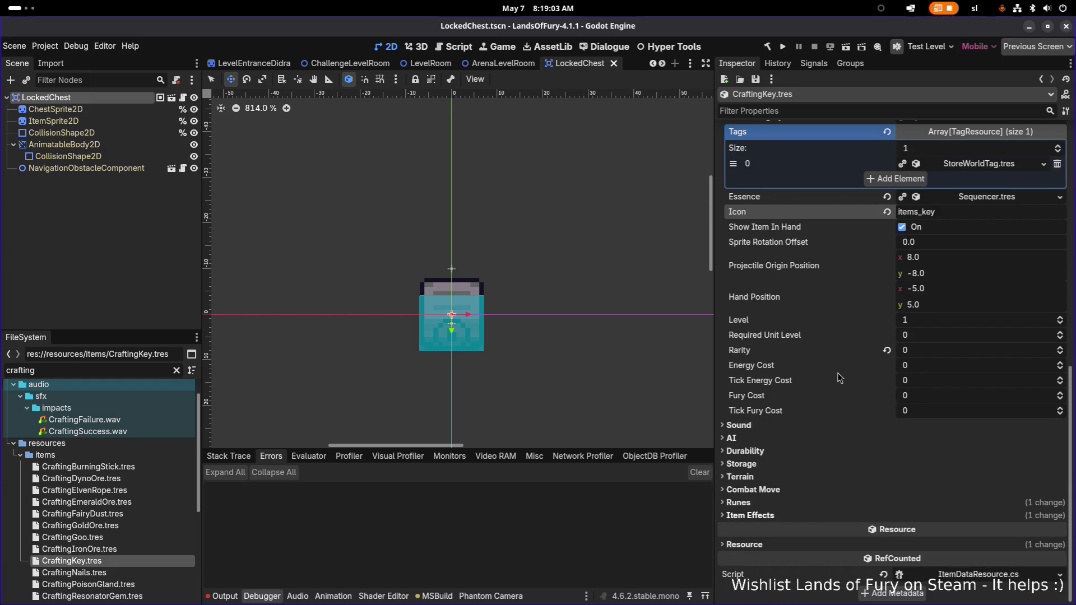
pyautogui.click(783, 515)
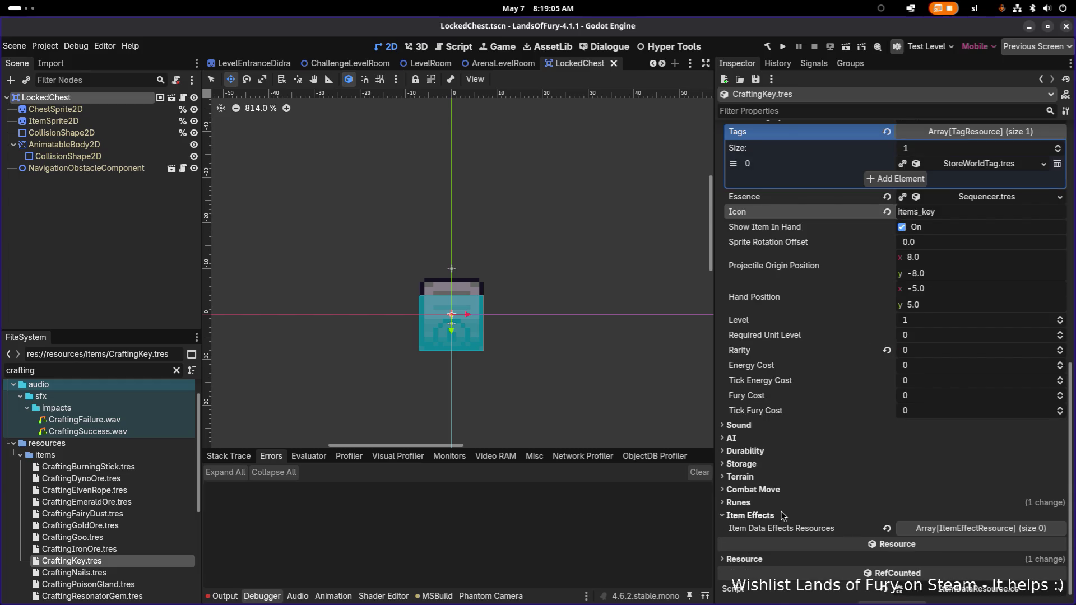
pyautogui.click(981, 528)
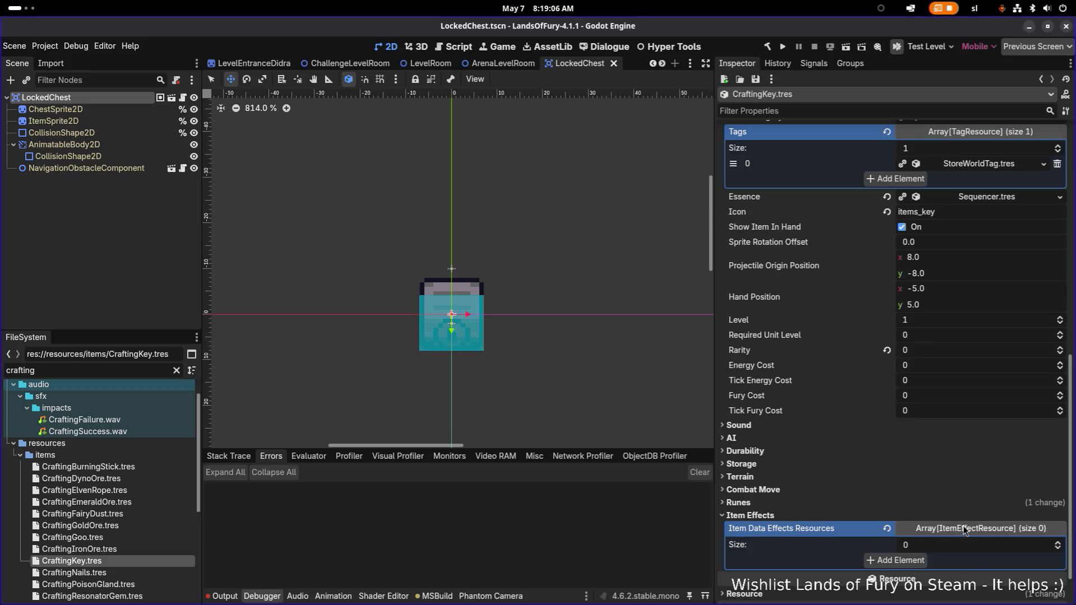
pyautogui.click(772, 516)
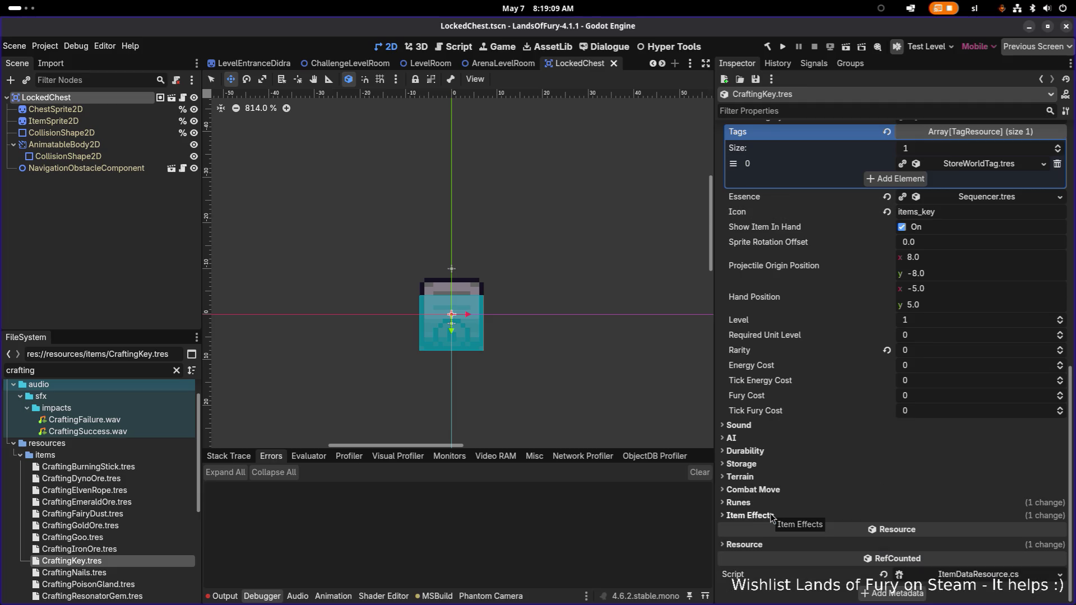
pyautogui.scroll(5, 877, 391)
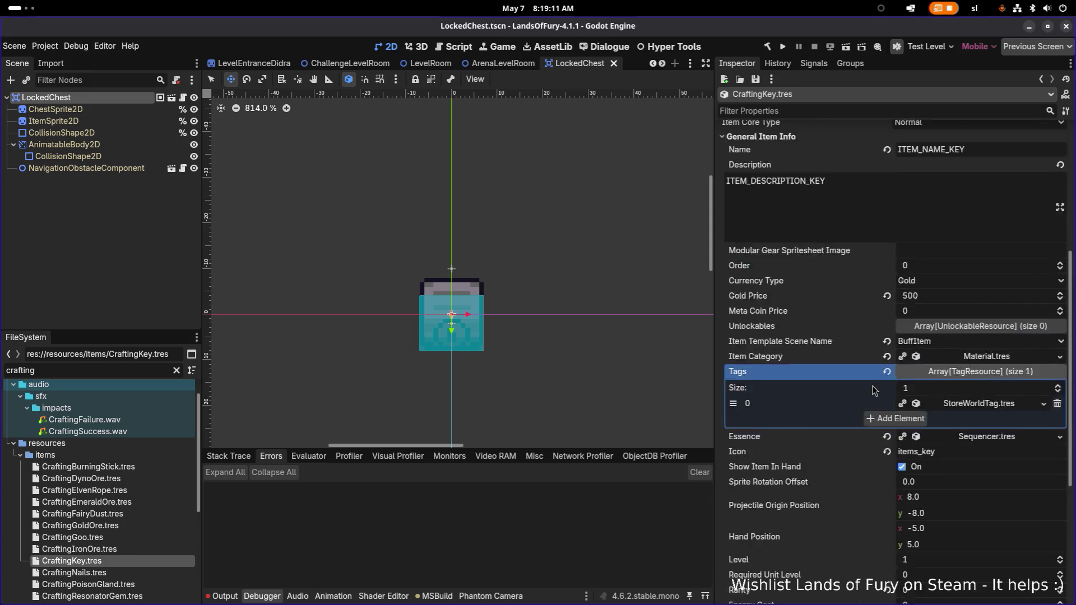
# Uncheck Is Toggled On and Aoe Tick Timer Enabled on CraftingKey.tres and save
pyautogui.scroll(2, 877, 392)
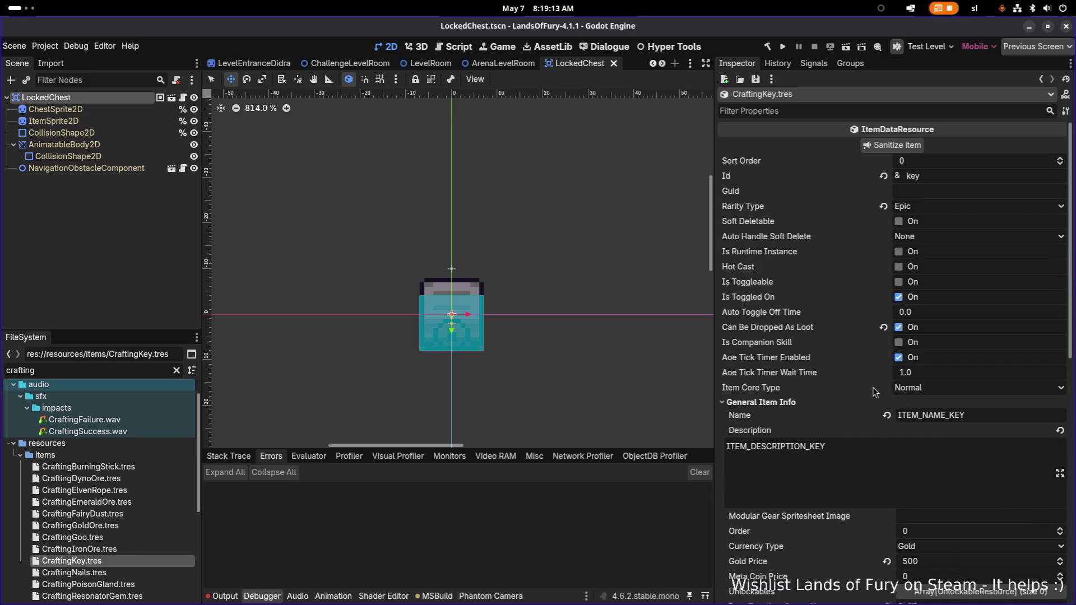
pyautogui.click(899, 297)
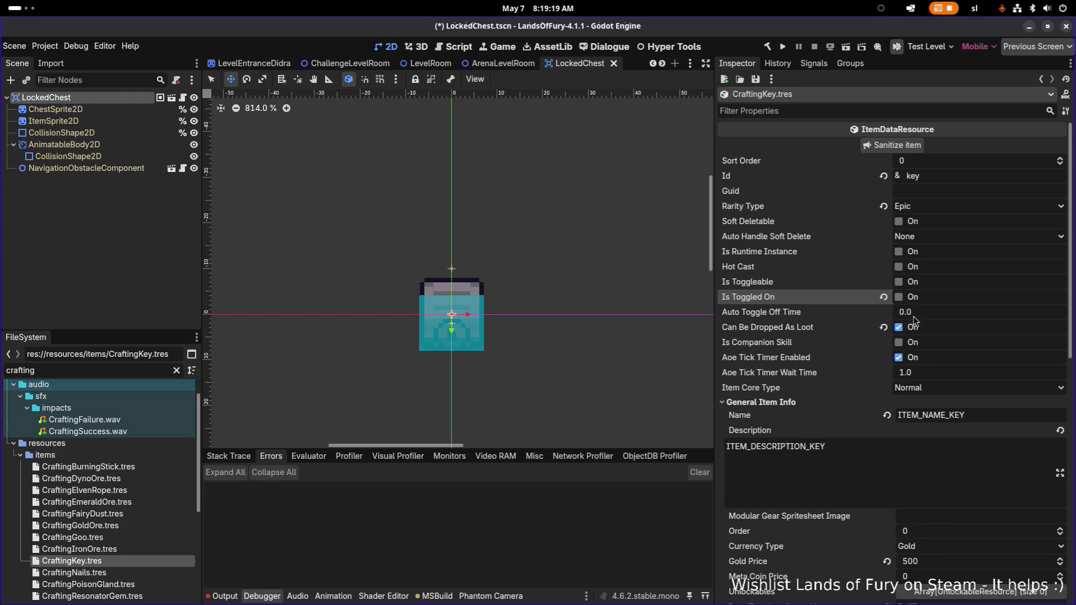
pyautogui.click(899, 359)
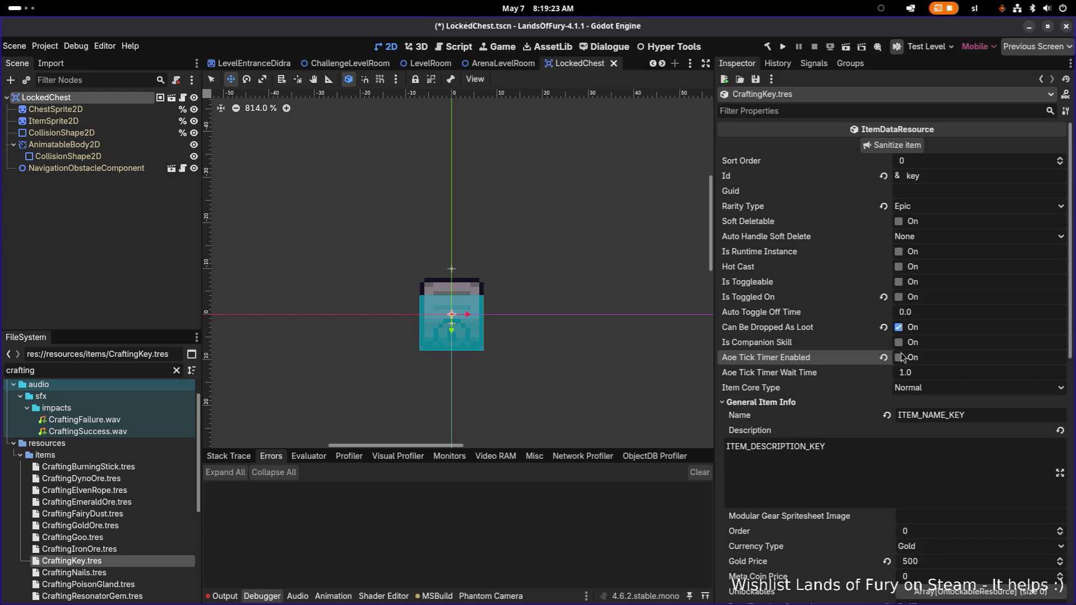
pyautogui.hotkey('ctrl', 's')
pyautogui.scroll(-4, 928, 372)
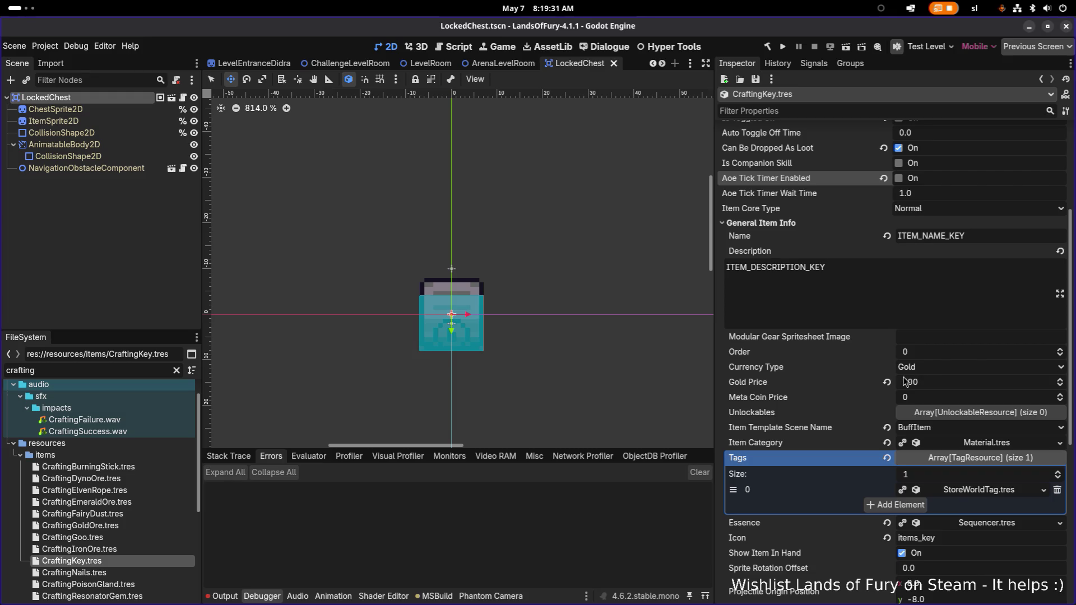
pyautogui.scroll(-5, 825, 386)
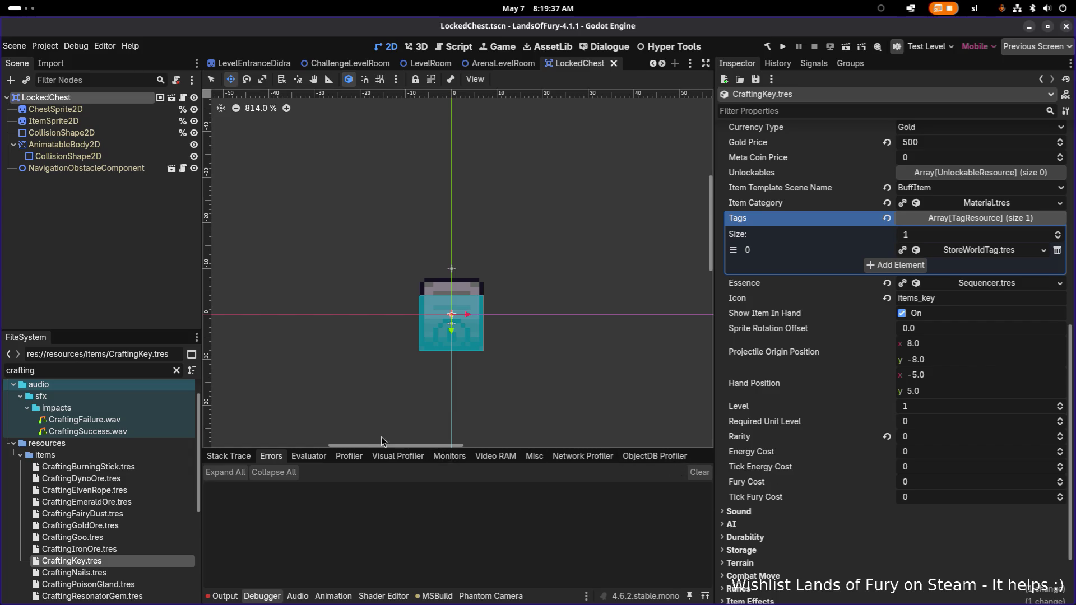
pyautogui.click(96, 97)
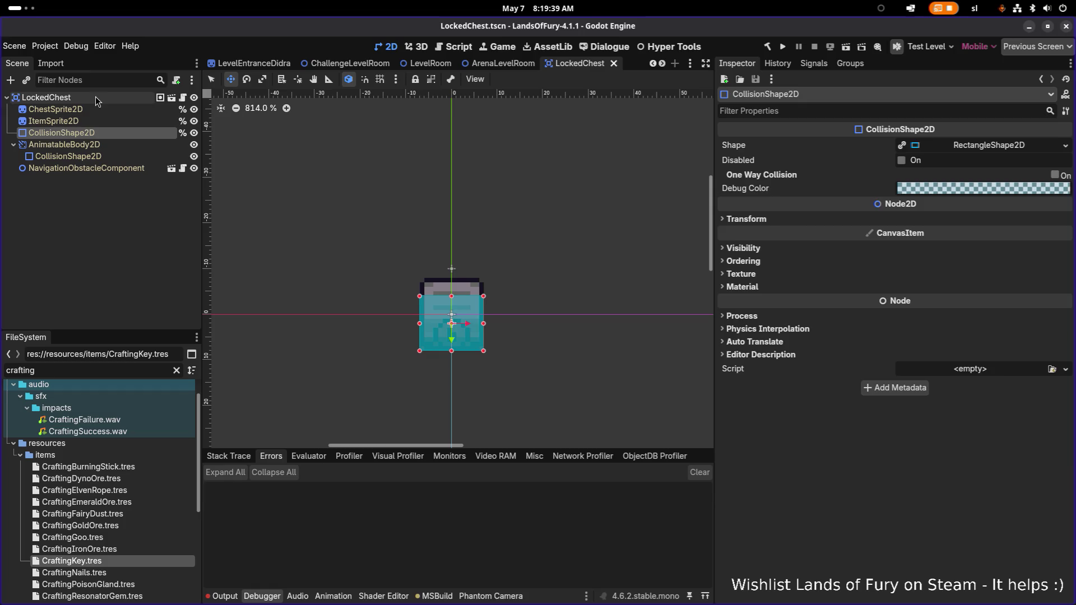
# Set LockedChest's Key Item to CraftingKey.tres via Quick Load
pyautogui.click(1060, 251)
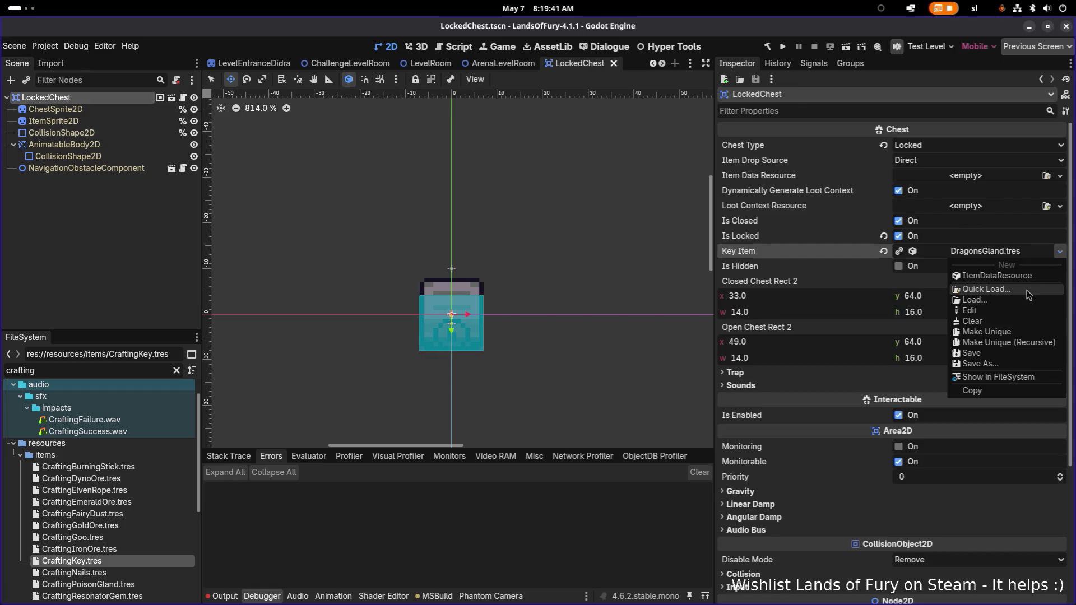
pyautogui.click(1024, 291)
pyautogui.write('key')
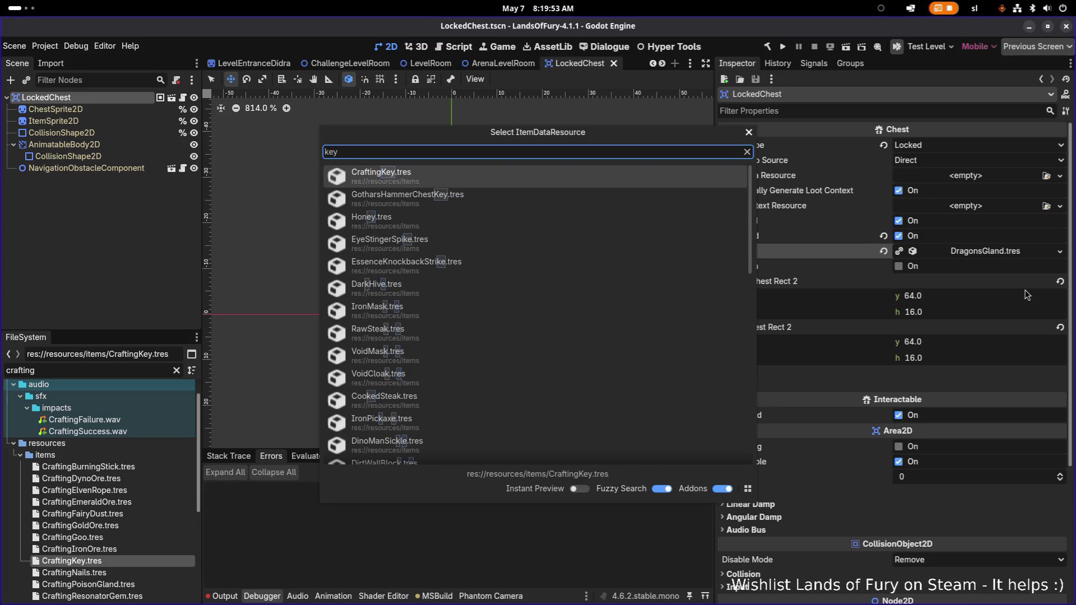
pyautogui.press('Return')
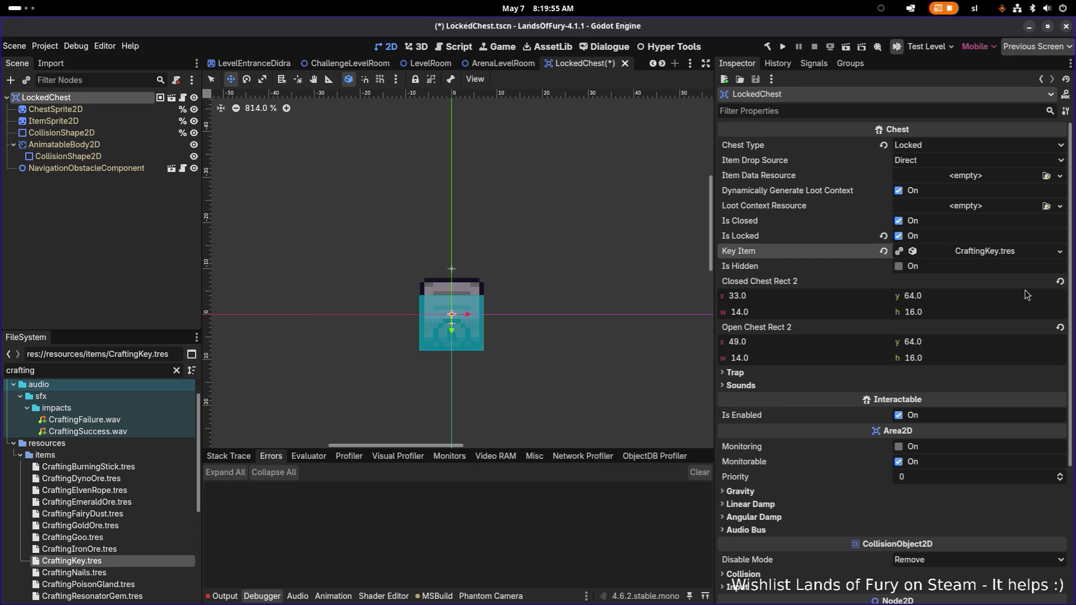
# Show the key resource in FileSystem and open CraftingKey.tres
pyautogui.rightClick(996, 258)
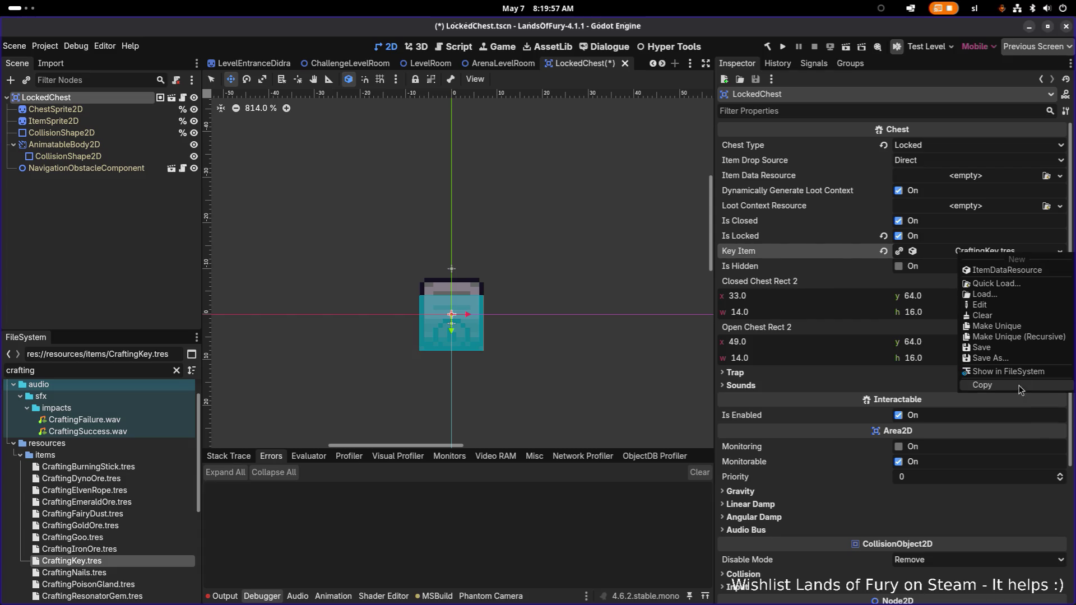
pyautogui.click(991, 373)
pyautogui.click(80, 598)
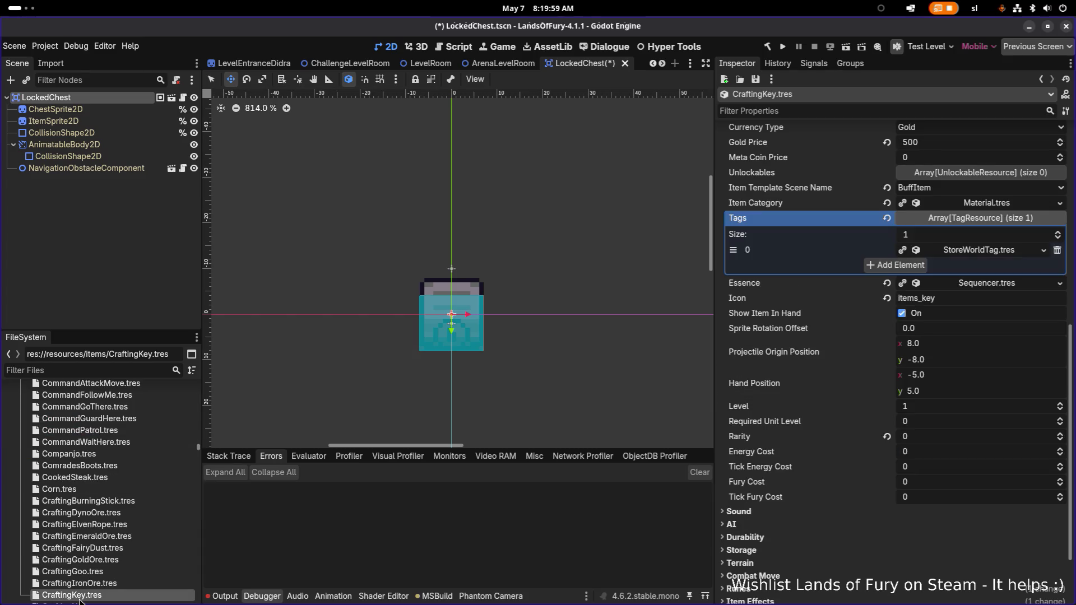
# Rename CraftingKey.tres to GoldenKey.tres
pyautogui.scroll(2, 812, 411)
pyautogui.click(157, 583)
pyautogui.click(114, 596)
pyautogui.click(114, 597)
pyautogui.press('Right')
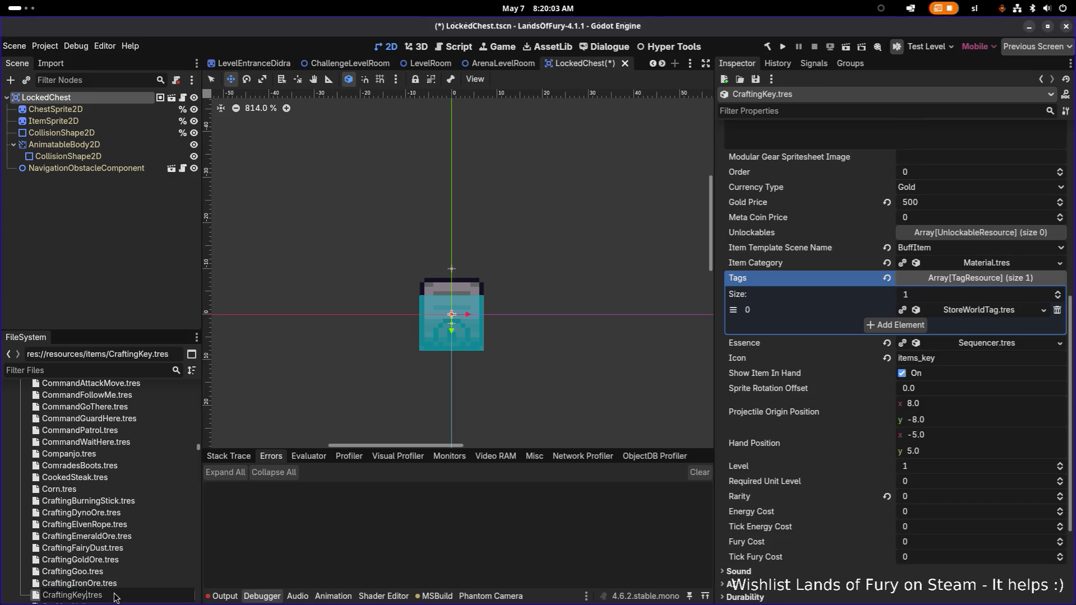
pyautogui.hotkey('shift', 'Home')
pyautogui.write('Golden')
pyautogui.press('Return')
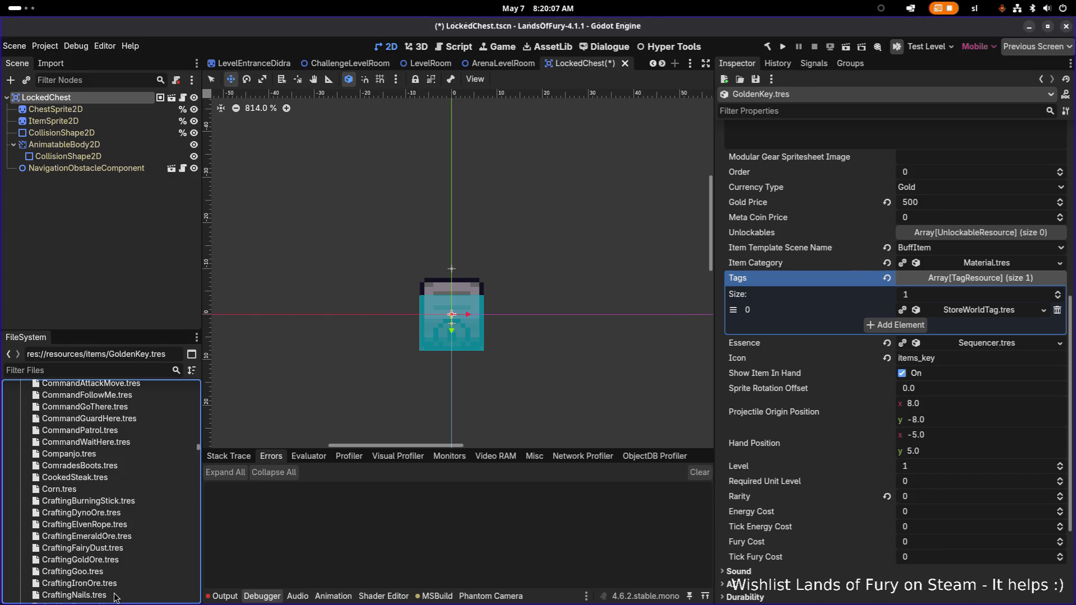
# Filter the FileSystem by 'goldenke' to find the renamed key
pyautogui.scroll(5, 118, 410)
pyautogui.click(116, 372)
pyautogui.write('go')
pyautogui.write('ldenke')
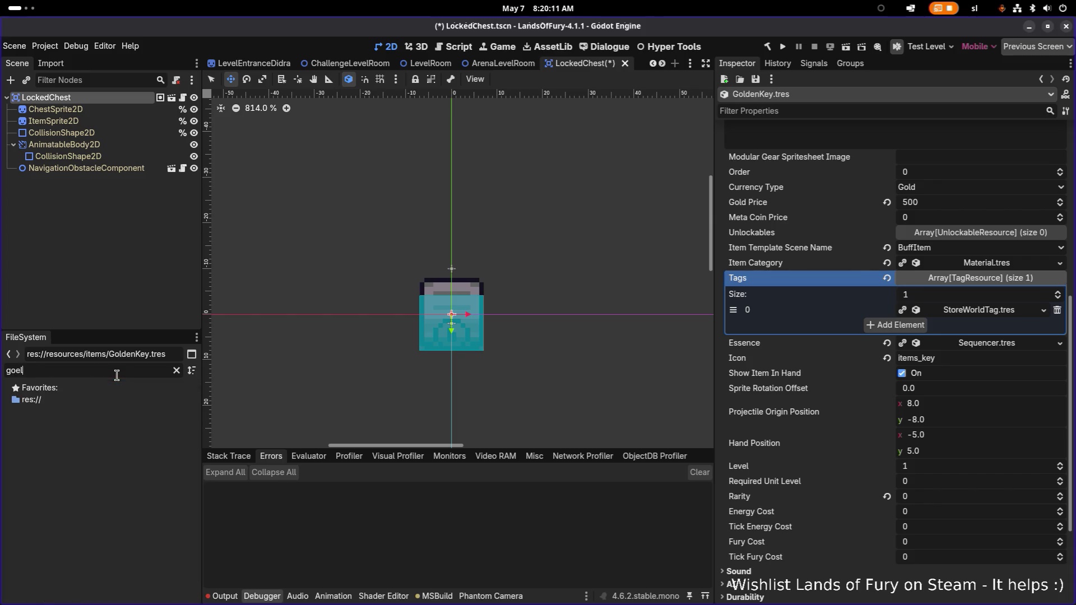
# Open GoldenKey.tres, set its Id to golden_key, and save
pyautogui.click(162, 436)
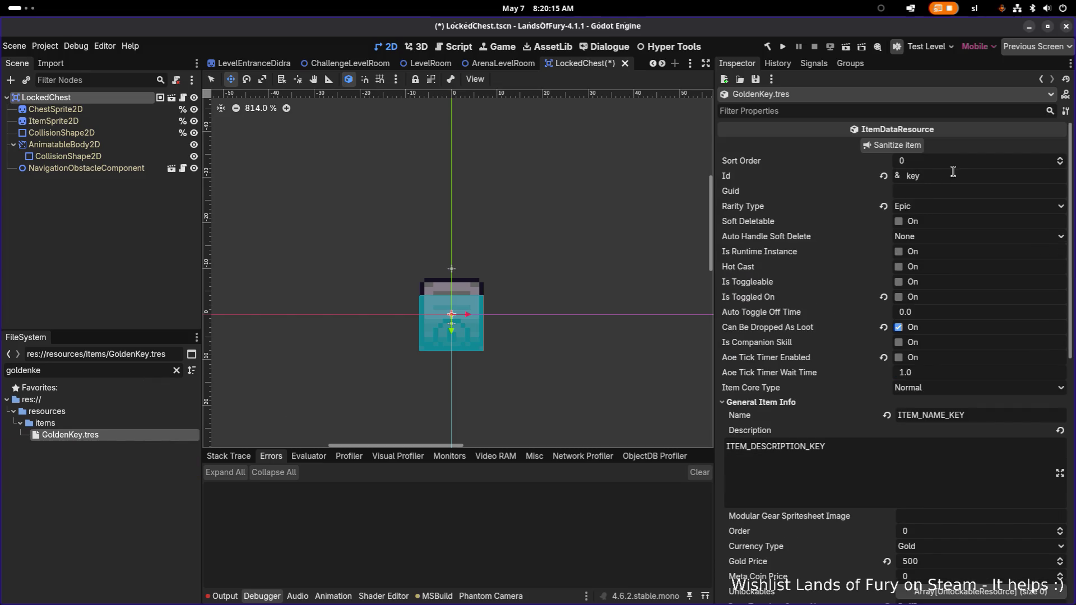
pyautogui.click(951, 176)
pyautogui.write('golden_')
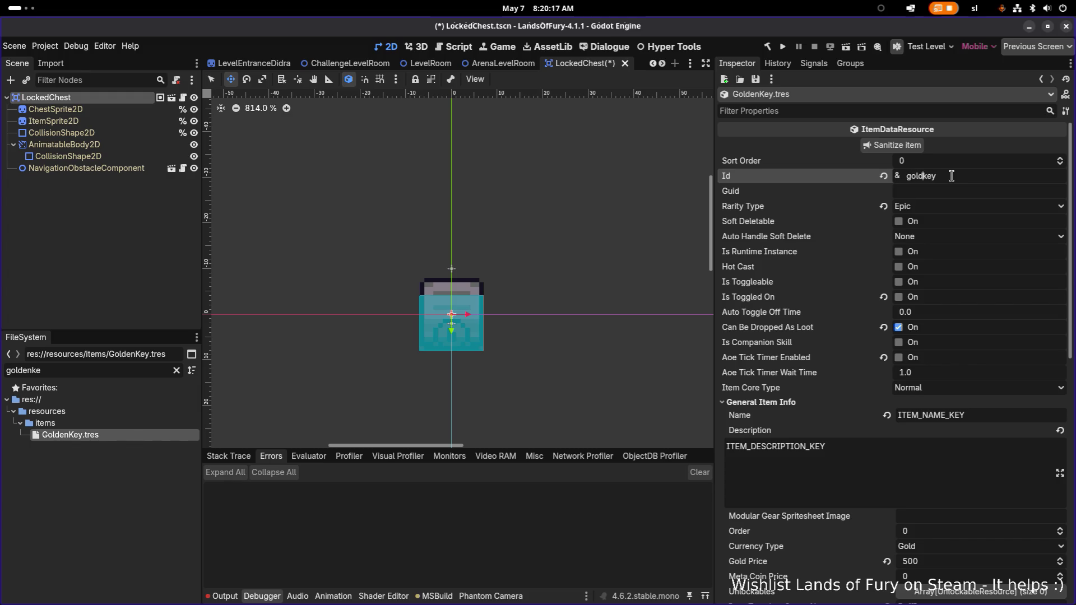
pyautogui.hotkey('ctrl', 's')
# Set Name to ITEM_NAME_GOLDEN_KEY and Description to ITEM_DESCRIPTION_GOLDEN_KEY, then save
pyautogui.click(948, 414)
pyautogui.write('GOLDEN')
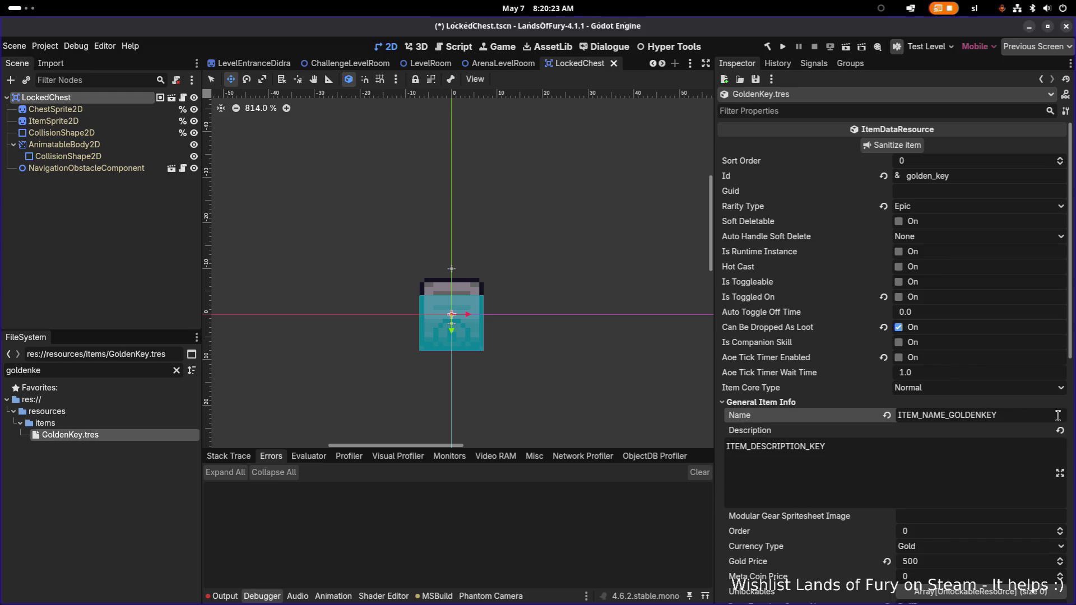
pyautogui.write('_')
pyautogui.click(810, 447)
pyautogui.write('GOLDEN_')
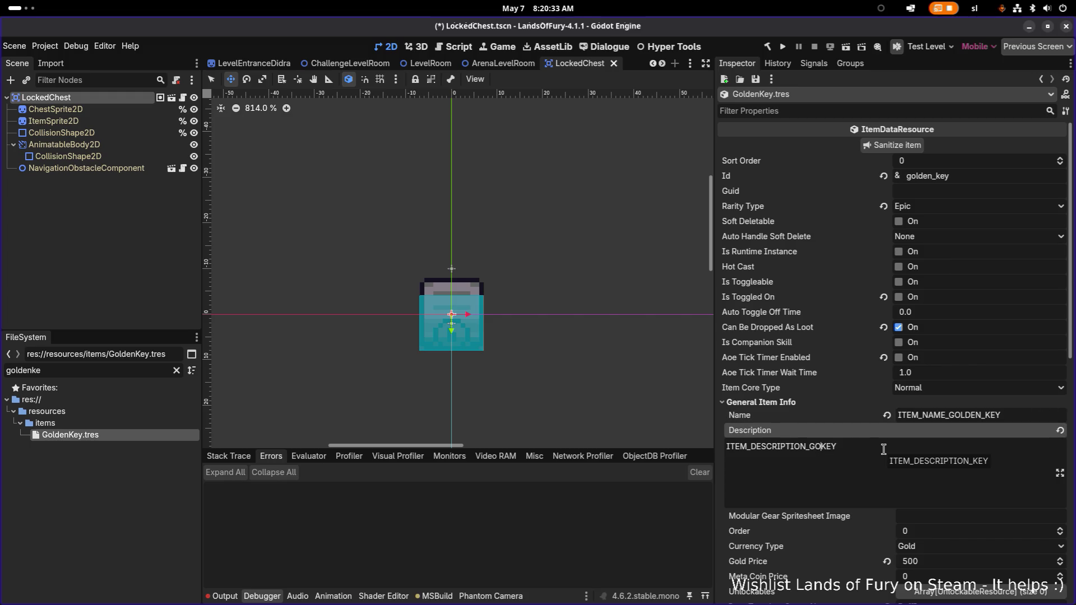
pyautogui.hotkey('ctrl', 's')
pyautogui.scroll(-8, 885, 448)
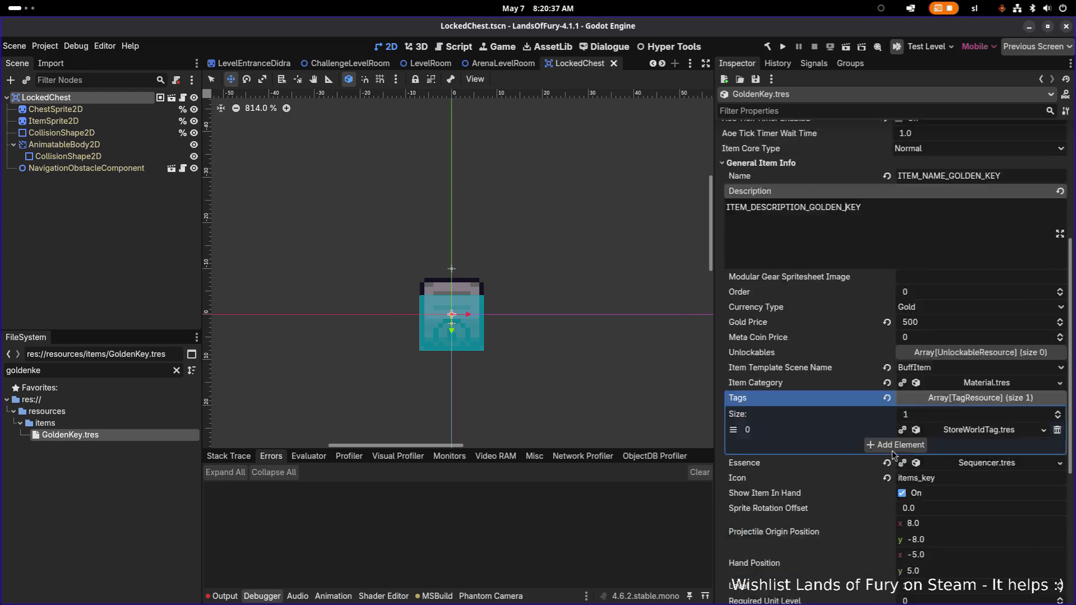
pyautogui.scroll(-3, 936, 423)
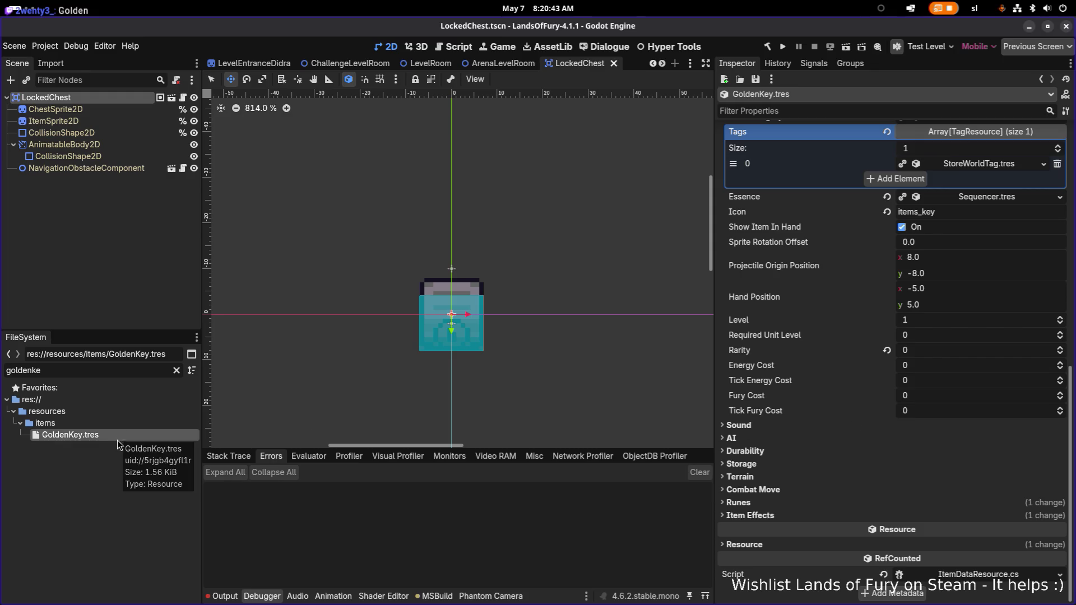
pyautogui.doubleClick(119, 371)
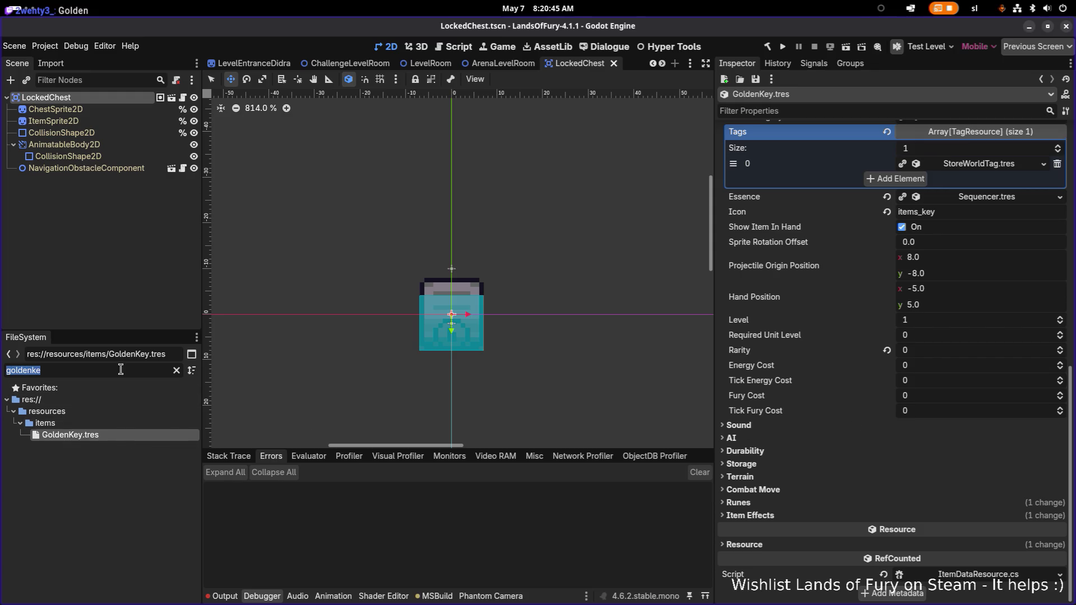
# Filter the FileSystem for items_key.tres and rename it to items_golde_key.tres
pyautogui.press('BackSpace')
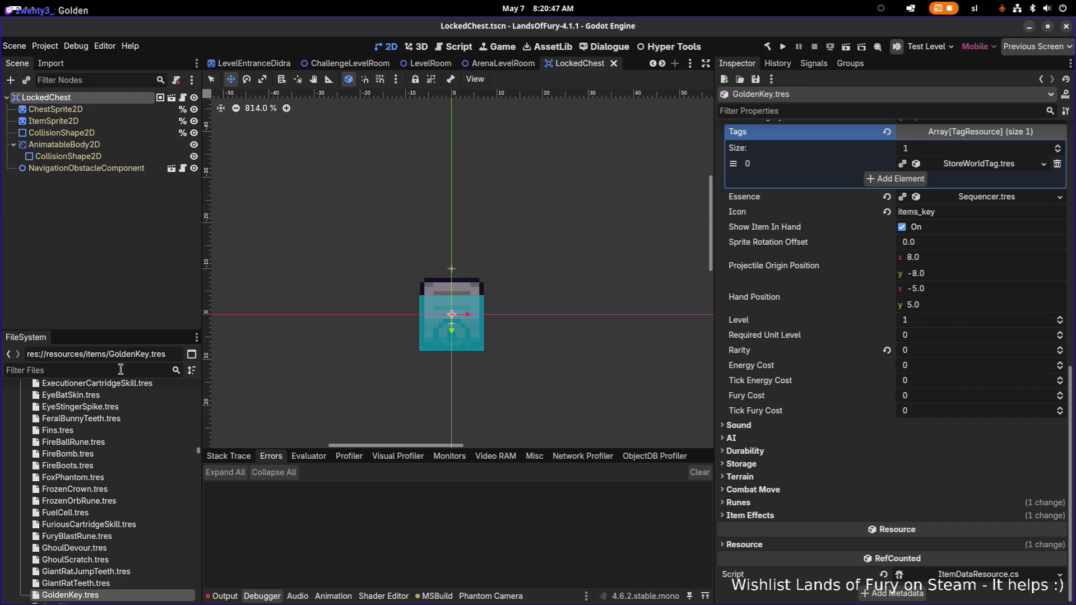
pyautogui.write('item_ke')
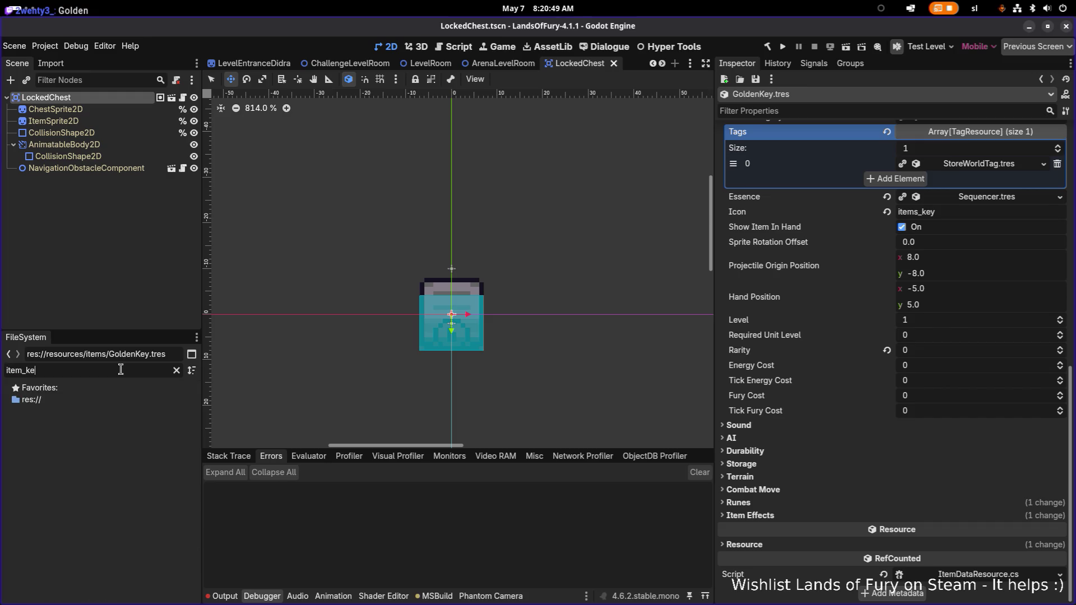
pyautogui.press('BackSpace')
pyautogui.press('BackSpace')
pyautogui.press('BackSpace')
pyautogui.write('s')
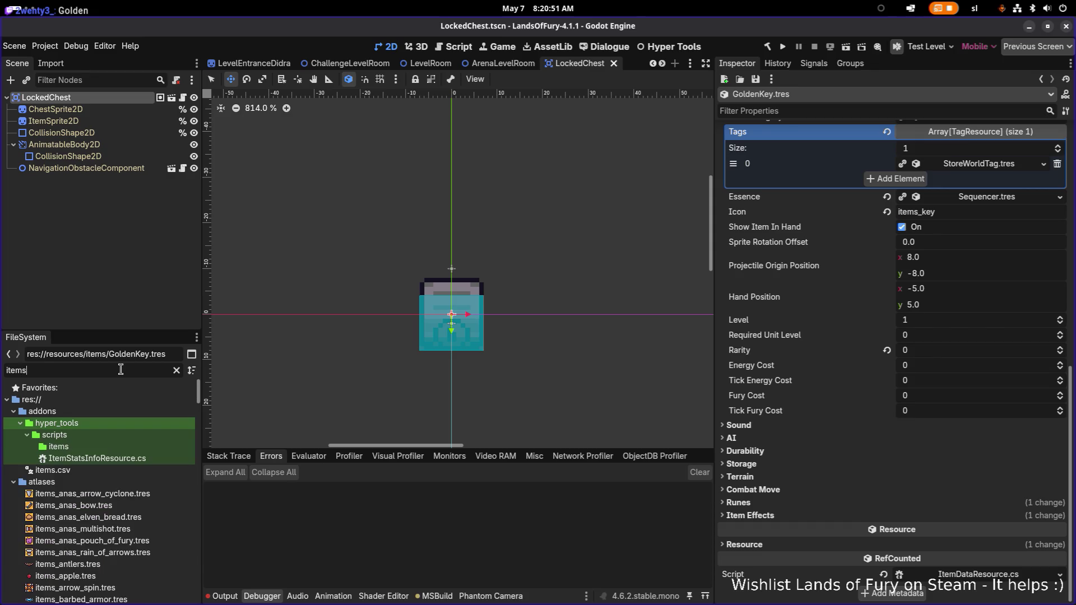
pyautogui.write('_k')
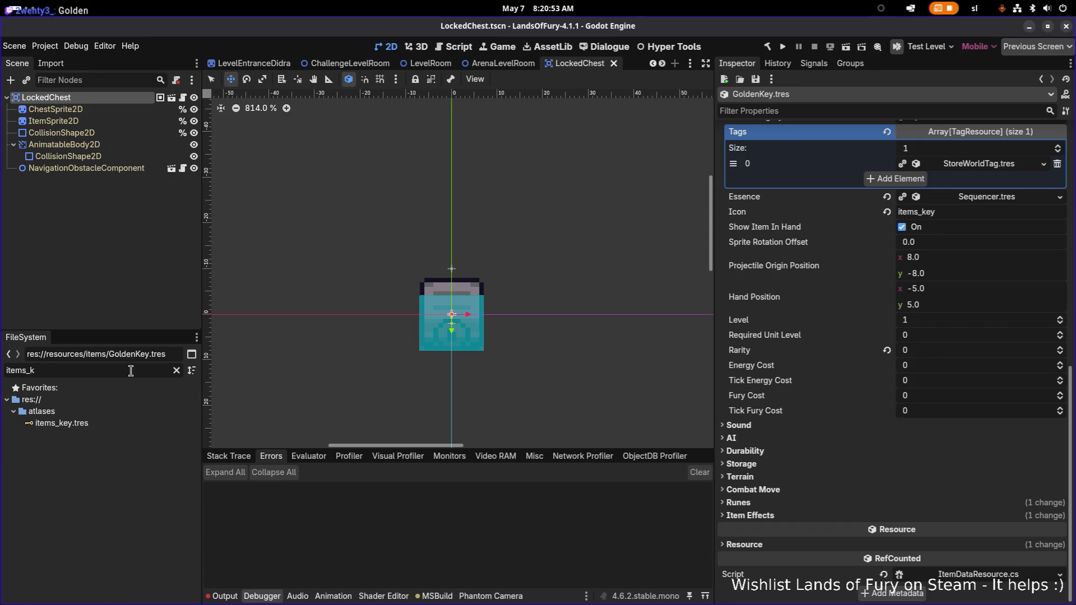
pyautogui.click(126, 422)
pyautogui.press('Left')
pyautogui.press('Right')
pyautogui.press('Right')
pyautogui.press('Right')
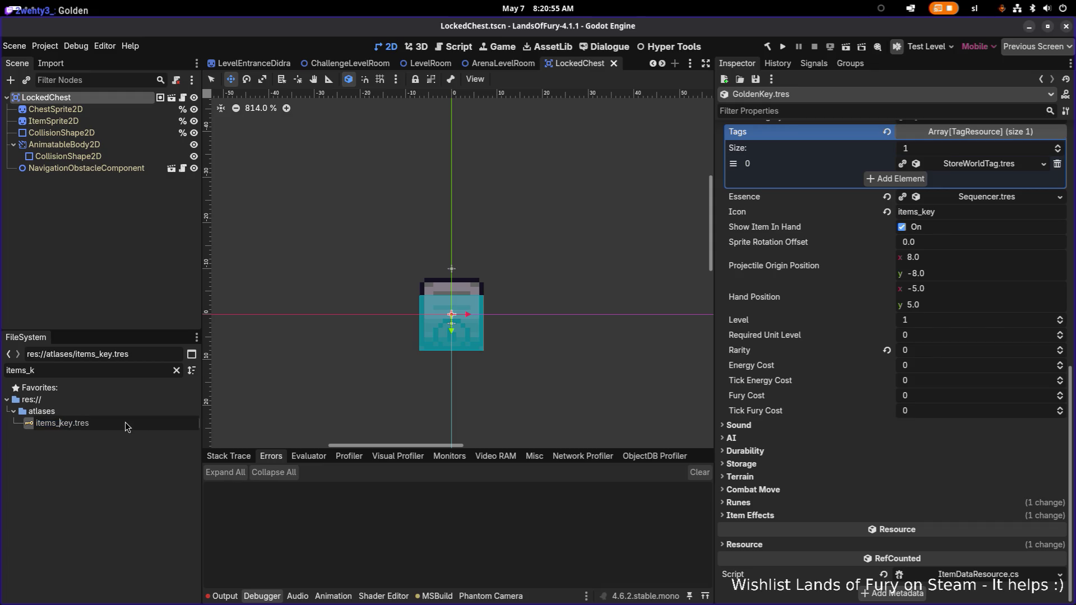
pyautogui.write('golde_')
pyautogui.press('Return')
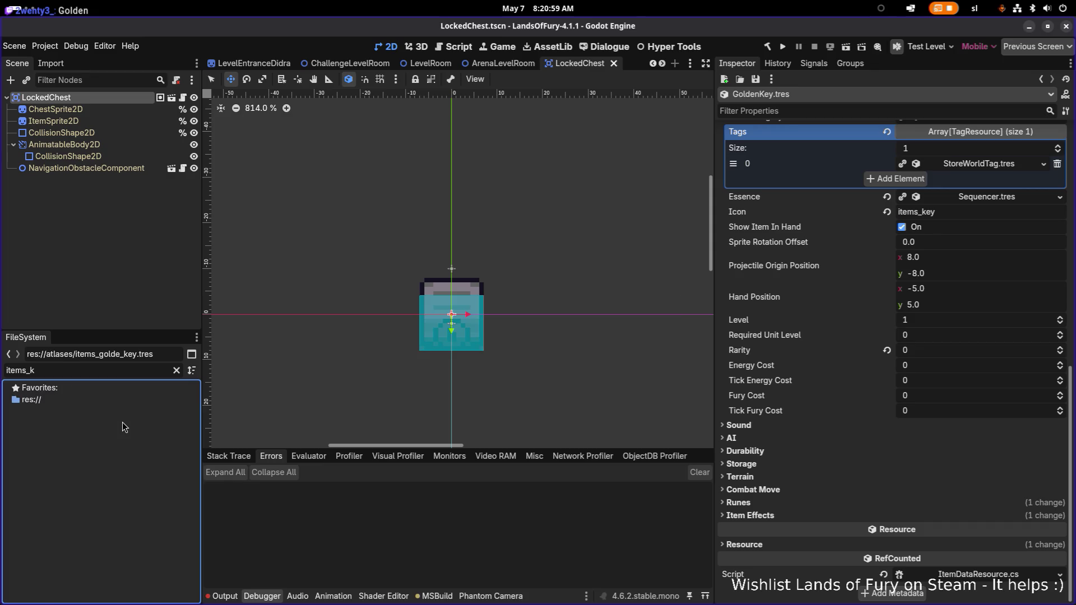
# Correct the atlas file's spelling to items_golden_key.tres
pyautogui.click(120, 371)
pyautogui.press('BackSpace')
pyautogui.write('+g')
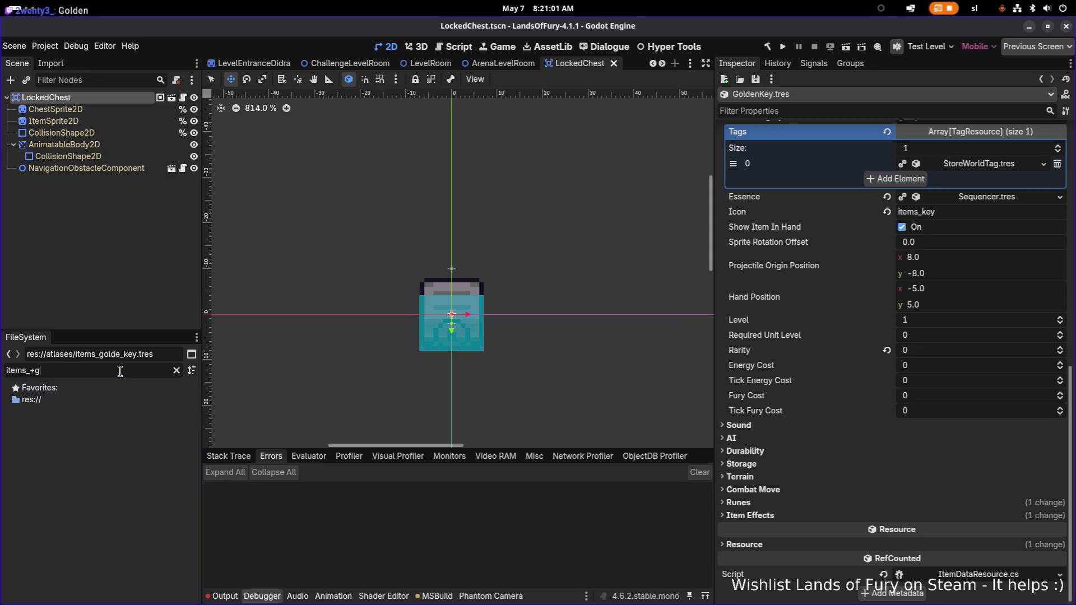
pyautogui.press('BackSpace')
pyautogui.press('BackSpace')
pyautogui.write('go')
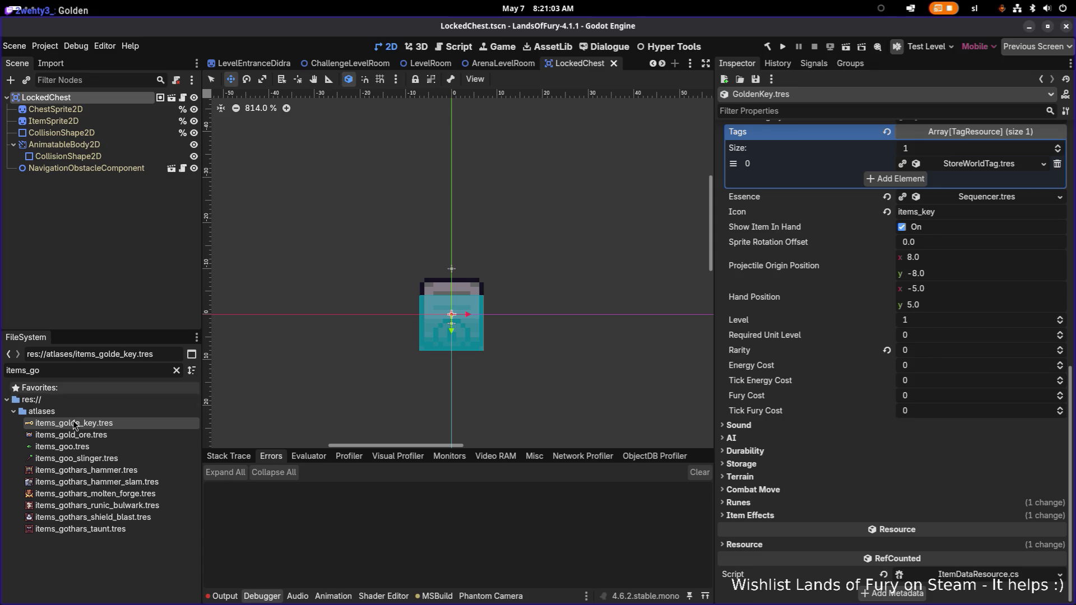
pyautogui.click(88, 422)
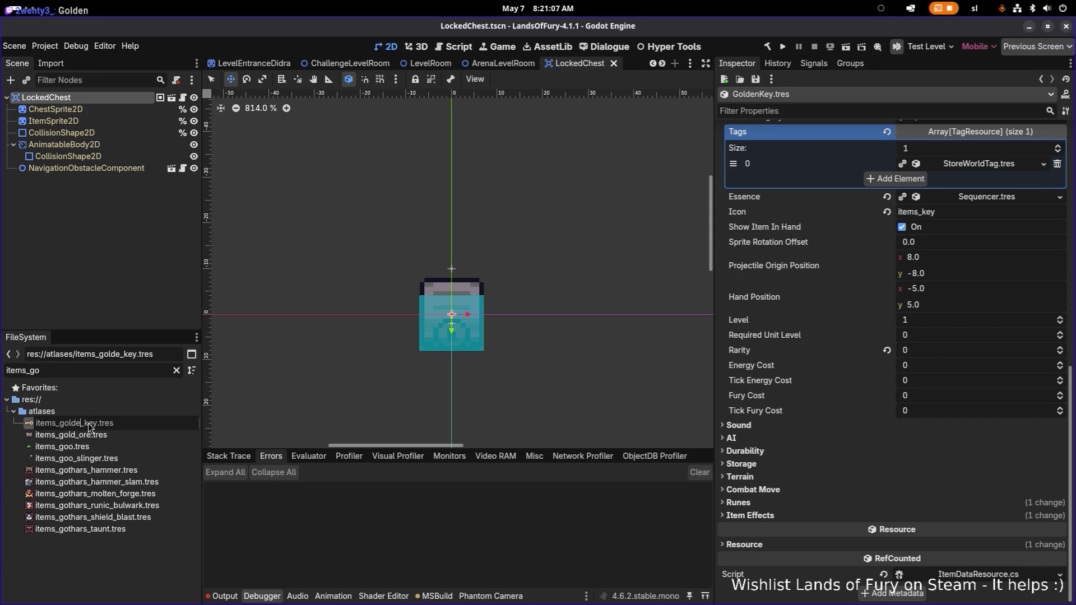
pyautogui.write('n')
pyautogui.press('Return')
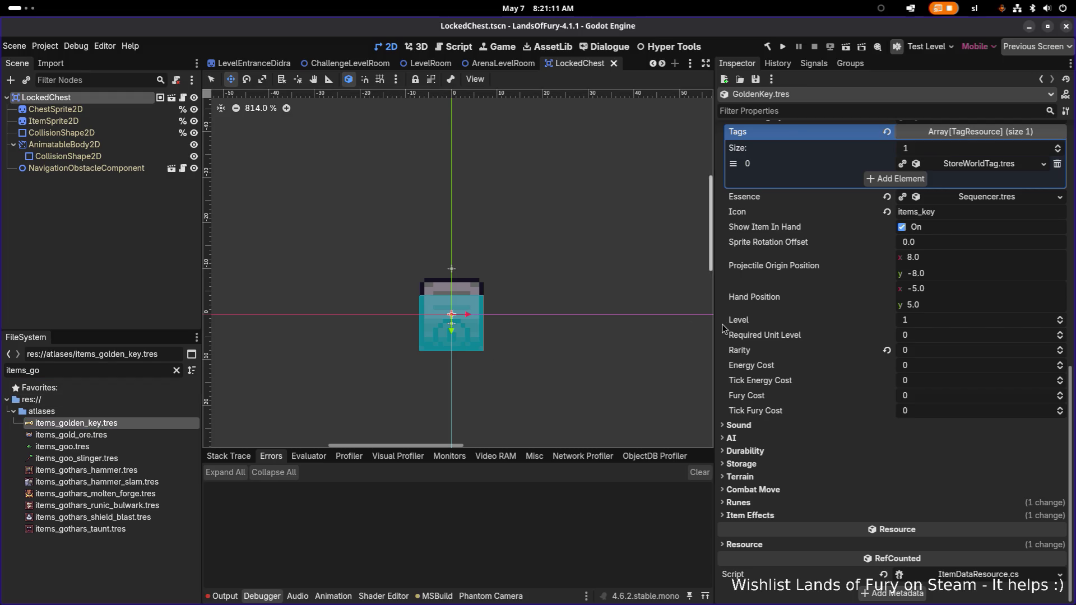
pyautogui.scroll(15, 871, 282)
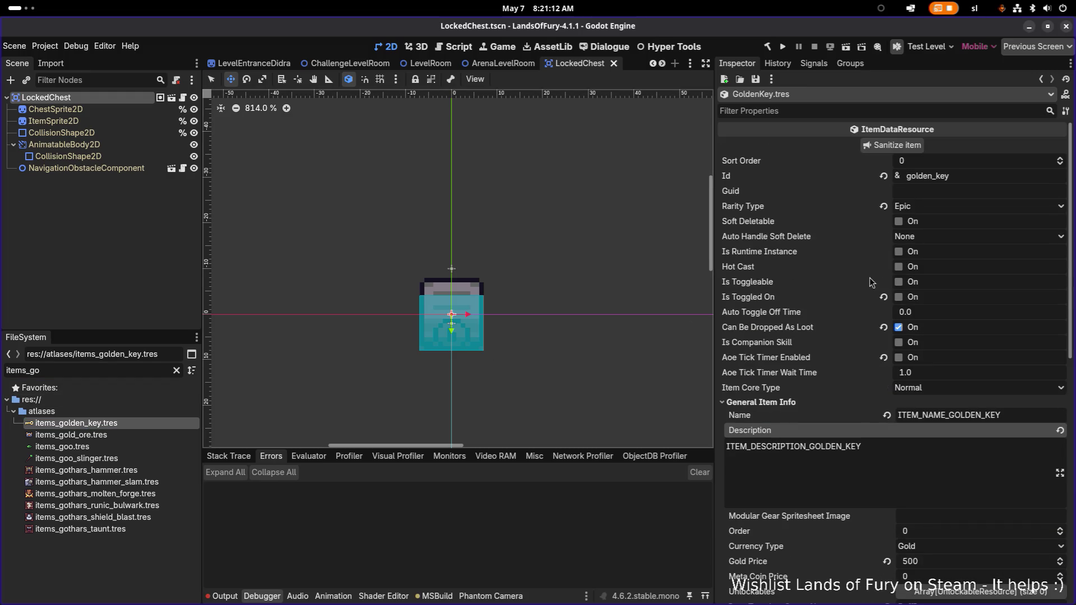
# Paste the copied name into the GoldenKey Id field and save
pyautogui.doubleClick(973, 178)
pyautogui.write('items_golden_key')
pyautogui.hotkey('ctrl', 's')
pyautogui.scroll(-2, 968, 295)
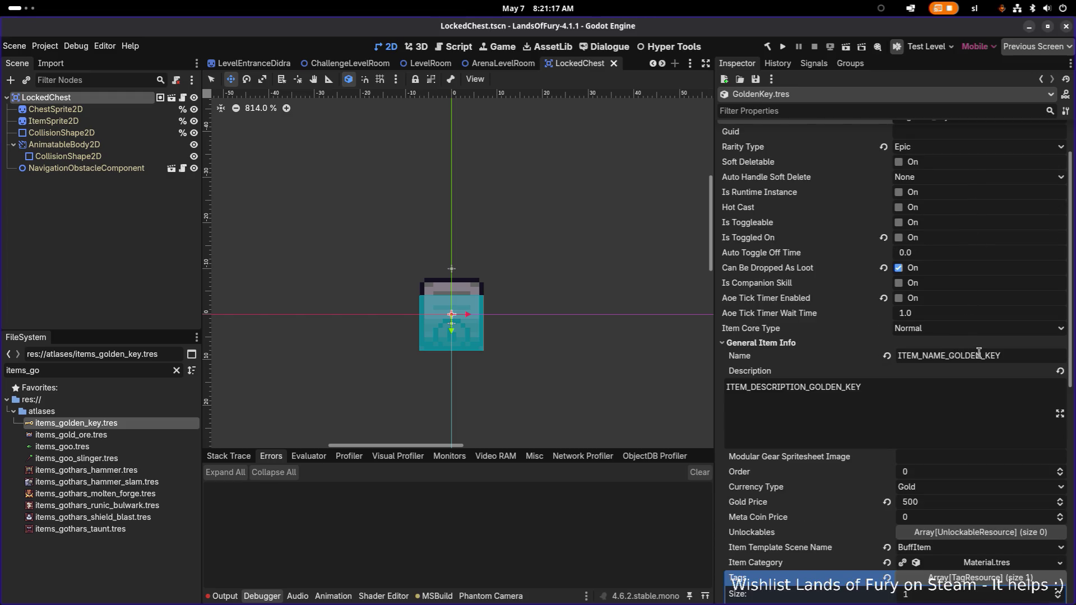
pyautogui.scroll(-6, 941, 446)
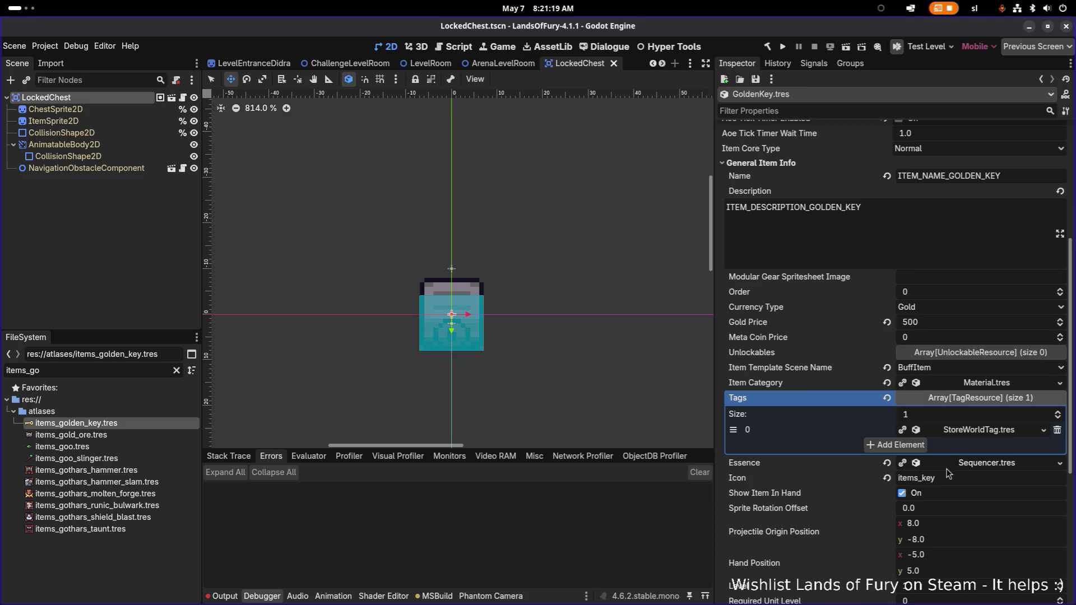
# Set the GoldenKey Icon to items_golden_key, save, and select the LockedChest root node
pyautogui.doubleClick(968, 477)
pyautogui.write('items_golden_key')
pyautogui.hotkey('ctrl', 's')
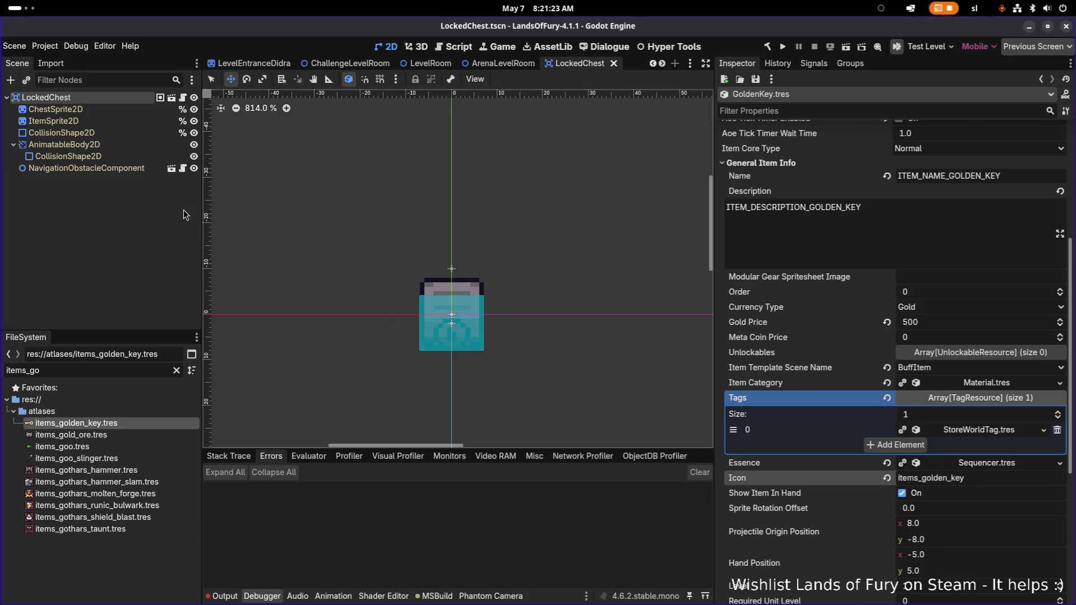
pyautogui.click(56, 110)
pyautogui.click(102, 99)
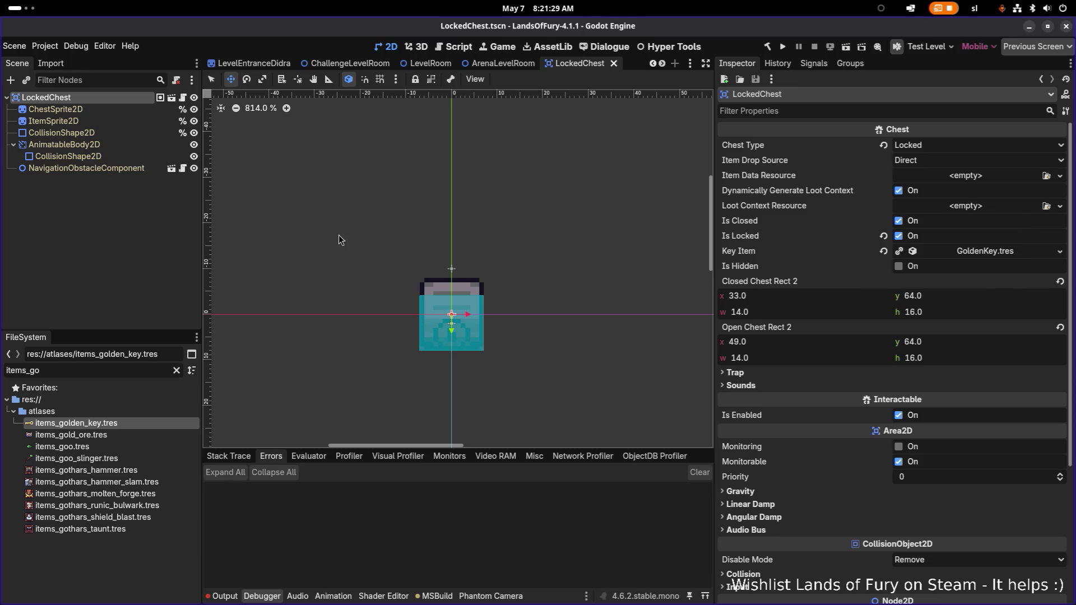
# Set the chest's Item Drop Source to LootContextResource and create a new LootContextResource
pyautogui.click(948, 165)
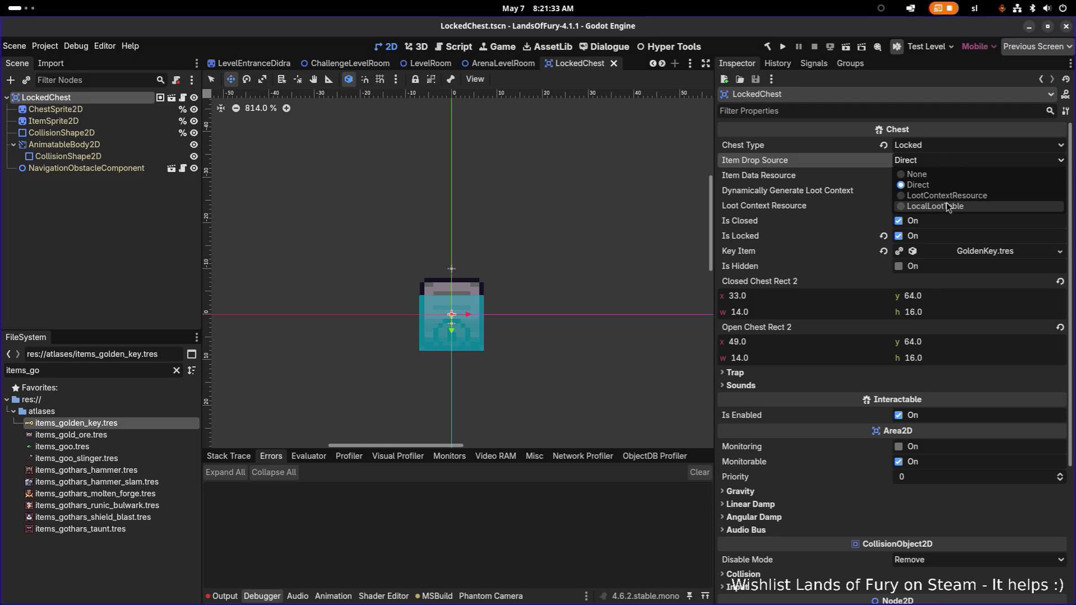
pyautogui.click(948, 196)
pyautogui.click(956, 178)
pyautogui.click(991, 202)
pyautogui.click(883, 175)
pyautogui.click(978, 207)
pyautogui.click(996, 236)
# Set the loot context's Source Type to Challenge_Room and Bracket to Threat_3
pyautogui.click(976, 208)
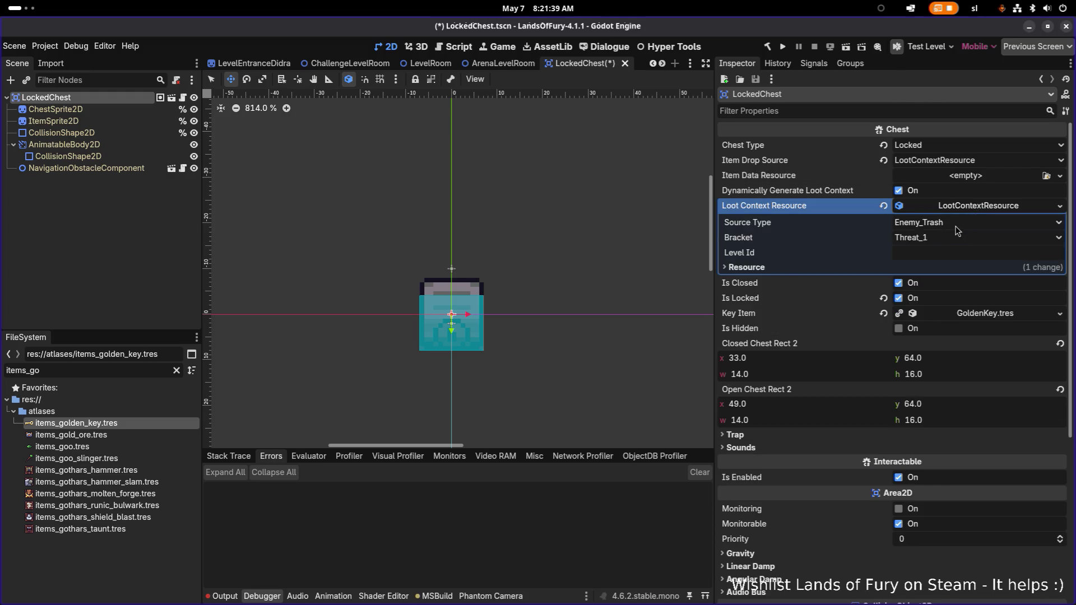
pyautogui.click(959, 227)
pyautogui.scroll(-1, 969, 238)
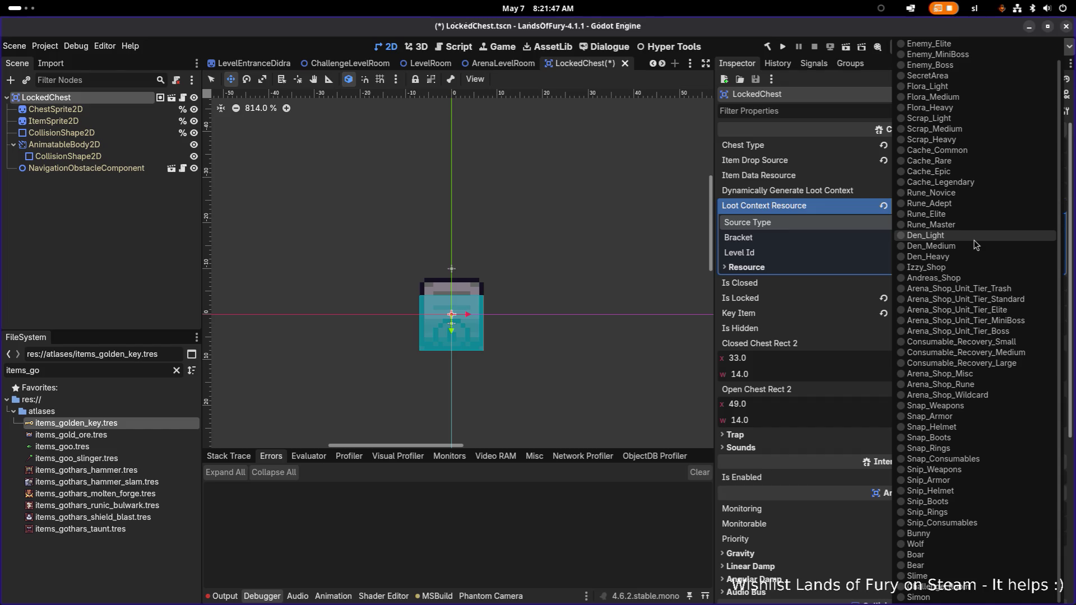
pyautogui.click(802, 218)
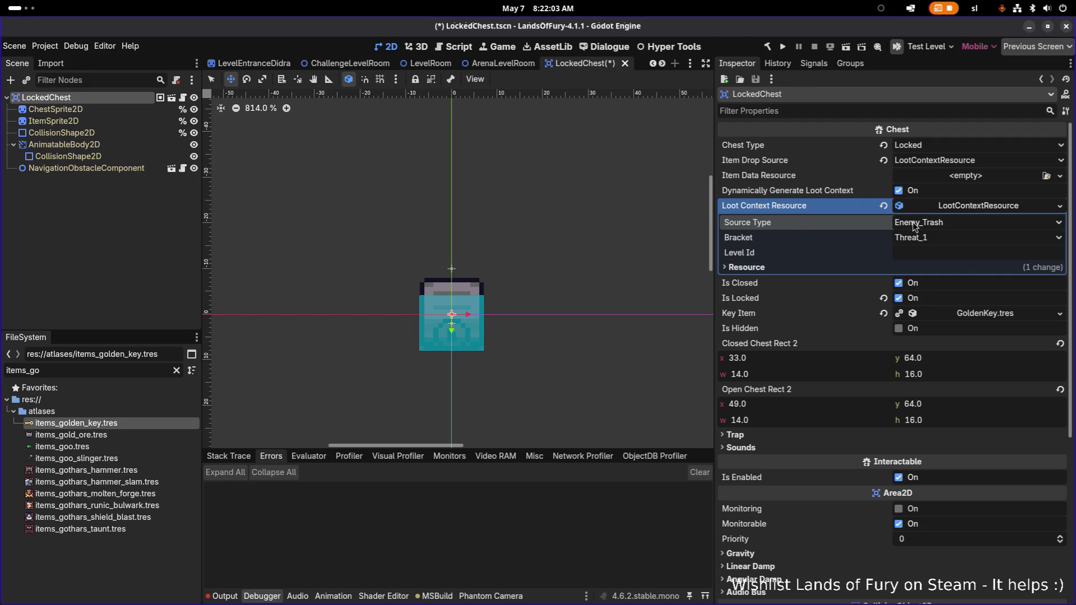
pyautogui.click(978, 225)
pyautogui.scroll(-1, 982, 297)
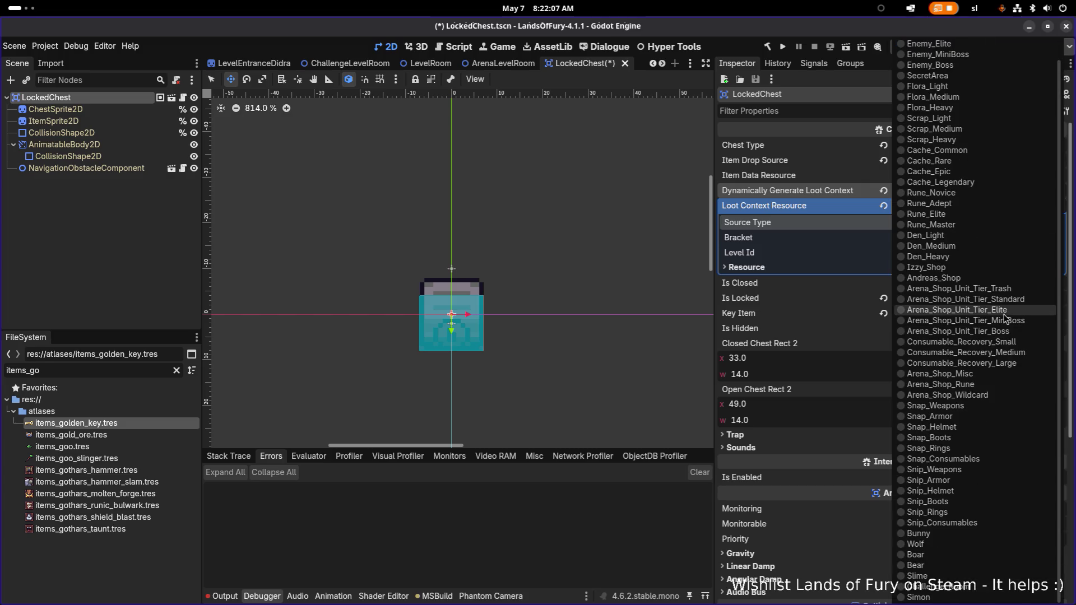
pyautogui.click(979, 587)
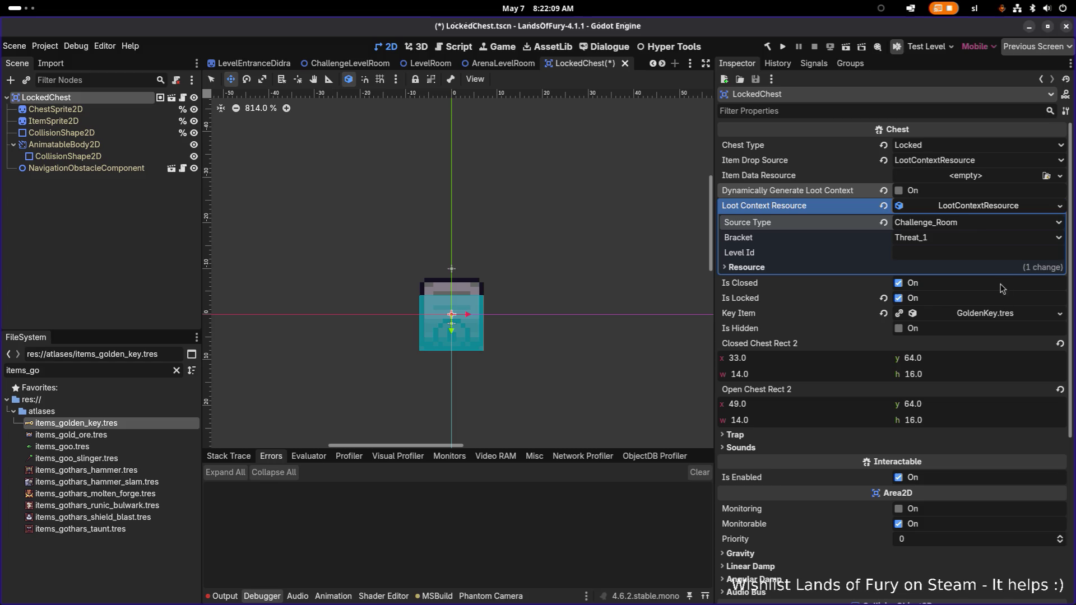
pyautogui.click(974, 241)
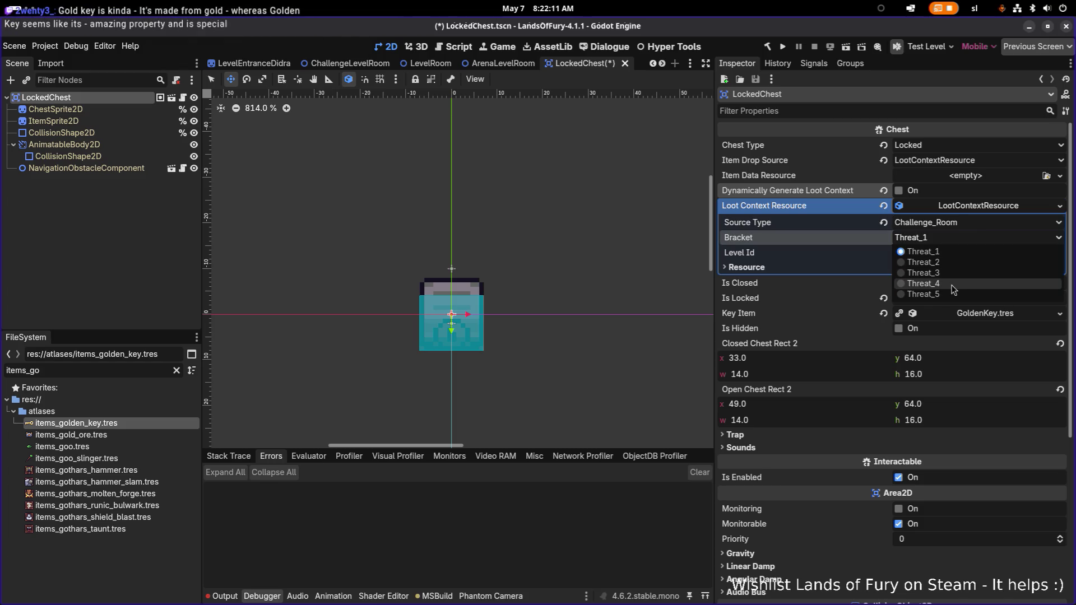
pyautogui.click(952, 286)
pyautogui.click(947, 240)
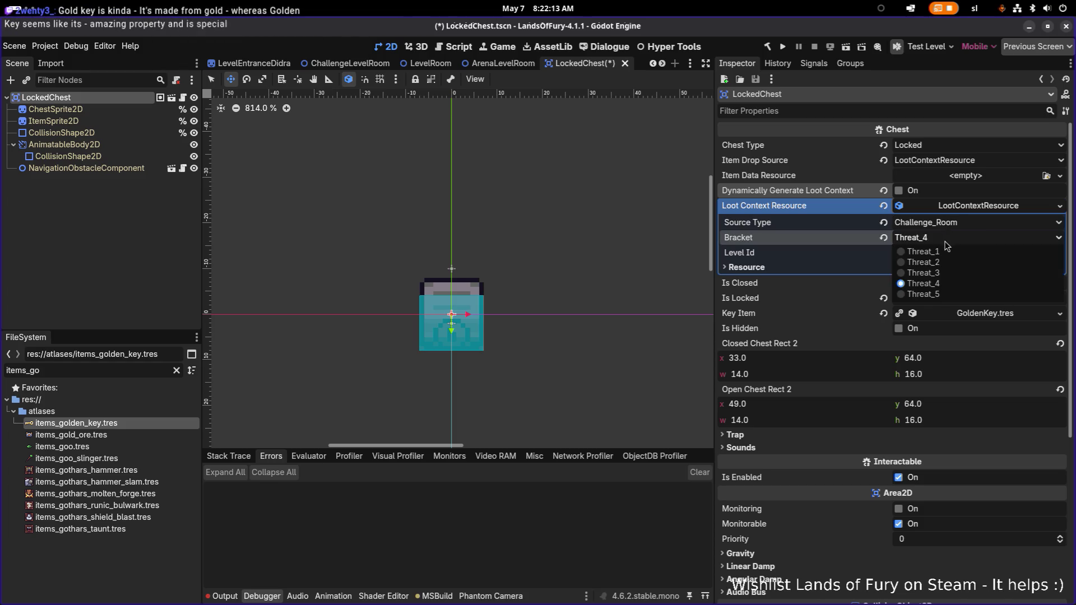
pyautogui.click(945, 273)
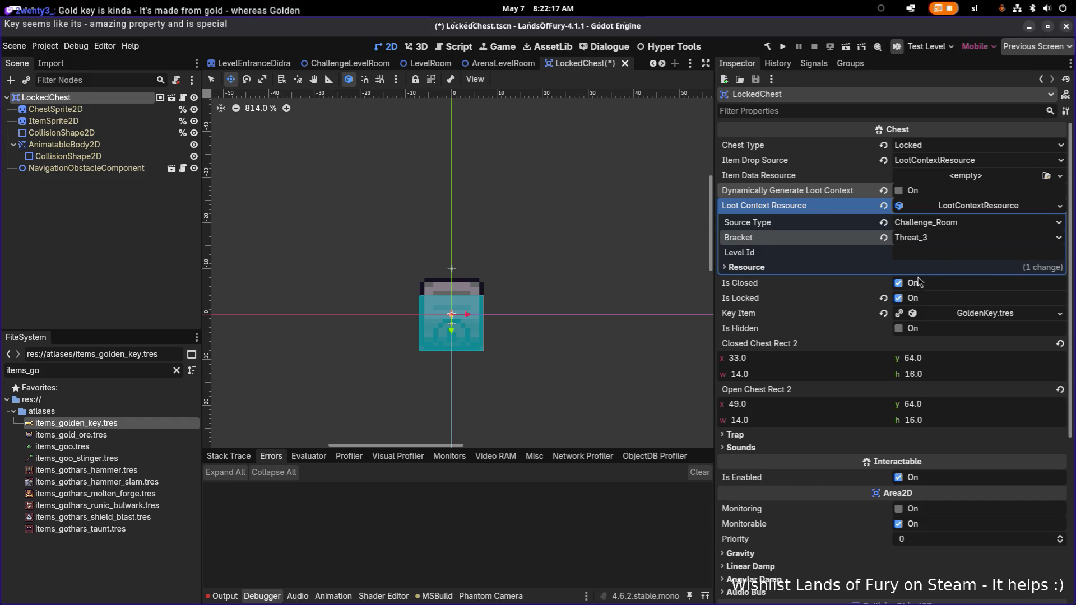
# Save the LockedChest scene and close the LevelRoom scene
pyautogui.hotkey('ctrl', 's')
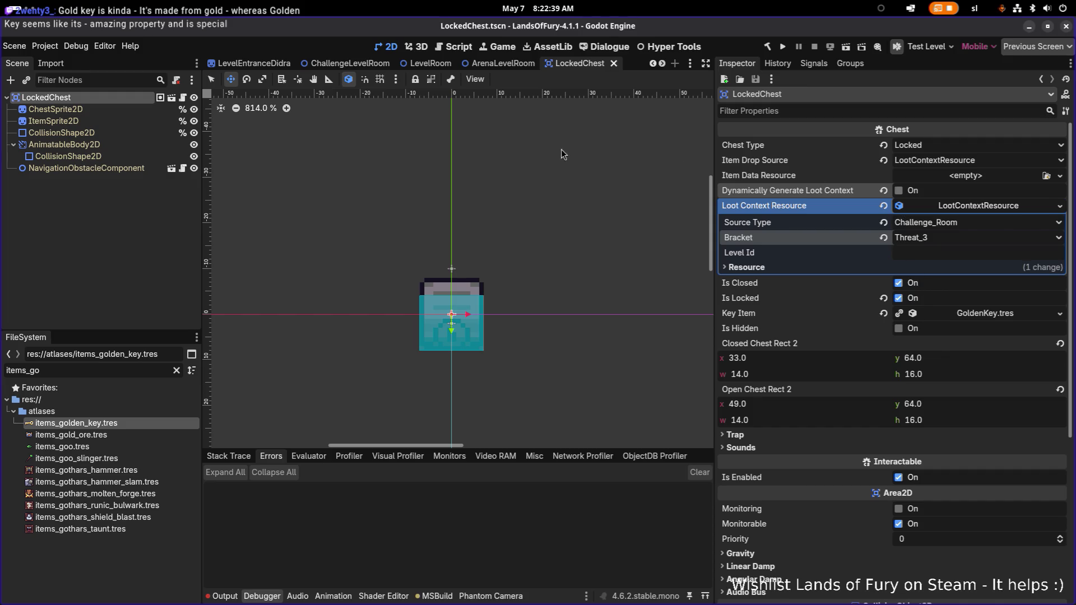
pyautogui.click(131, 222)
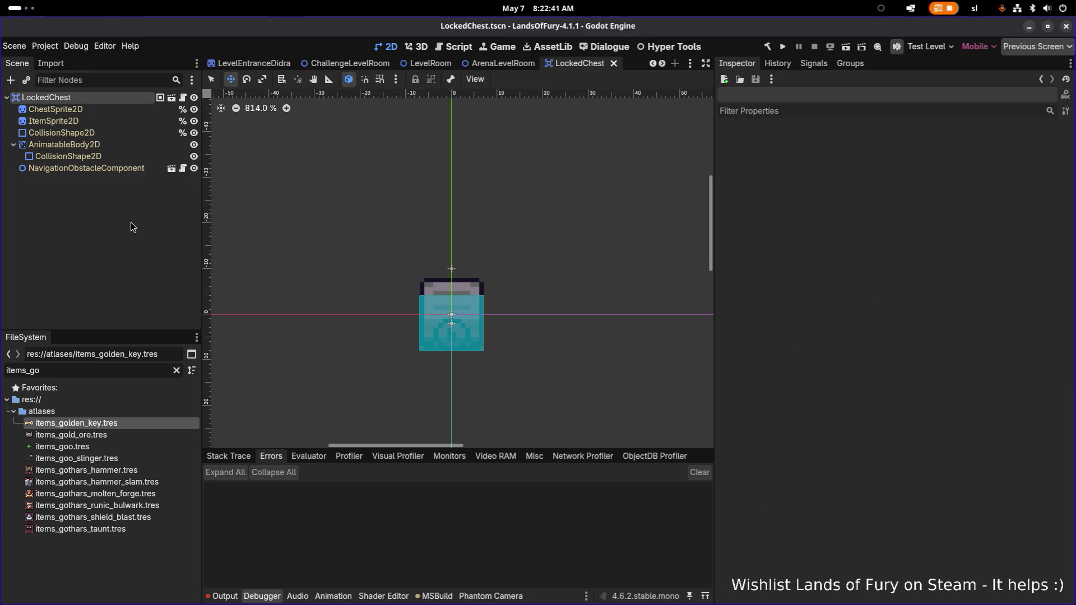
pyautogui.click(428, 62)
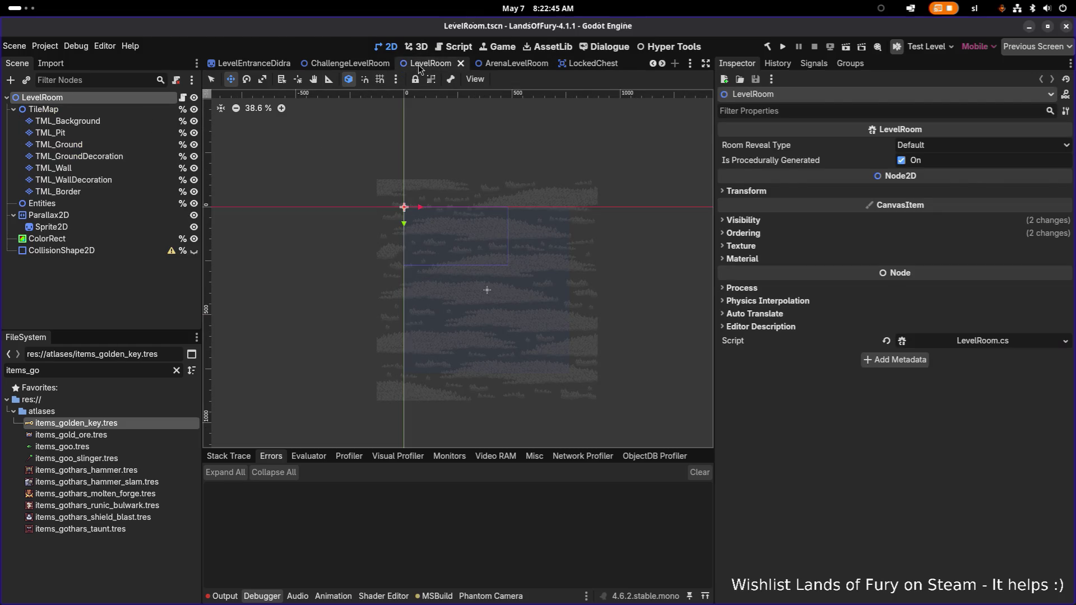
pyautogui.middleClick(419, 65)
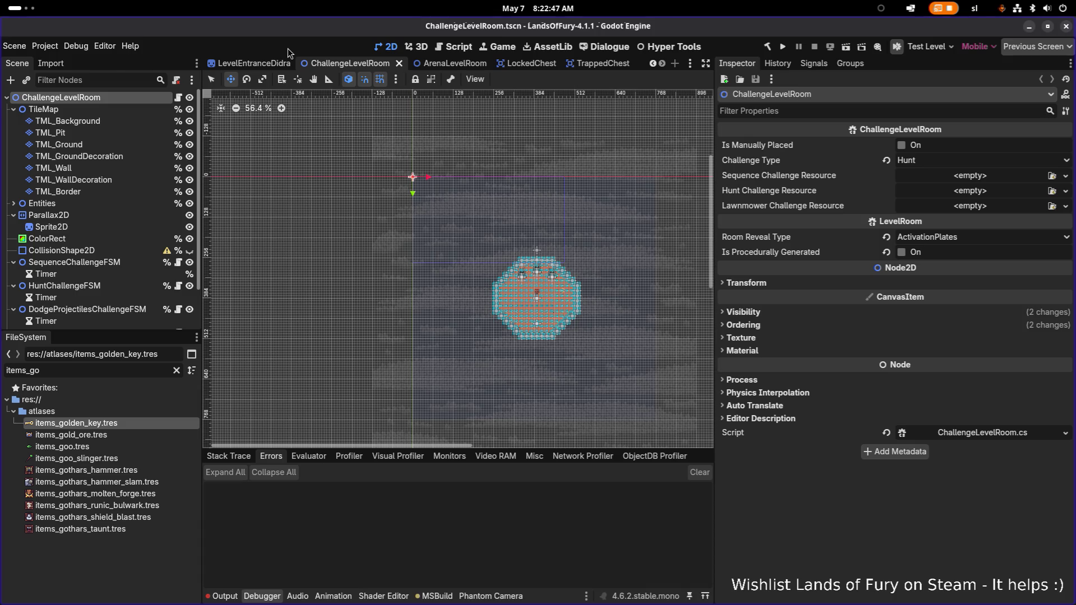
# Quick-open the TestLevel.tscn scene
pyautogui.hotkey('ctrl', 'shift', 'o')
pyautogui.write('testle')
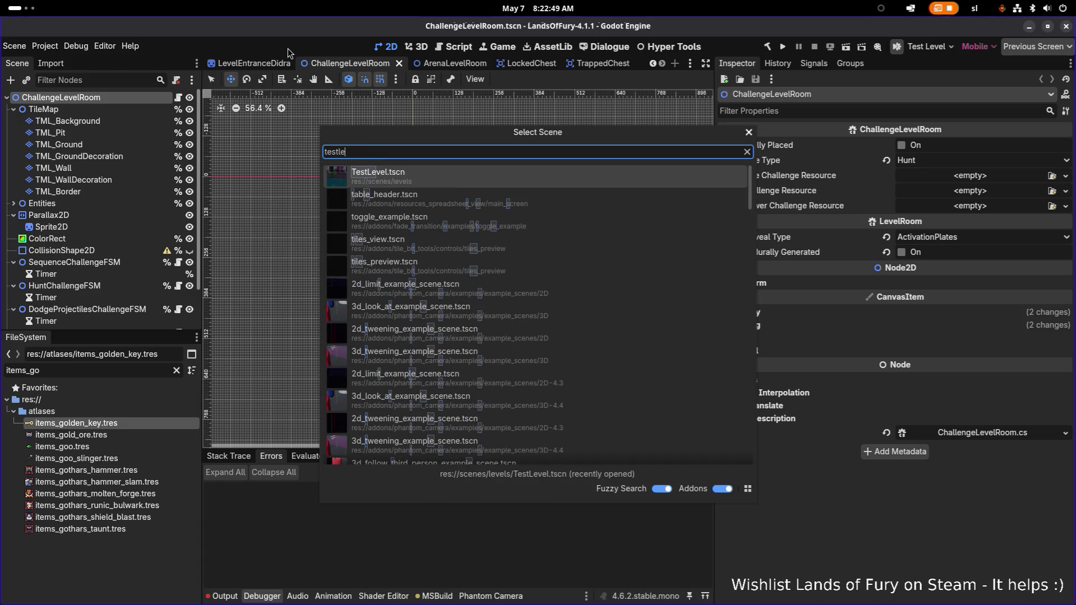
pyautogui.press('Return')
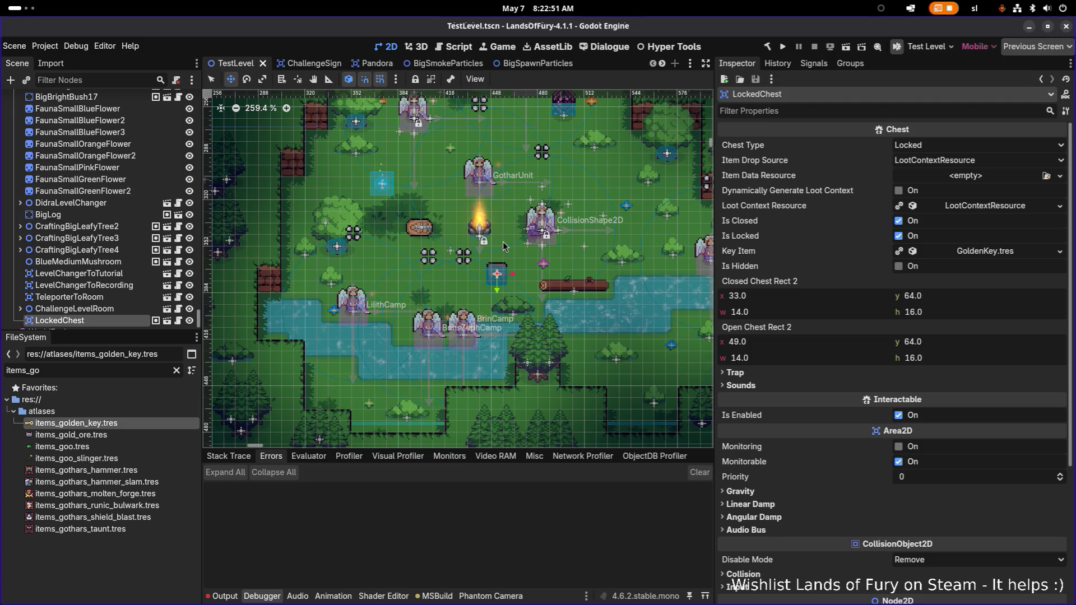
# After checking the chest's loot context settings, build and run the project
pyautogui.click(1000, 208)
pyautogui.click(1000, 207)
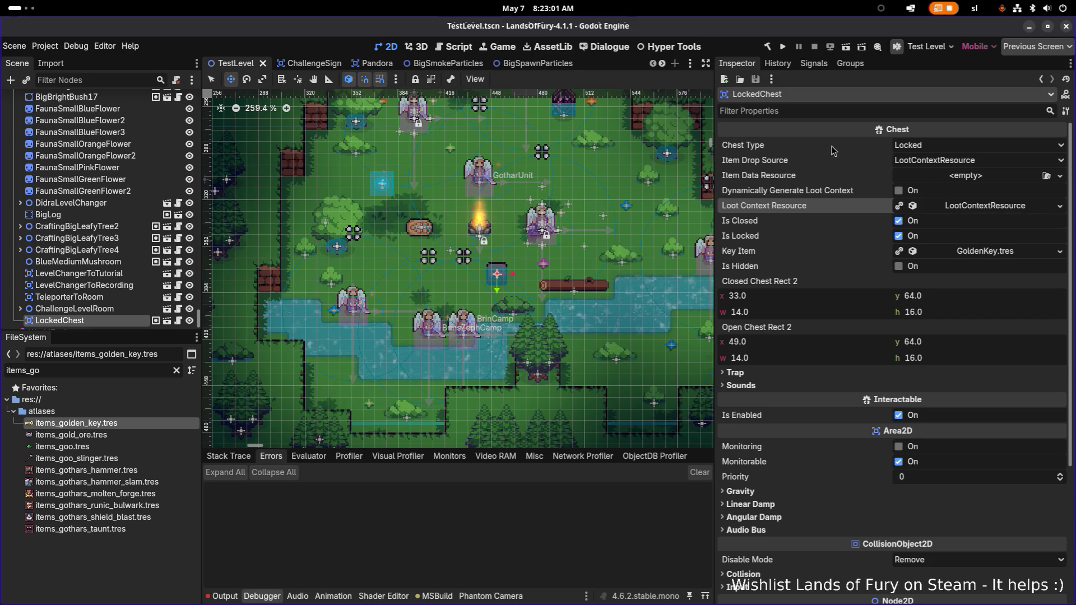
pyautogui.click(783, 50)
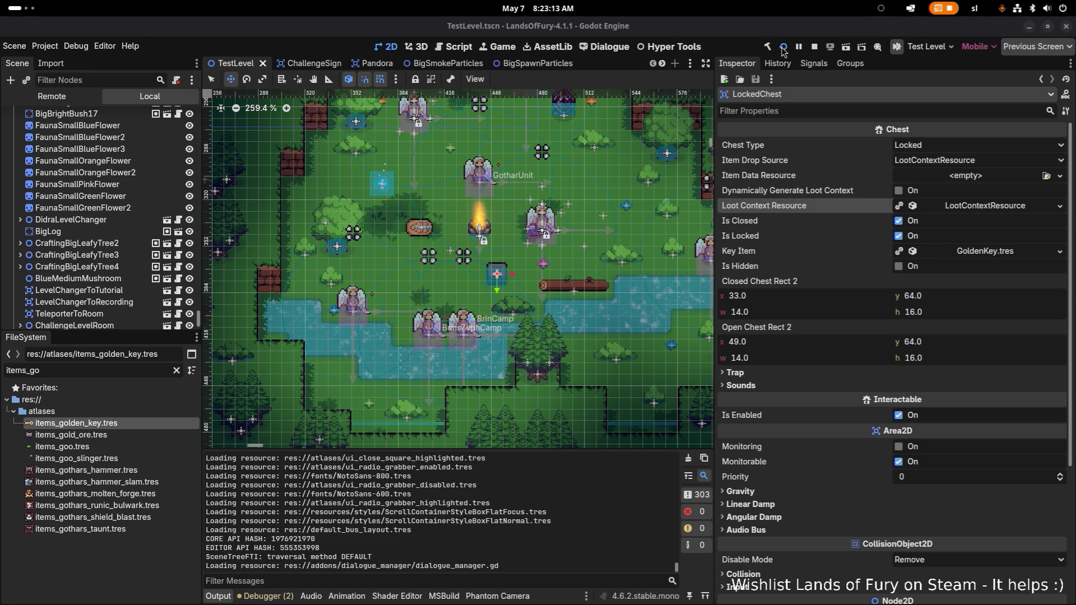
pyautogui.click(784, 48)
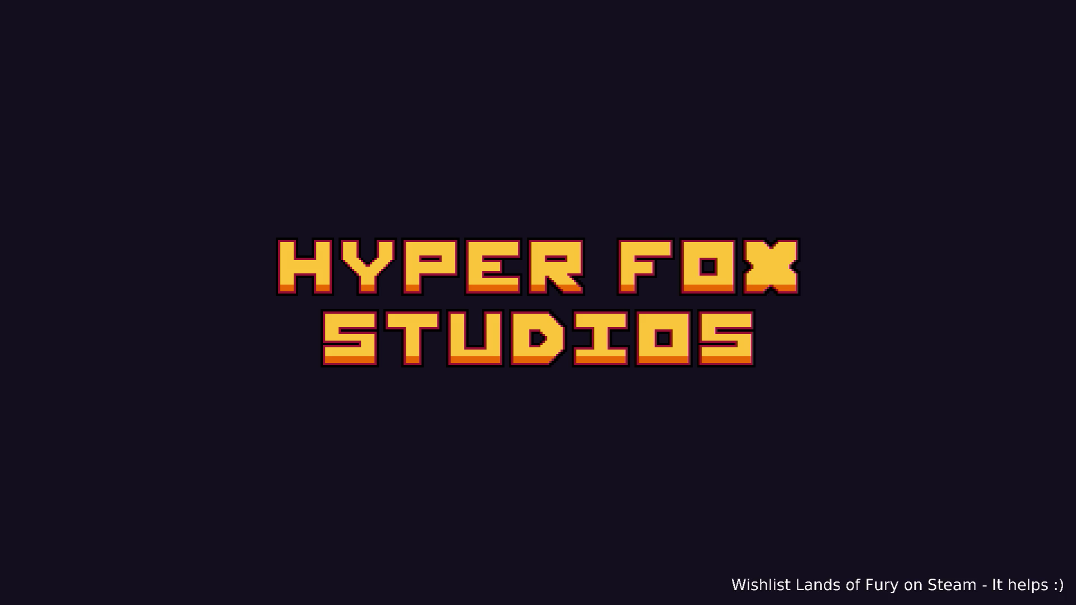
# Skip the splash, walk the player around The Glade's campfire, and switch back to Godot
pyautogui.press('Return')
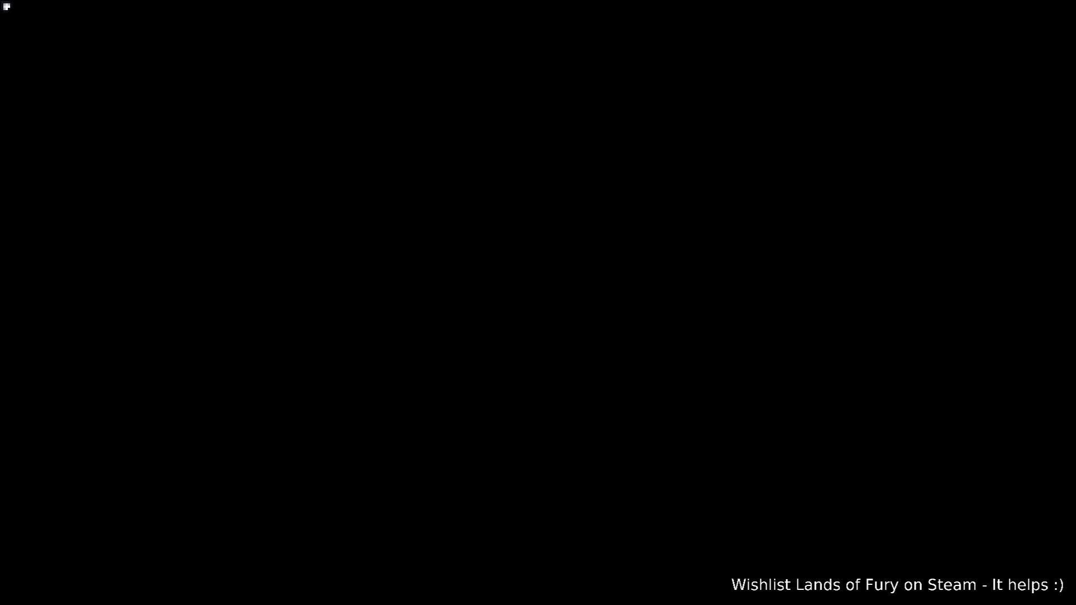
pyautogui.press('a')
pyautogui.press('s')
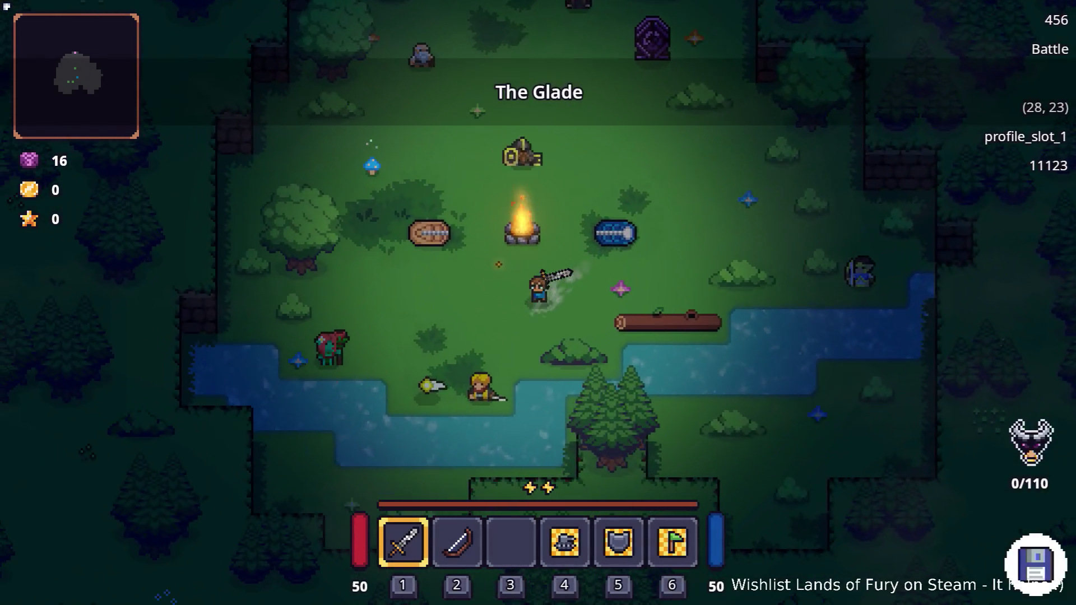
pyautogui.press('w')
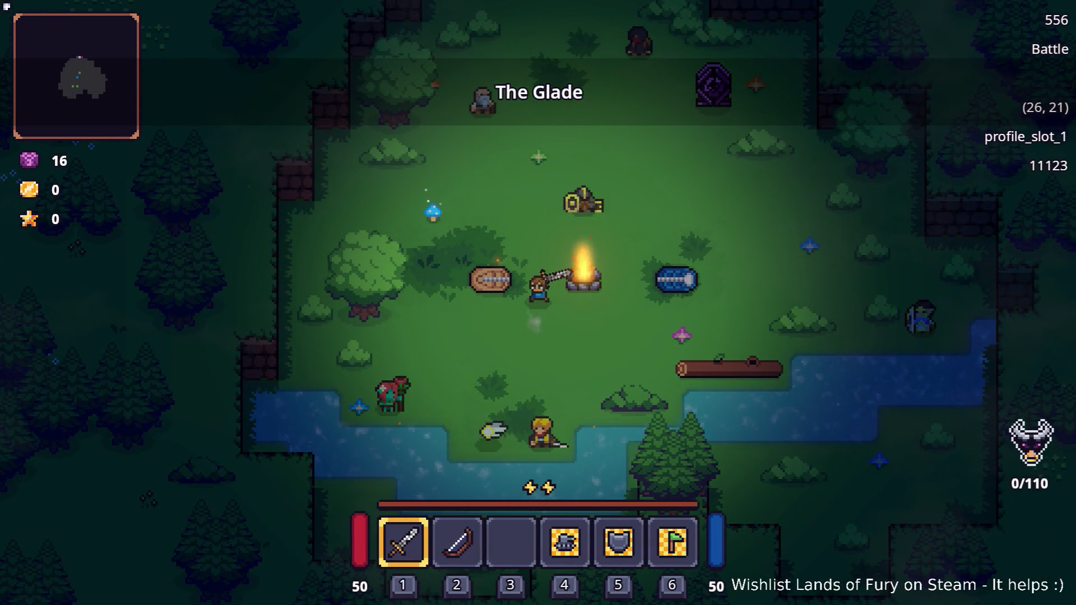
pyautogui.press('s')
pyautogui.press('d')
pyautogui.press('w')
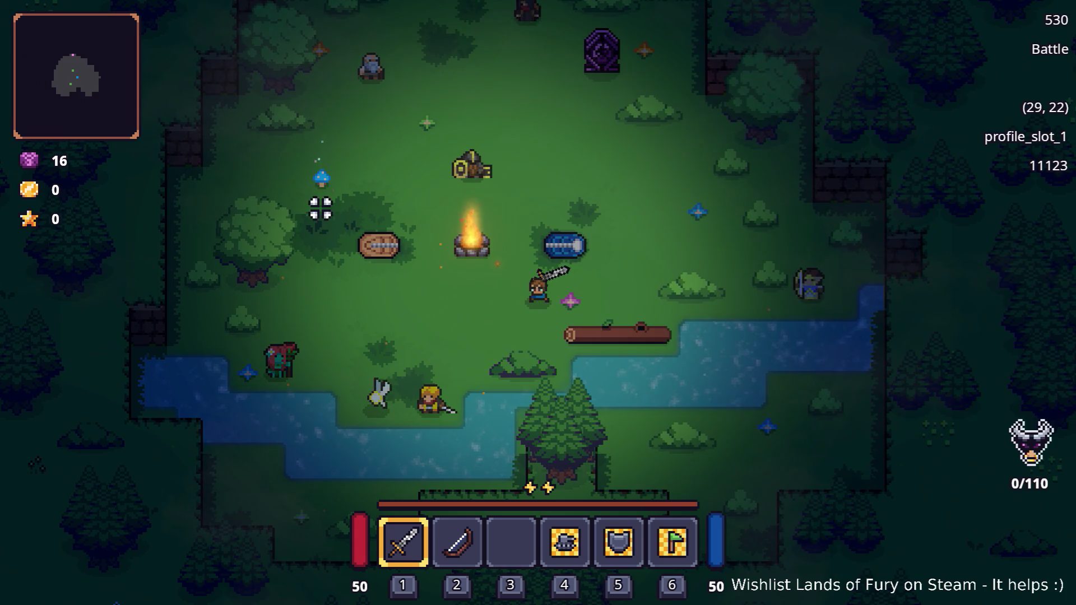
pyautogui.hotkey('alt', 'Tab')
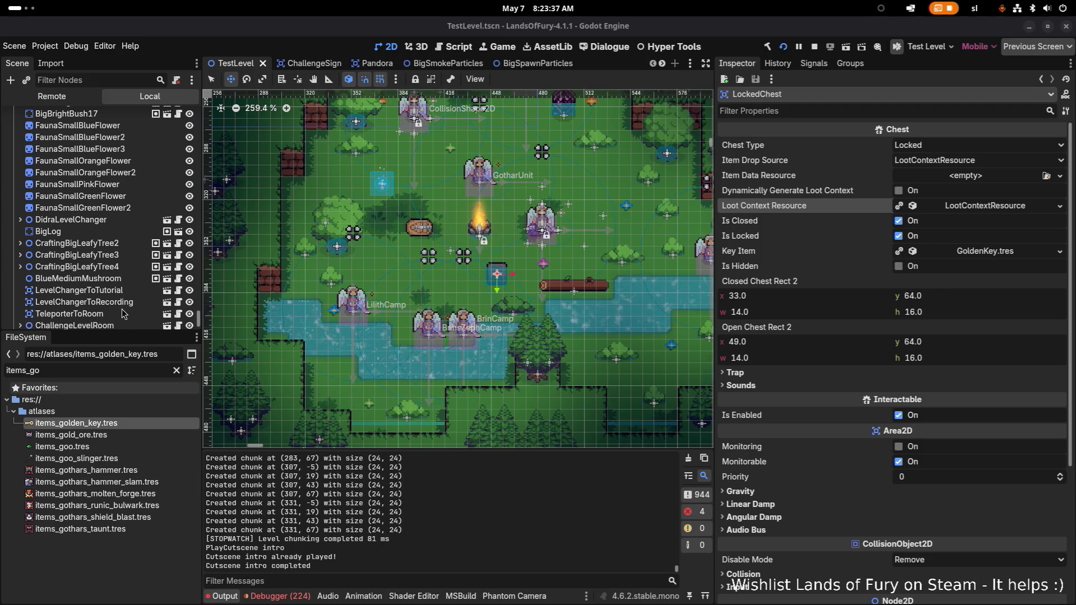
# Reselect LockedChest in TestLevel and stop the running game
pyautogui.scroll(-3, 113, 303)
pyautogui.click(110, 274)
pyautogui.click(106, 284)
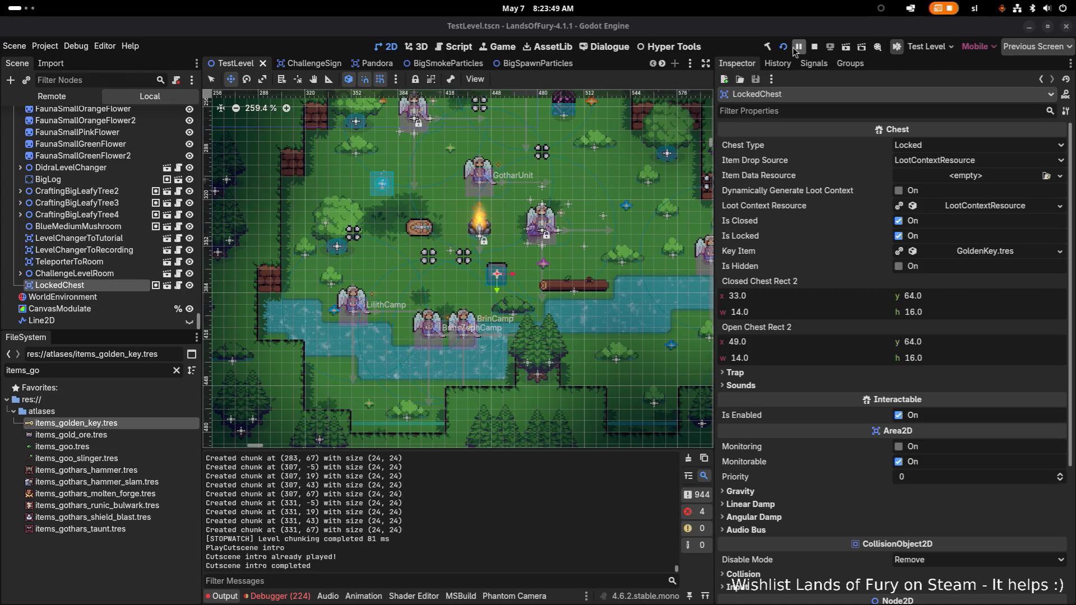
pyautogui.click(459, 537)
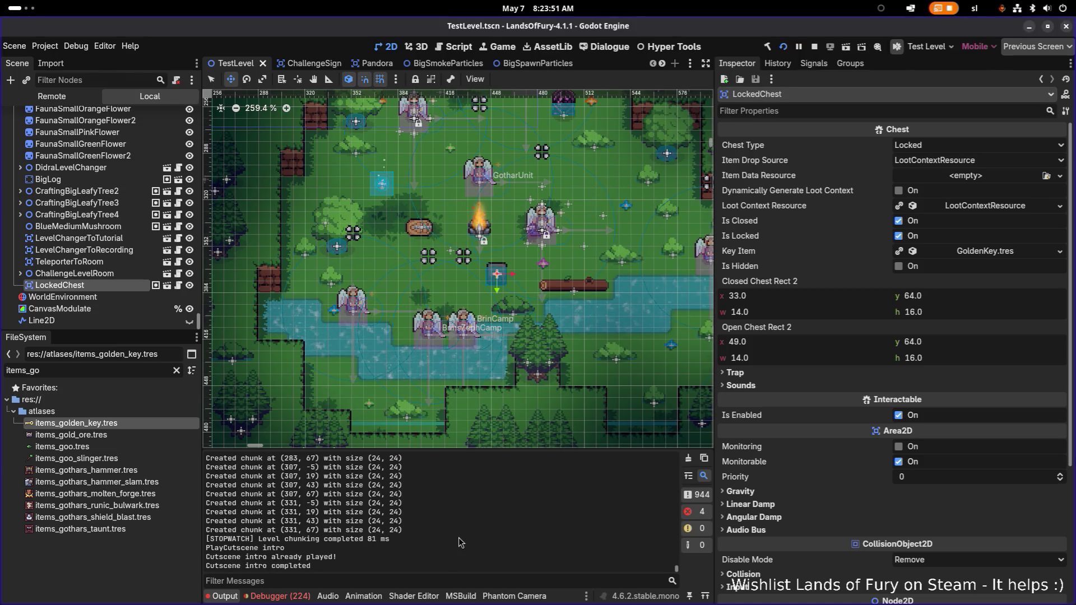
pyautogui.click(782, 47)
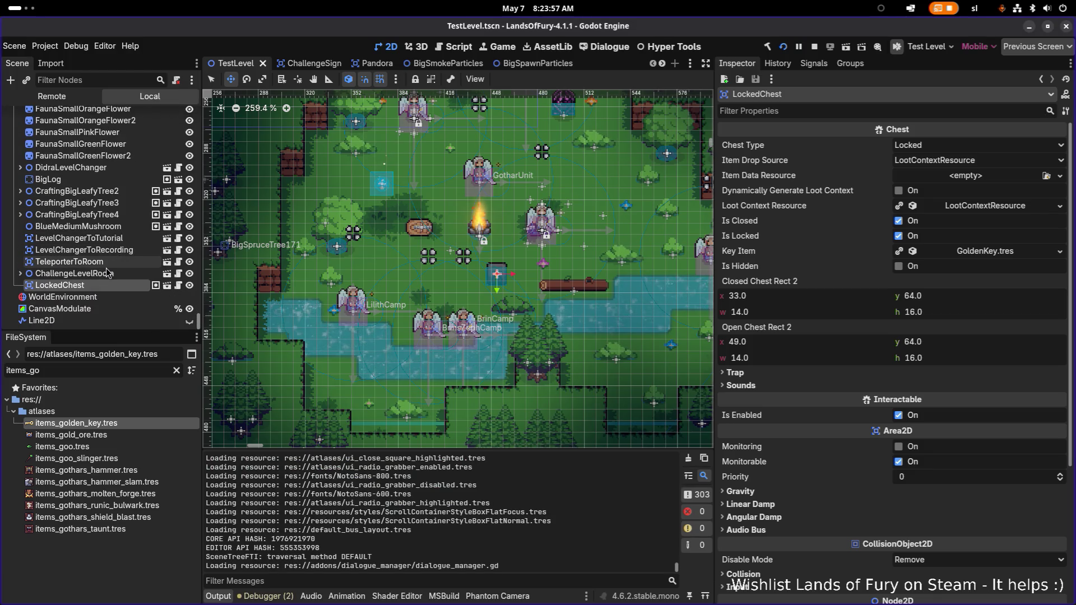
# Glance at ChallengeLevelRoom, return to LockedChest, and select ui_radio_grabber_highlighted in the log
pyautogui.scroll(-8, 115, 268)
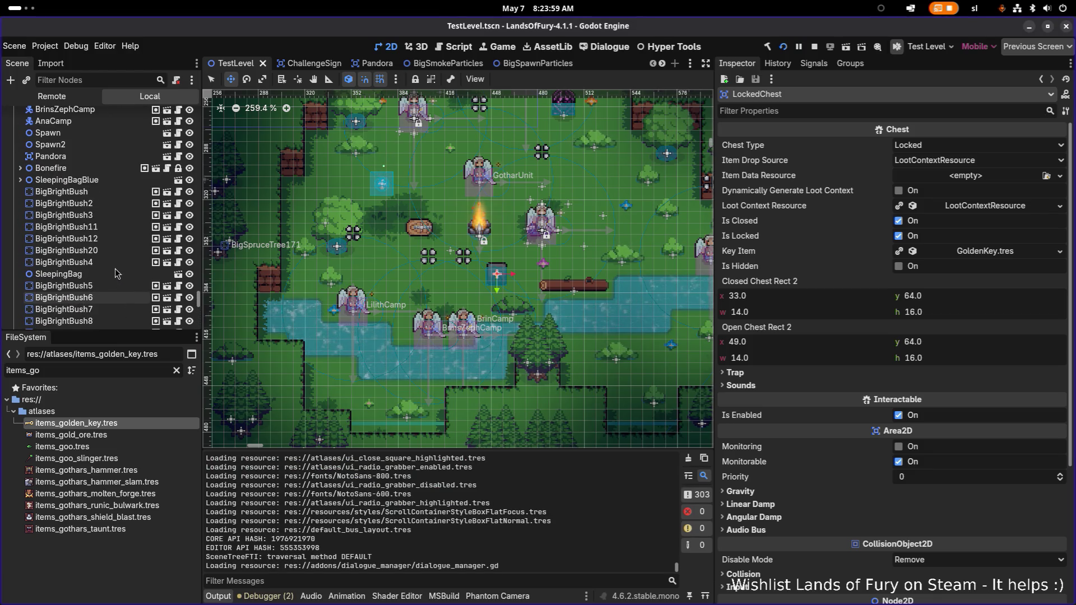
pyautogui.scroll(8, 115, 268)
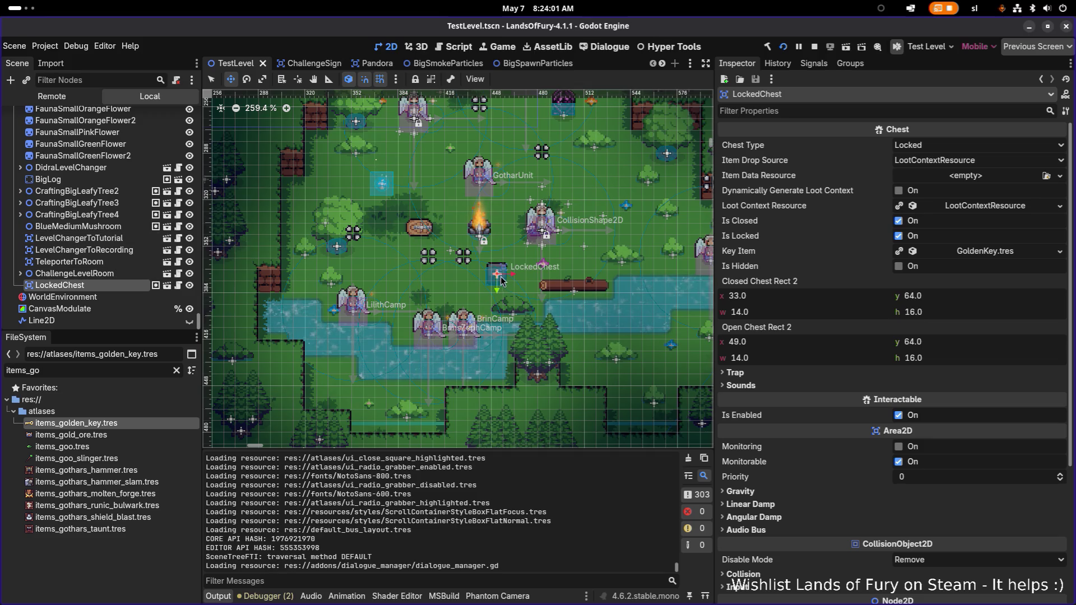
pyautogui.click(126, 273)
pyautogui.click(121, 283)
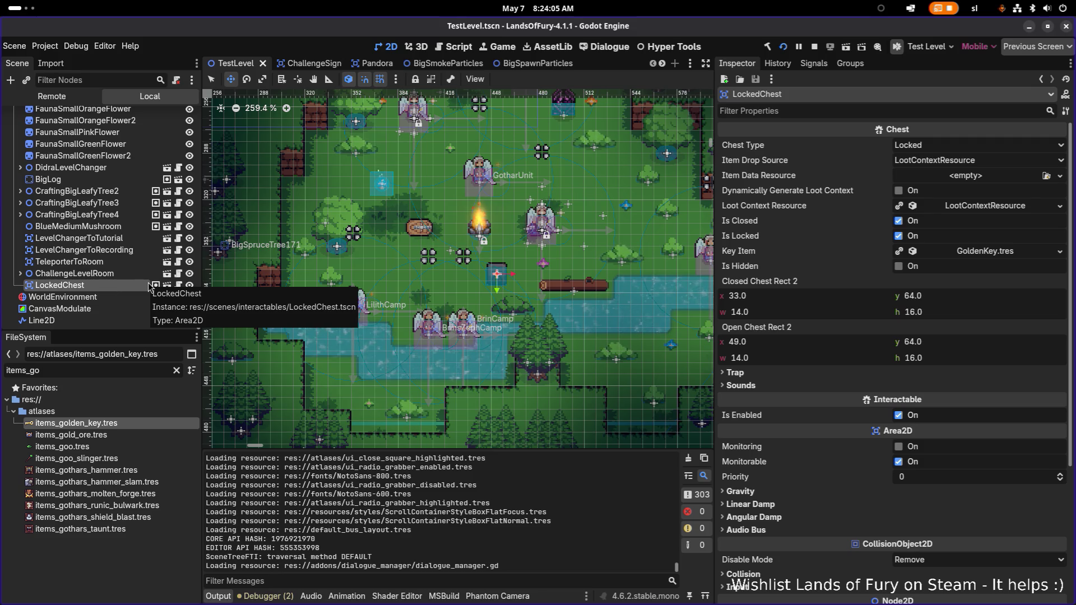
pyautogui.scroll(1, 406, 519)
pyautogui.scroll(-1, 406, 518)
pyautogui.doubleClick(399, 503)
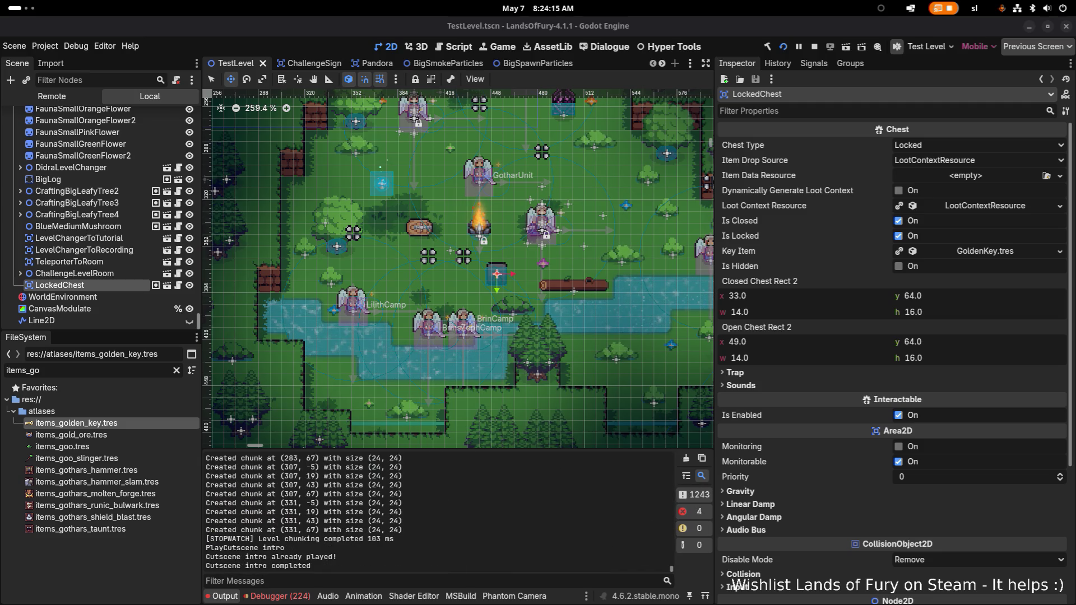
pyautogui.click(310, 597)
pyautogui.scroll(-10, 385, 535)
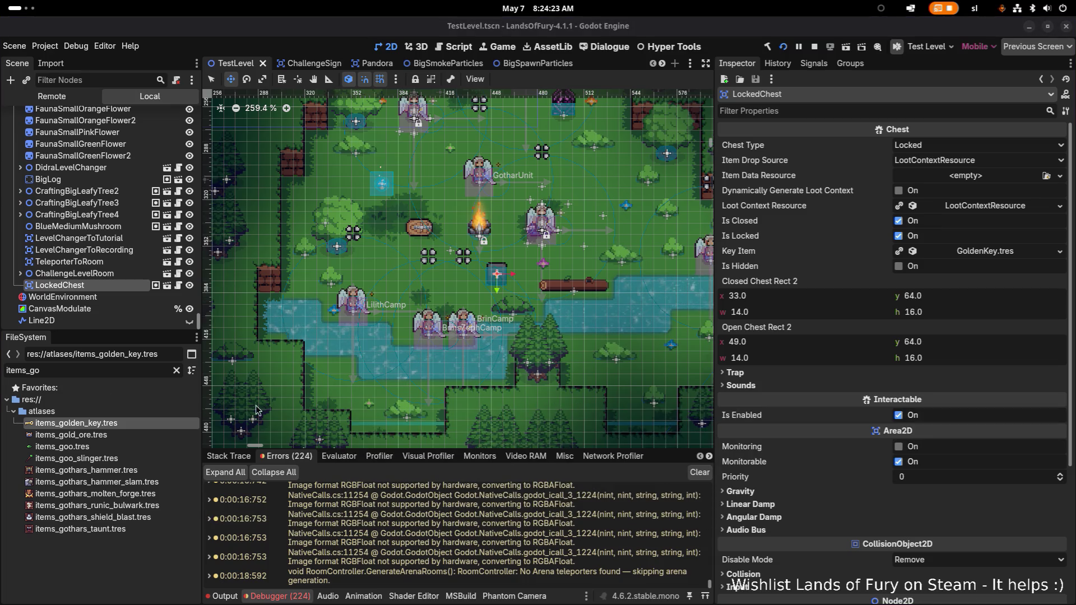
pyautogui.scroll(-5, 808, 402)
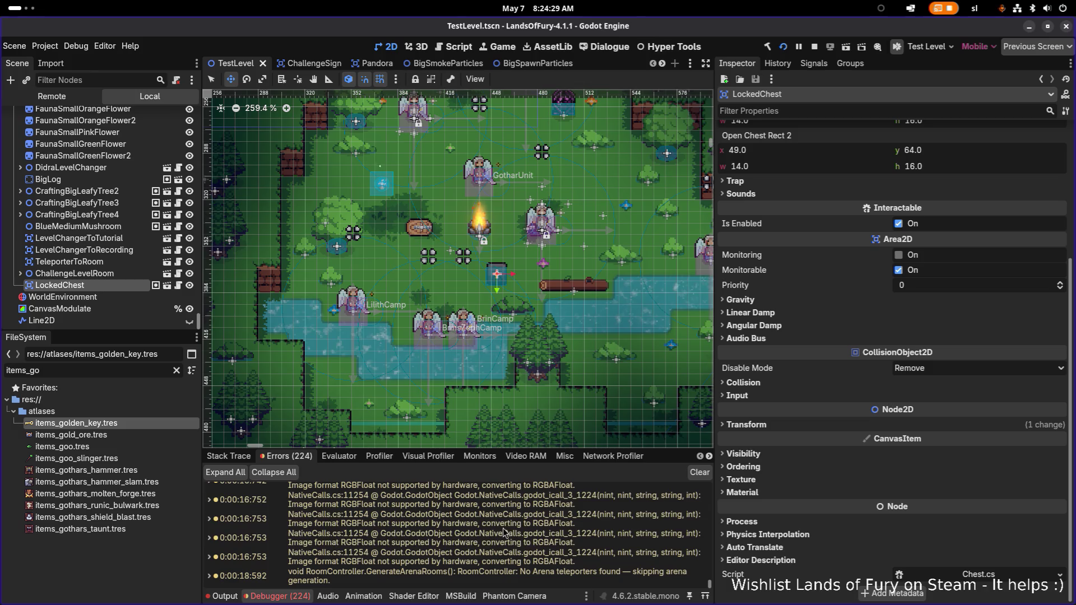
pyautogui.click(225, 596)
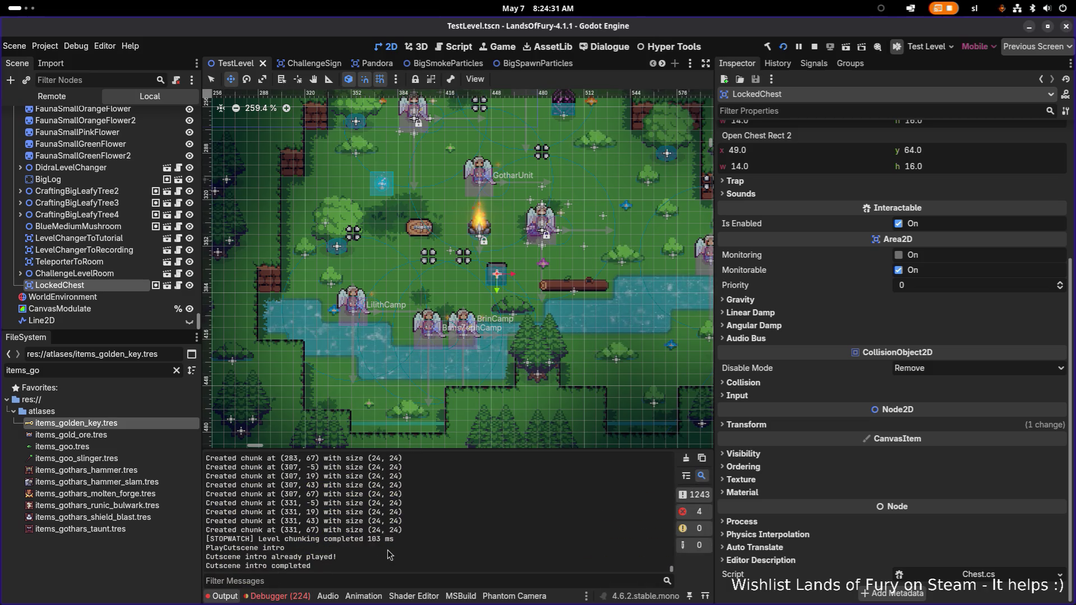
pyautogui.click(380, 581)
pyautogui.write('chest')
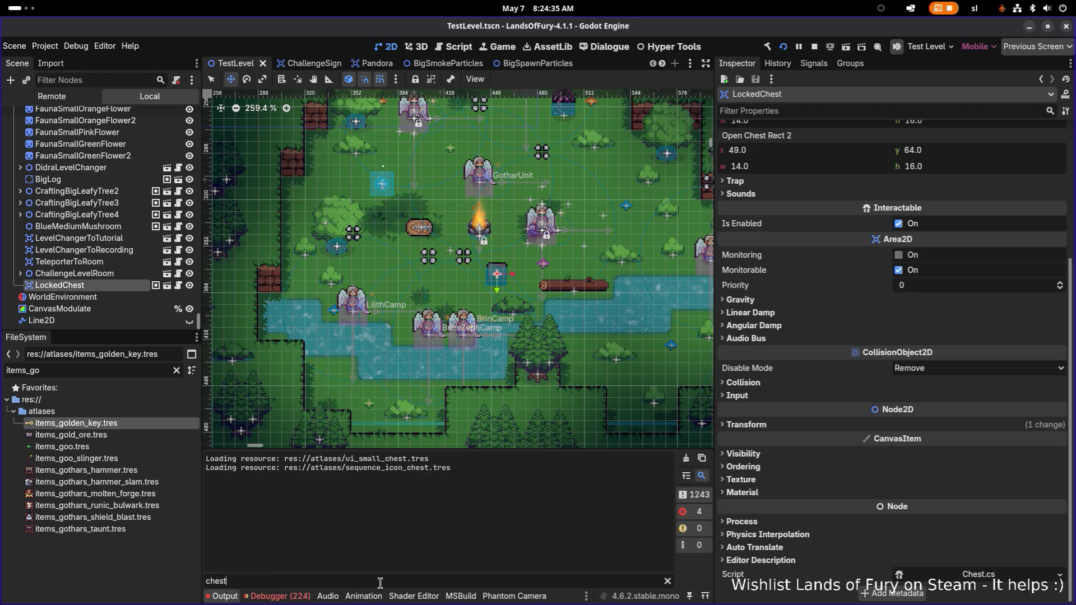
pyautogui.hotkey('ctrl', 'a')
pyautogui.press('BackSpace')
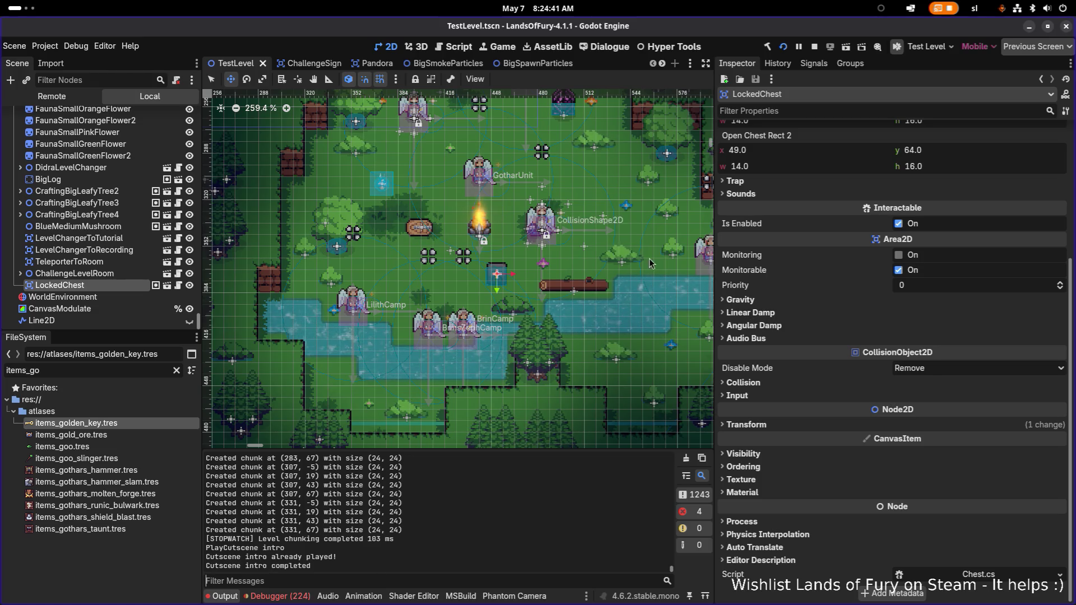
pyautogui.scroll(5, 890, 200)
pyautogui.click(122, 274)
pyautogui.click(123, 286)
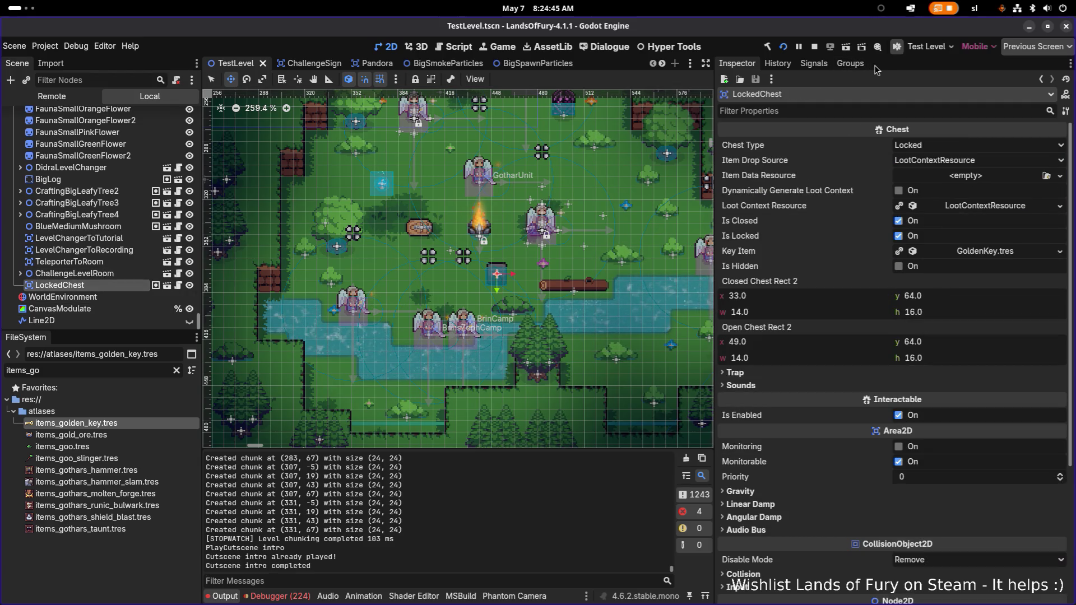
pyautogui.click(851, 65)
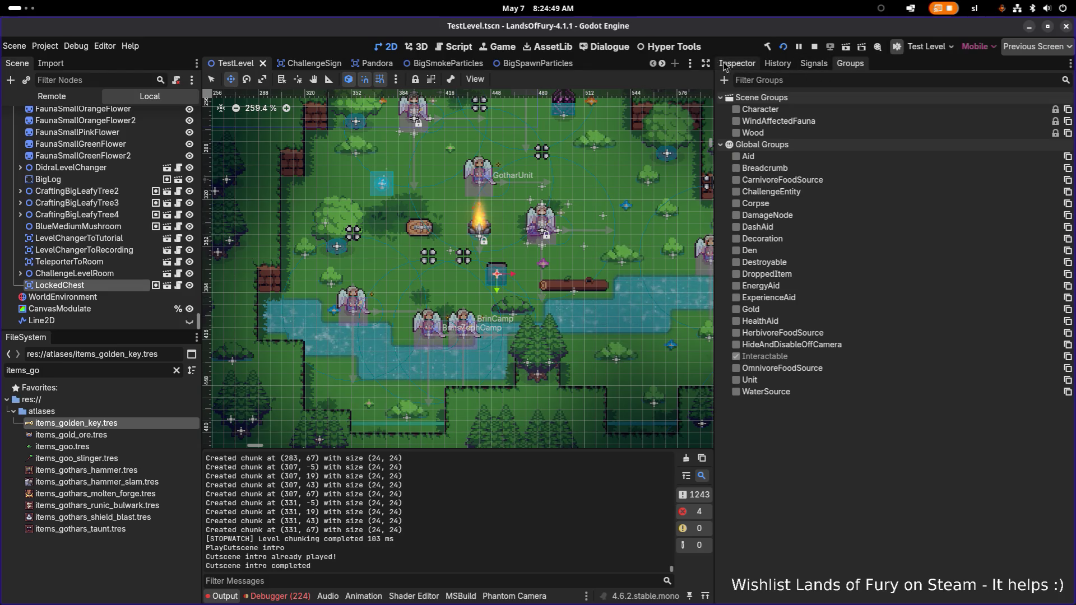
pyautogui.click(739, 63)
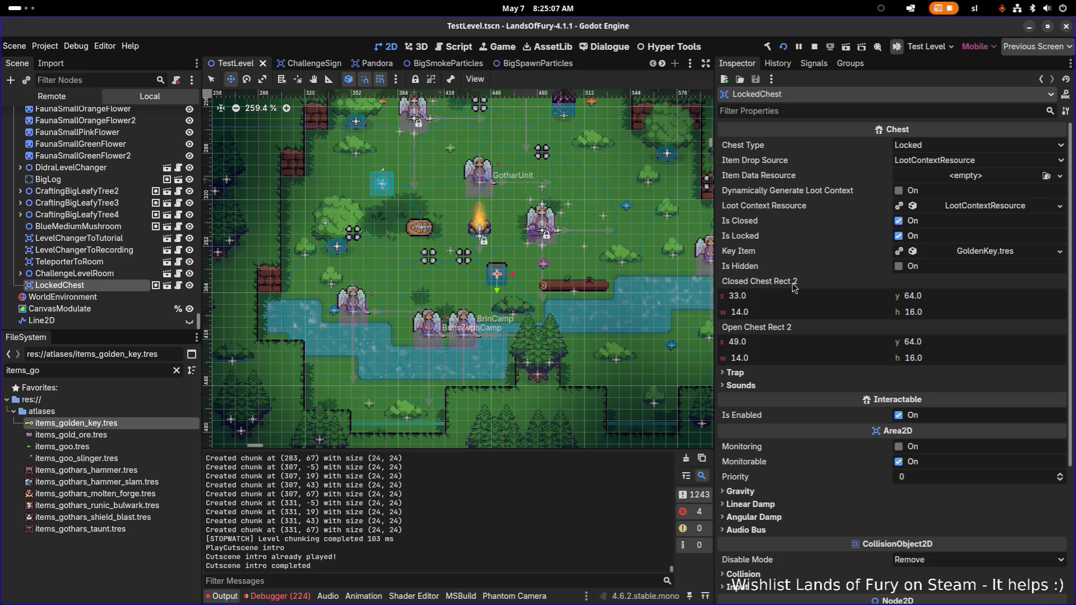
pyautogui.click(773, 283)
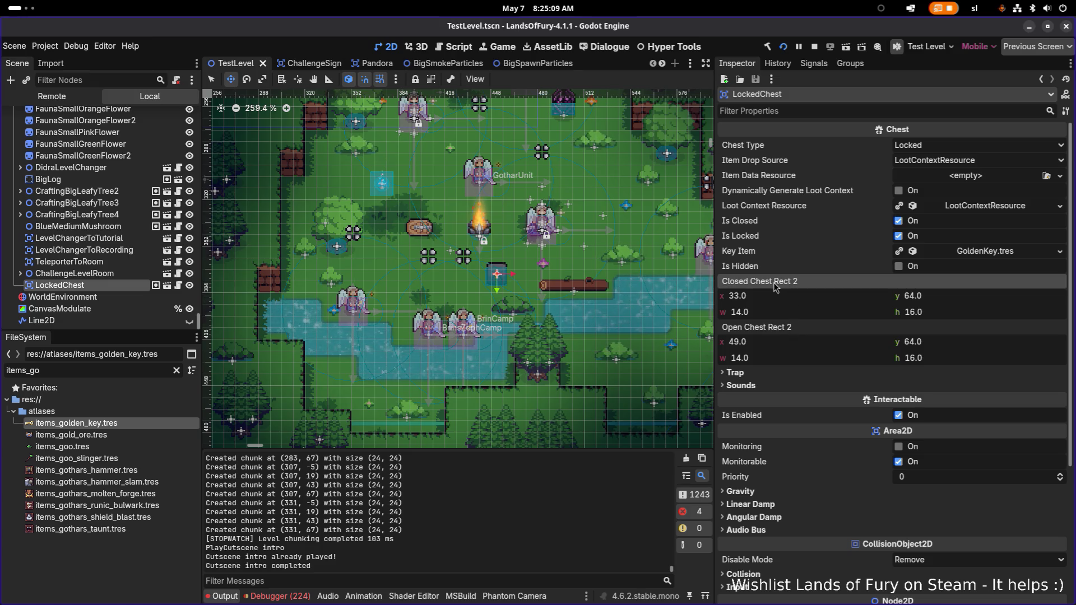
# Replace the items_go FileSystem filter with 'chest'
pyautogui.click(124, 373)
pyautogui.hotkey('ctrl', 'a')
pyautogui.press('BackSpace')
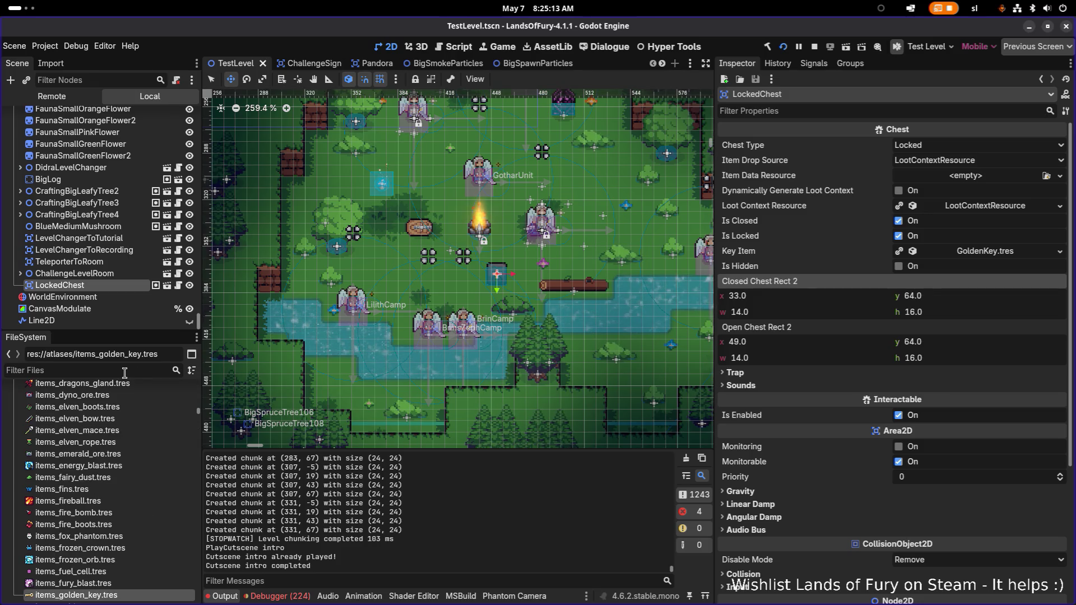
pyautogui.write('chest')
pyautogui.scroll(10, 115, 462)
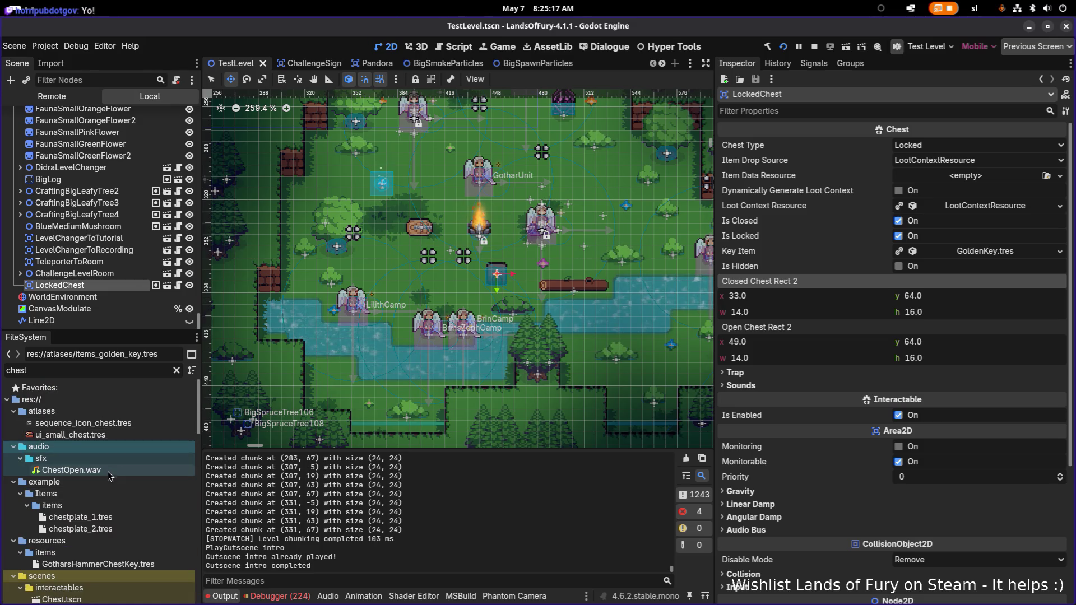
pyautogui.scroll(-3, 107, 470)
# Place a Chest and two more LockedChests beside the existing chest, then run with F5
pyautogui.moveTo(86, 492)
pyautogui.mouseDown()
pyautogui.moveTo(126, 479)
pyautogui.moveTo(403, 280)
pyautogui.moveTo(468, 284)
pyautogui.mouseUp()
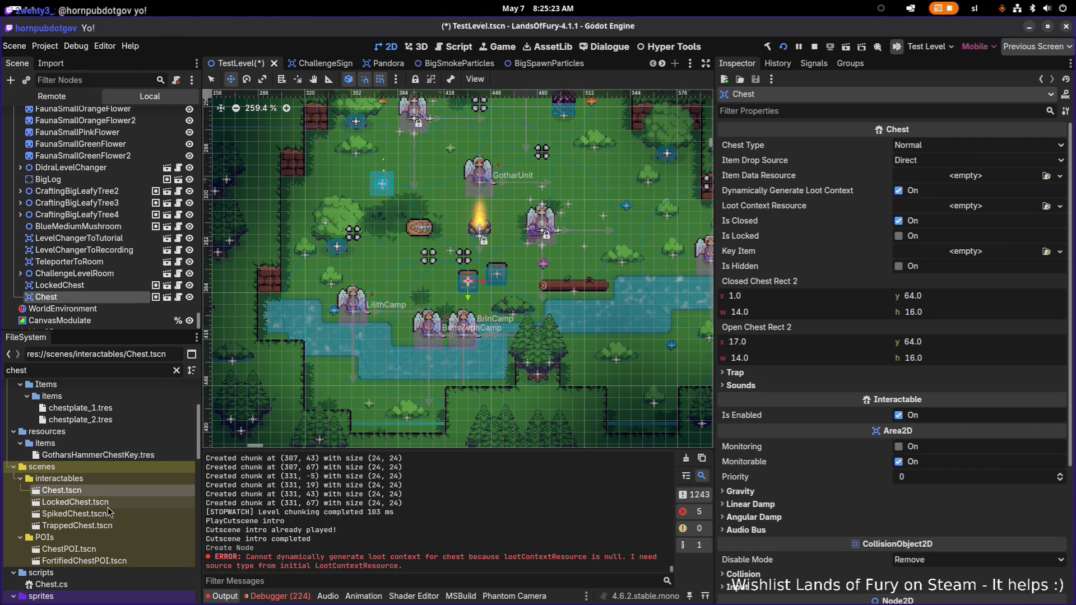
pyautogui.moveTo(102, 503)
pyautogui.mouseDown()
pyautogui.moveTo(538, 286)
pyautogui.moveTo(526, 271)
pyautogui.mouseUp()
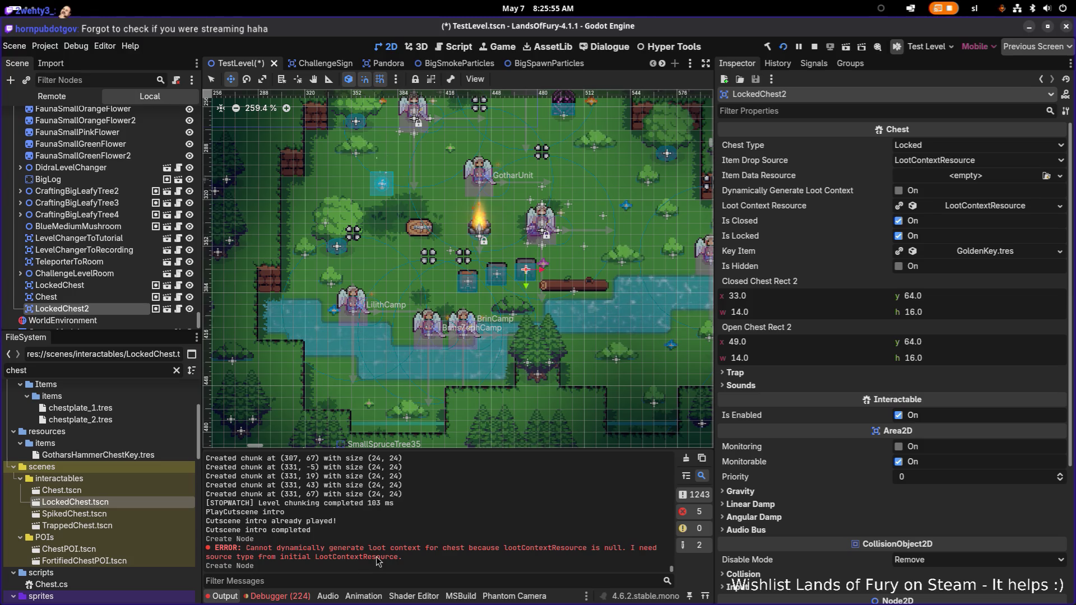
pyautogui.moveTo(75, 502)
pyautogui.mouseDown()
pyautogui.moveTo(113, 493)
pyautogui.moveTo(370, 311)
pyautogui.moveTo(433, 281)
pyautogui.mouseUp()
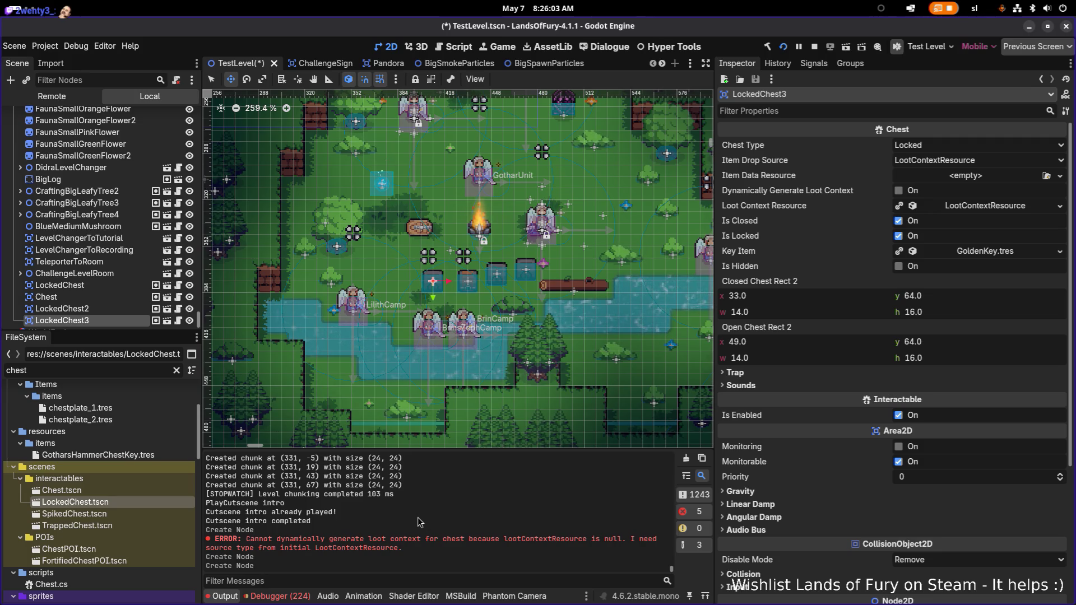
pyautogui.press('F5')
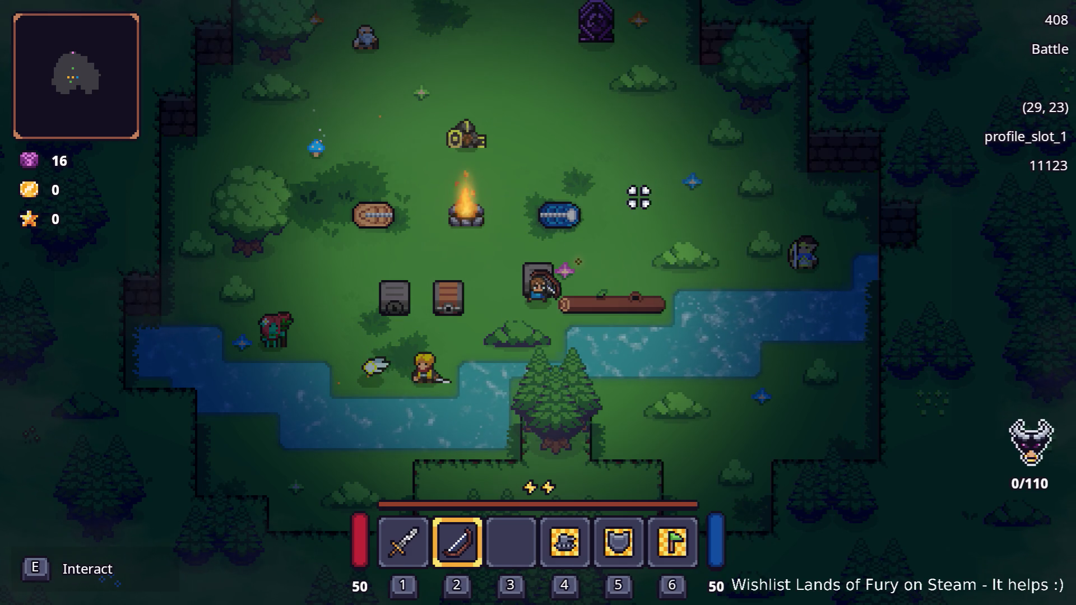
# Fire the bow, step beside the locked chest, and try opening it without a key
pyautogui.click(661, 210)
pyautogui.press('s')
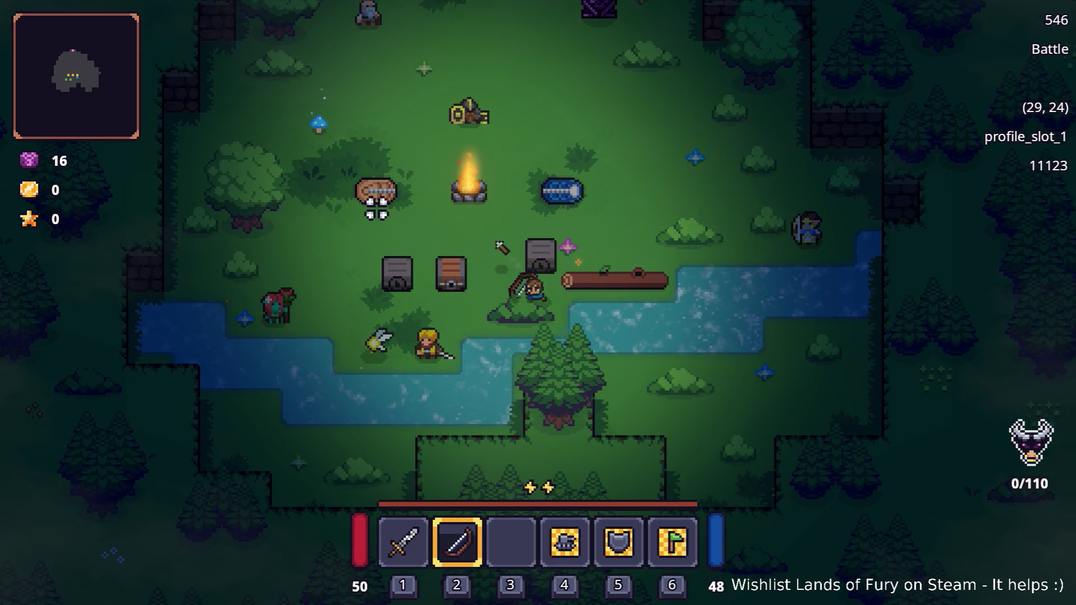
pyautogui.click(435, 201)
pyautogui.press('a')
pyautogui.press('e')
pyautogui.press('e')
# Give the player a golden key with Player.AddItem(golden_key, 1) in the console
pyautogui.press('`')
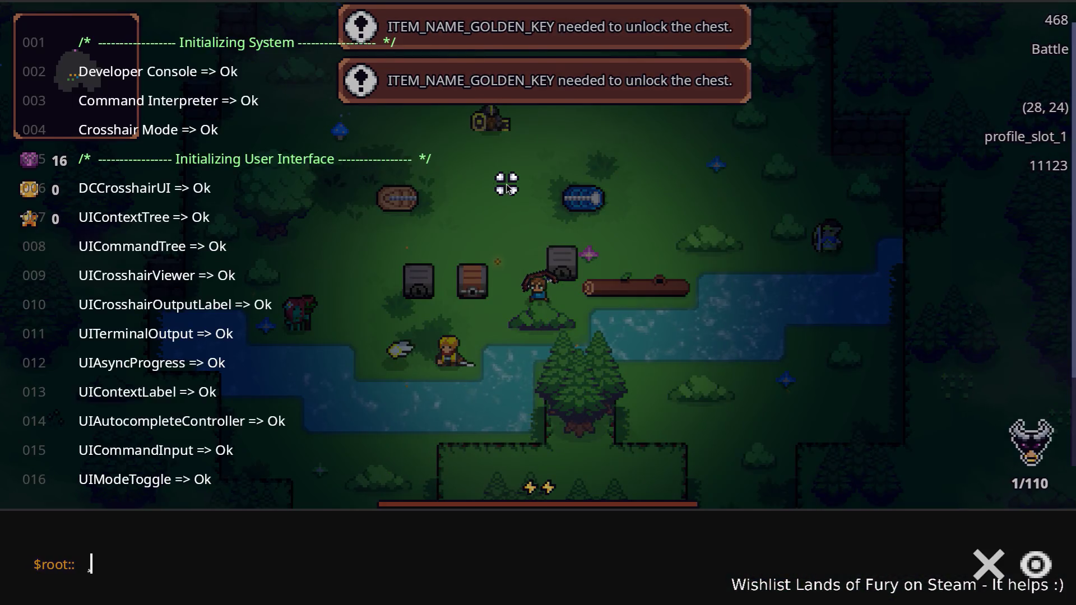
pyautogui.write('Player.AddIte')
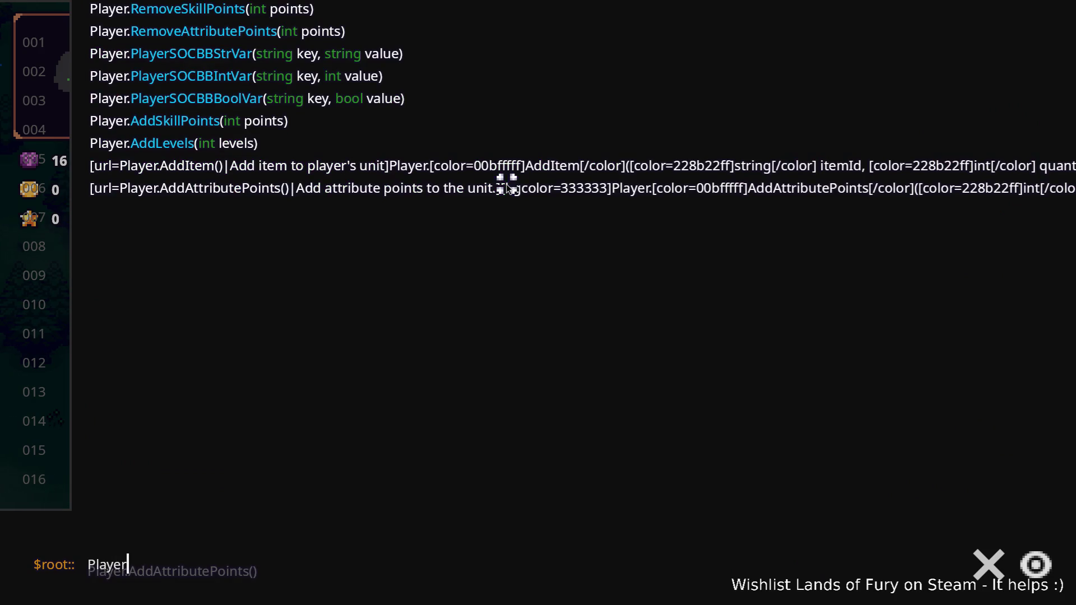
pyautogui.write('m')
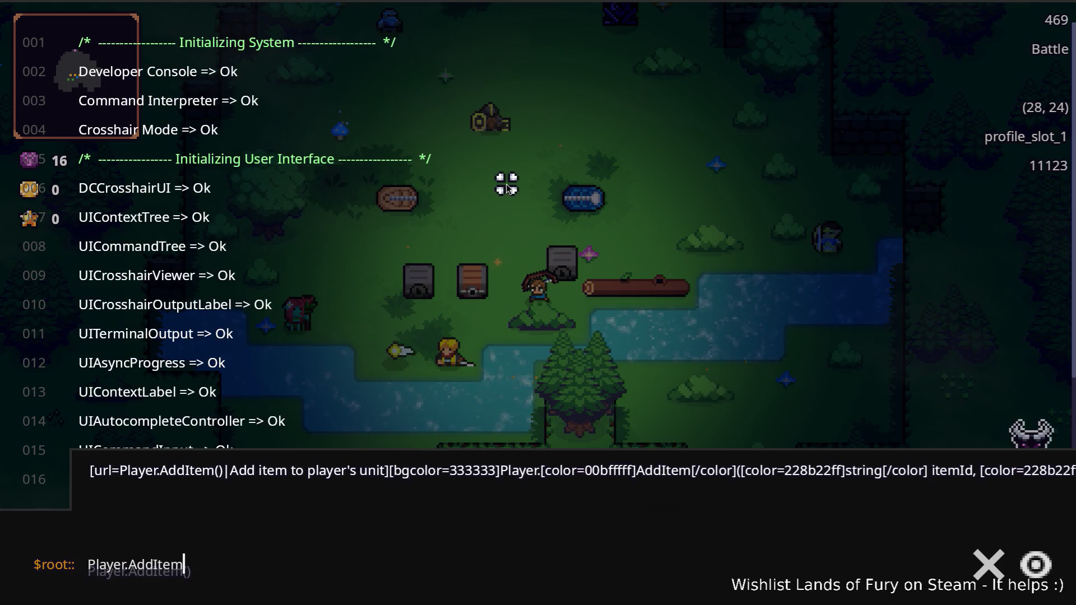
pyautogui.write('(golden')
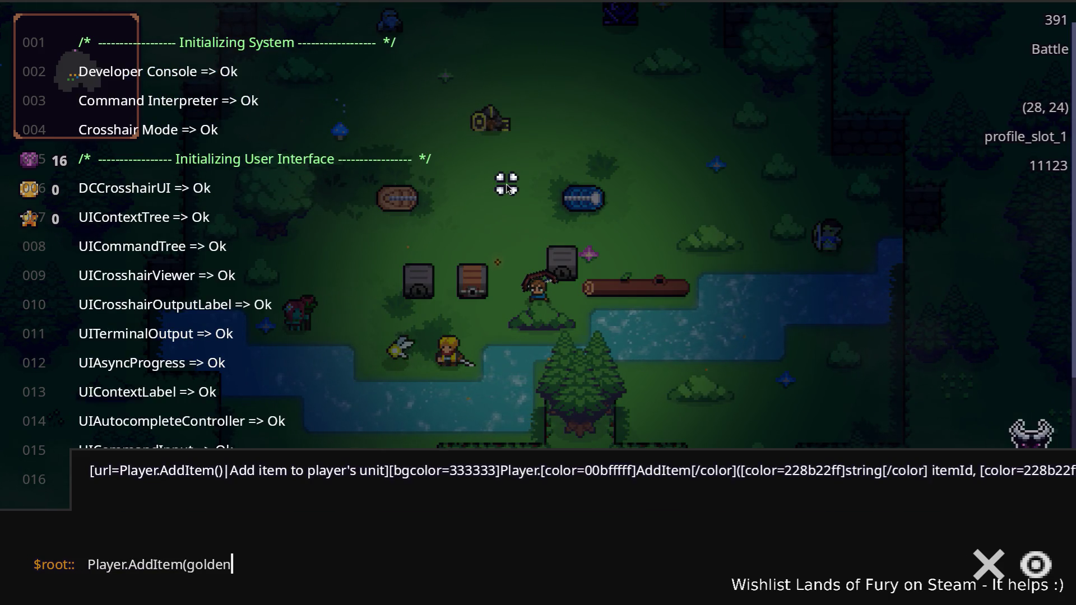
pyautogui.write('-key')
pyautogui.press('BackSpace')
pyautogui.press('BackSpace')
pyautogui.press('BackSpace')
pyautogui.write('_key, 1)')
pyautogui.press('Return')
pyautogui.press('`')
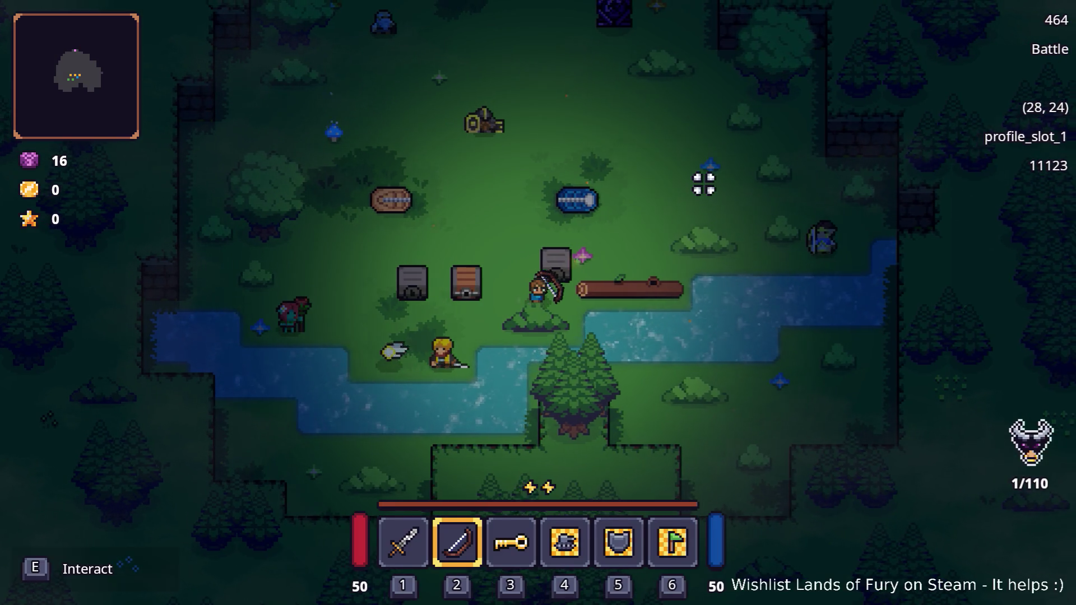
# Unlock the chest with the key, pick up the bird item, and try another chest
pyautogui.press('w')
pyautogui.press('d')
pyautogui.press('e')
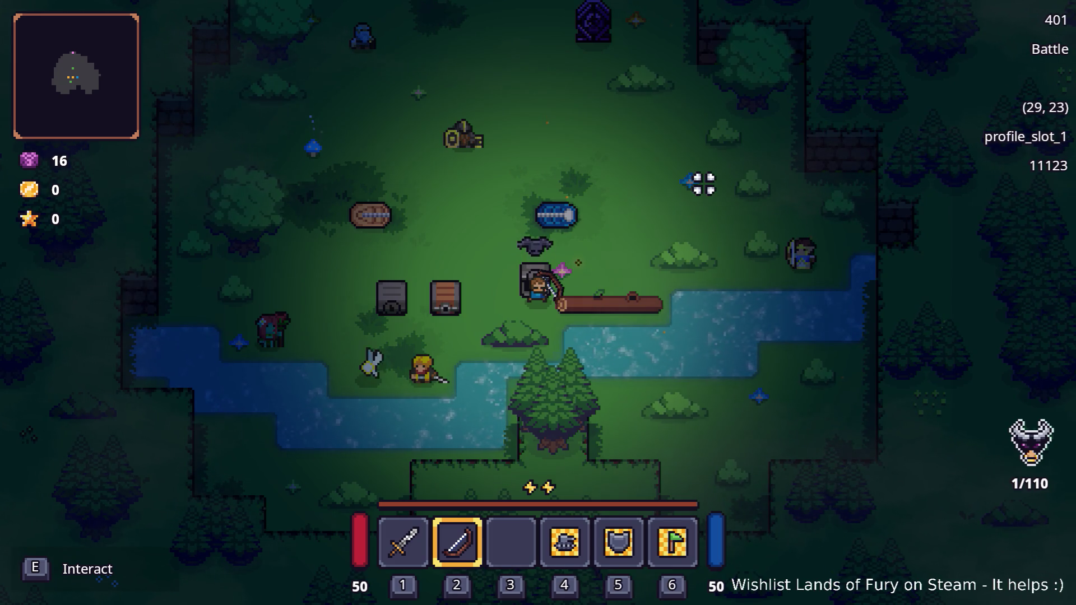
pyautogui.press('a')
pyautogui.press('w')
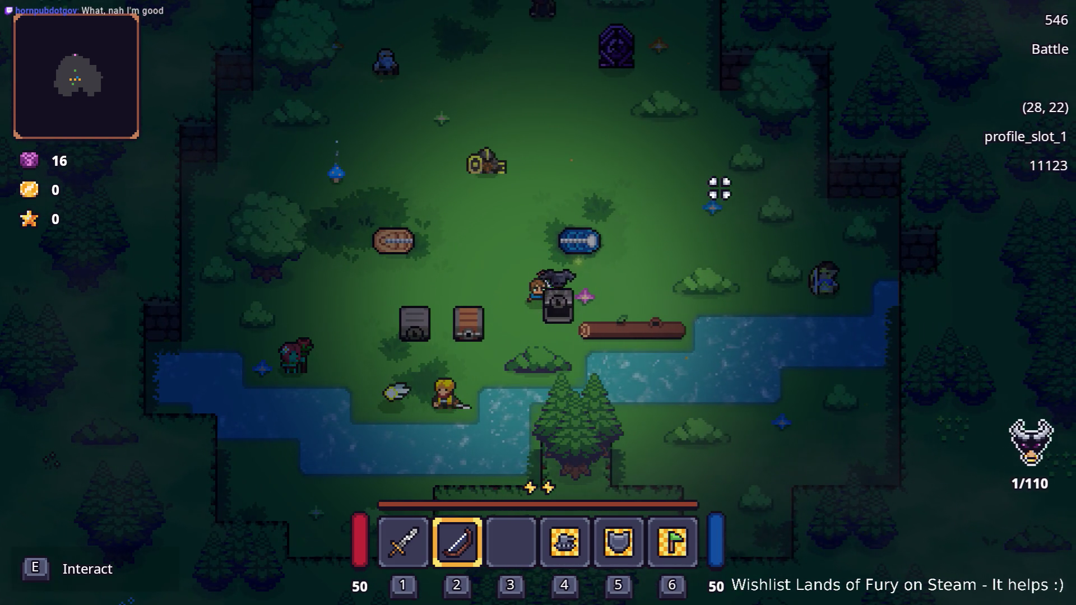
pyautogui.press('e')
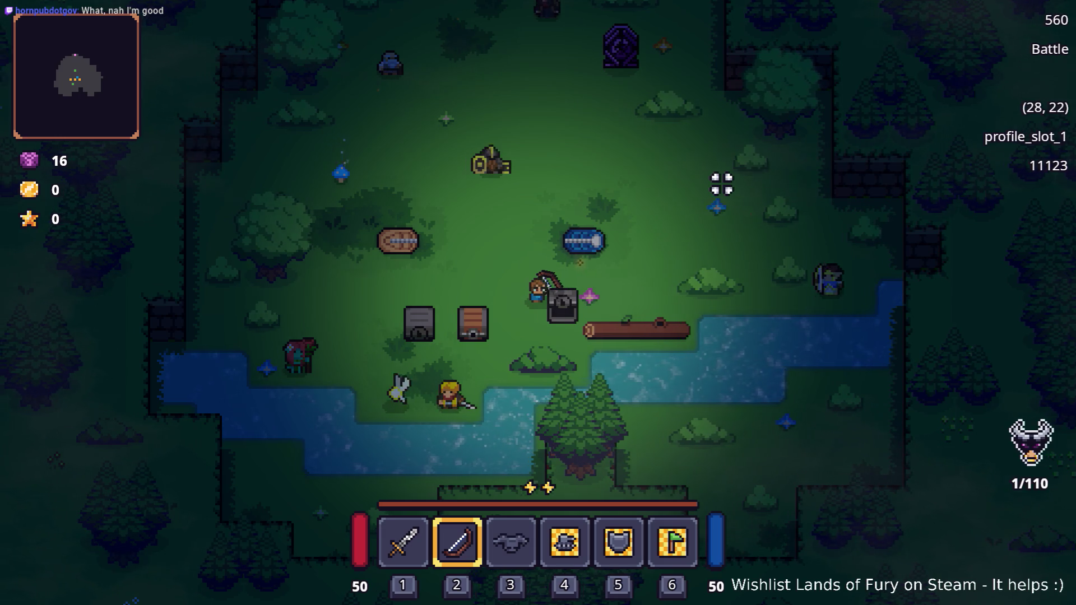
pyautogui.press('a')
pyautogui.press('s')
pyautogui.press('e')
pyautogui.press('e')
pyautogui.press('e')
pyautogui.press('e')
pyautogui.press('e')
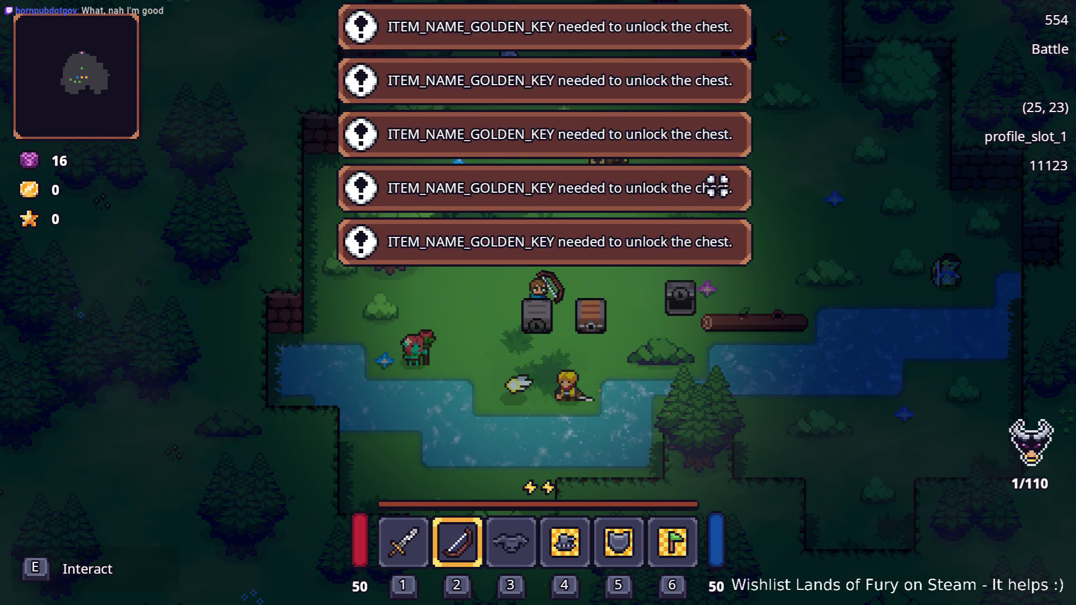
# Rerun the golden key console command and confirm the key in the inventory
pyautogui.press('`')
pyautogui.press('Up')
pyautogui.press('Return')
pyautogui.press('`')
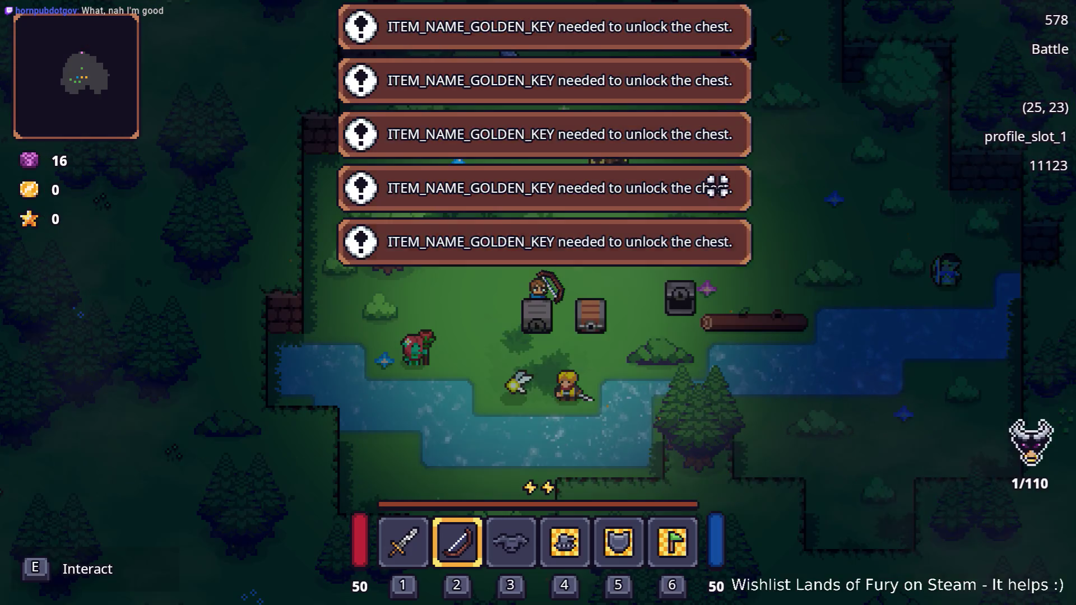
pyautogui.press('a')
pyautogui.press('i')
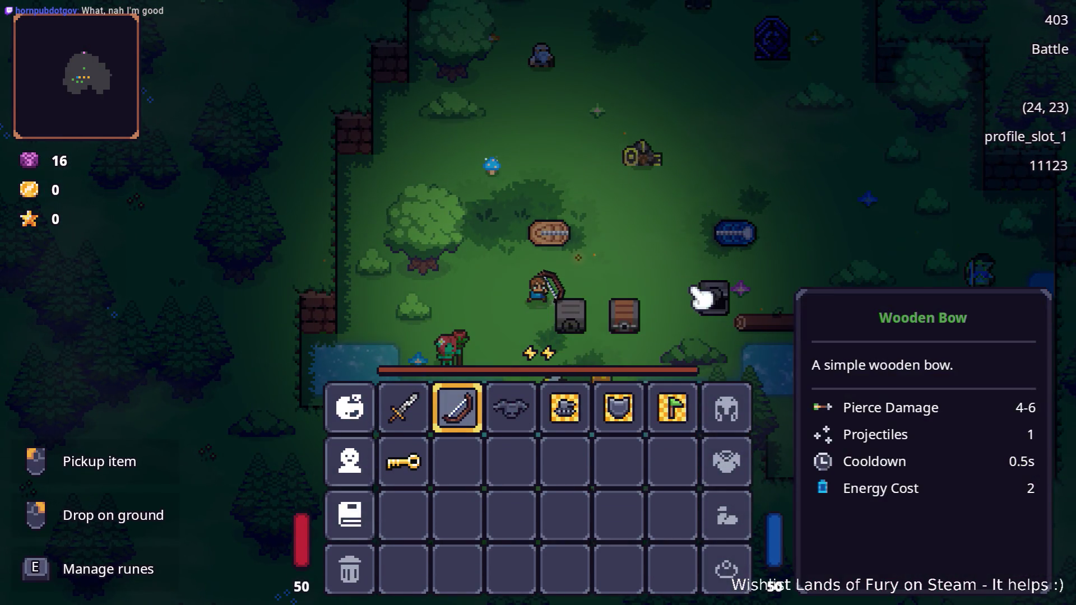
pyautogui.press('i')
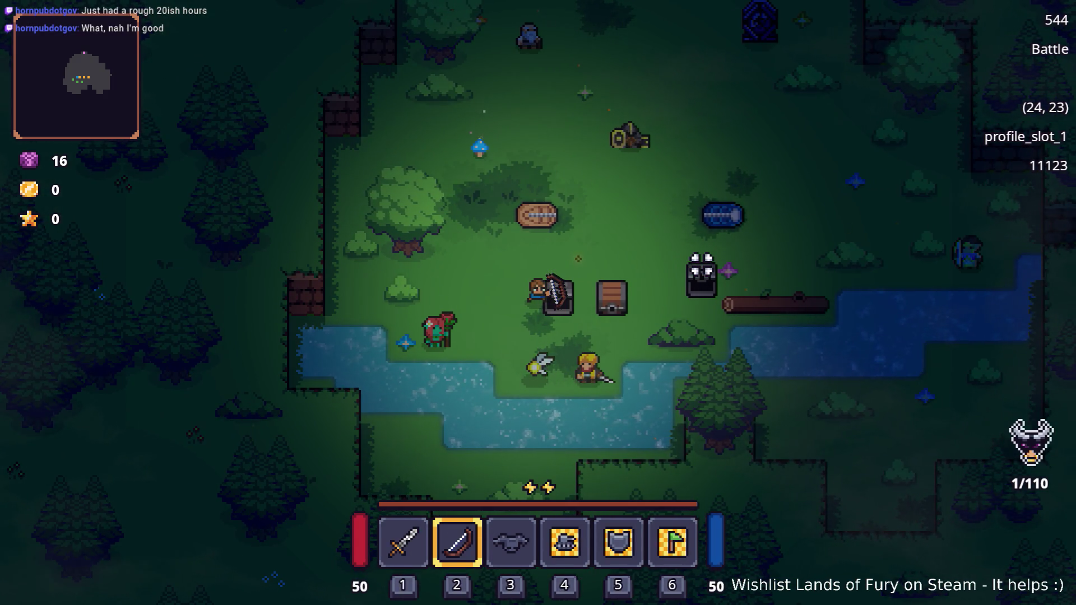
# Walk back beside the chests, then pause and quit to the editor
pyautogui.press('w')
pyautogui.press('d')
pyautogui.press('d')
pyautogui.press('d')
pyautogui.press('d')
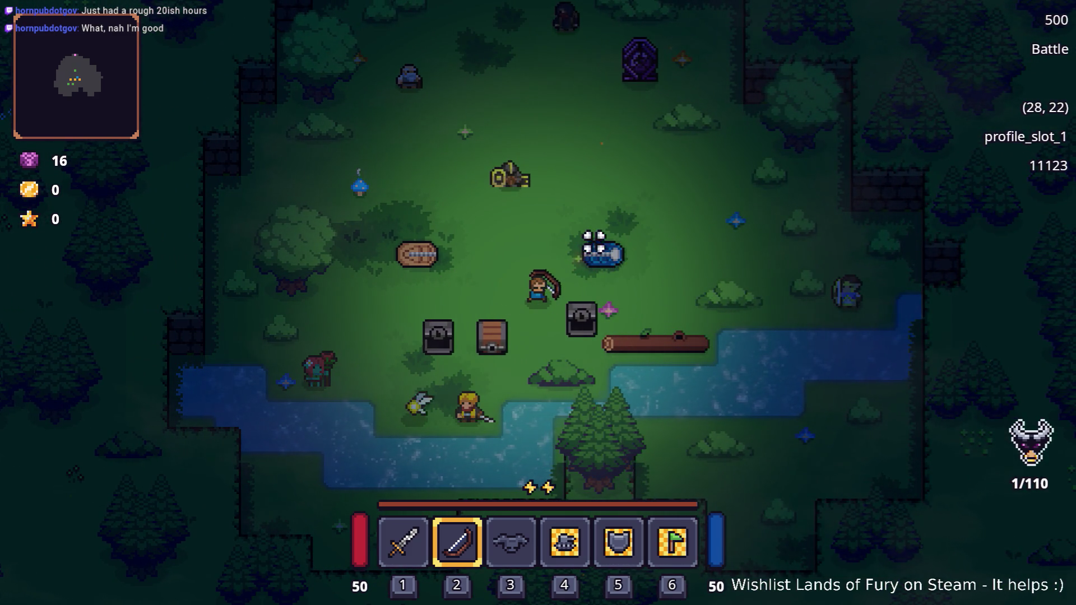
pyautogui.press('s')
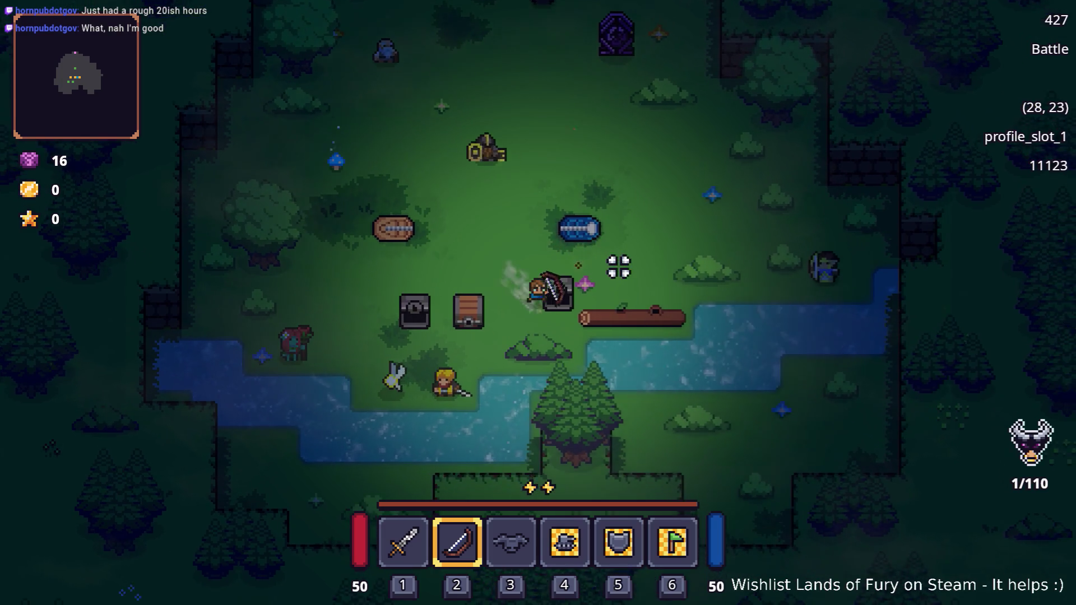
pyautogui.press('a')
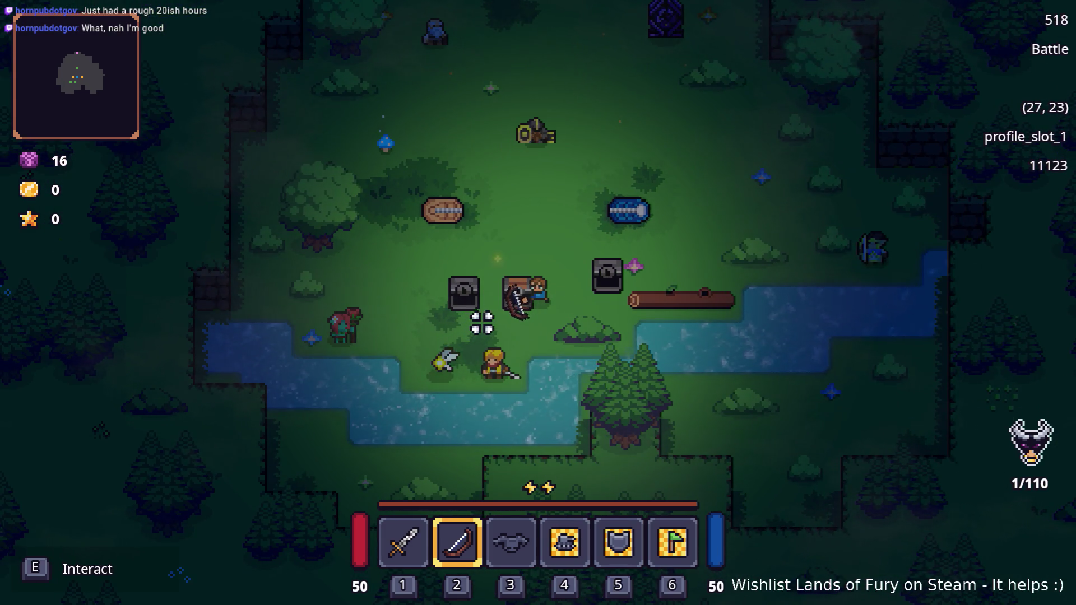
pyautogui.press('d')
pyautogui.press('Escape')
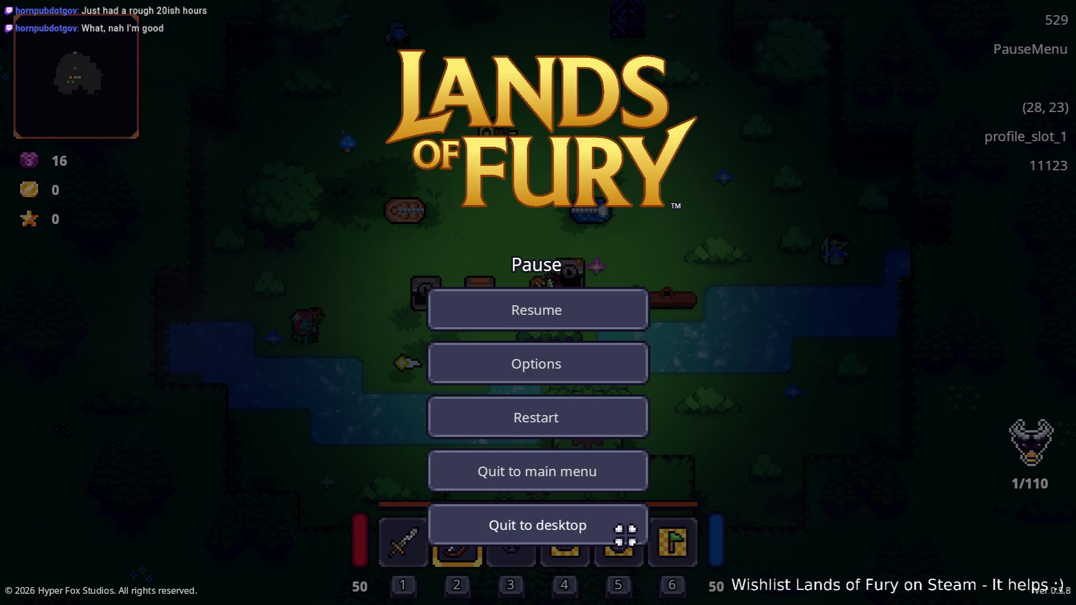
pyautogui.click(625, 532)
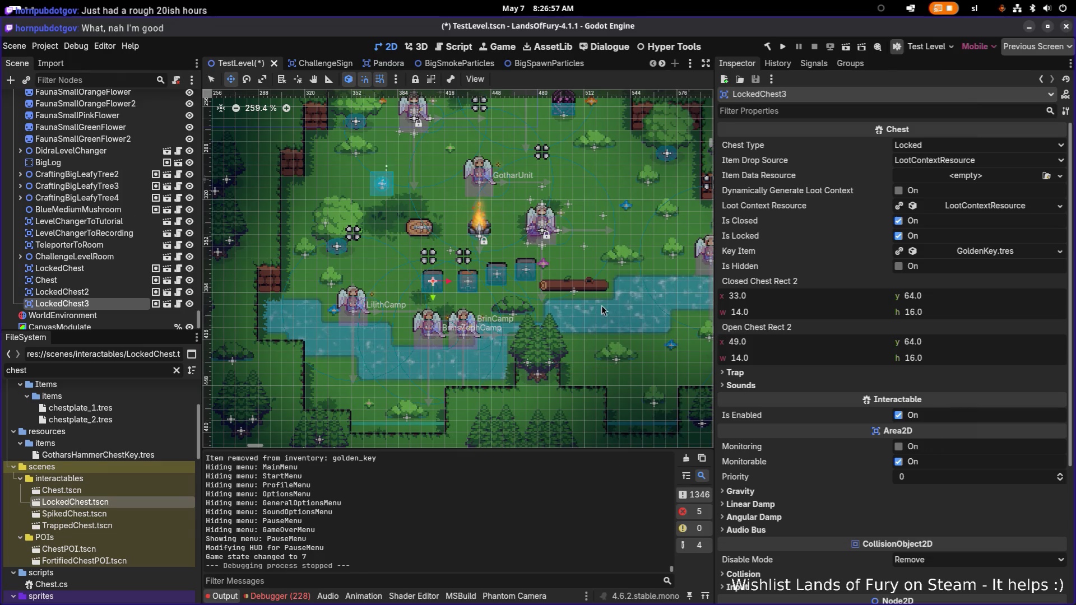
# Delete the plain Chest node from TestLevel, leaving the three LockedChest nodes
pyautogui.click(120, 281)
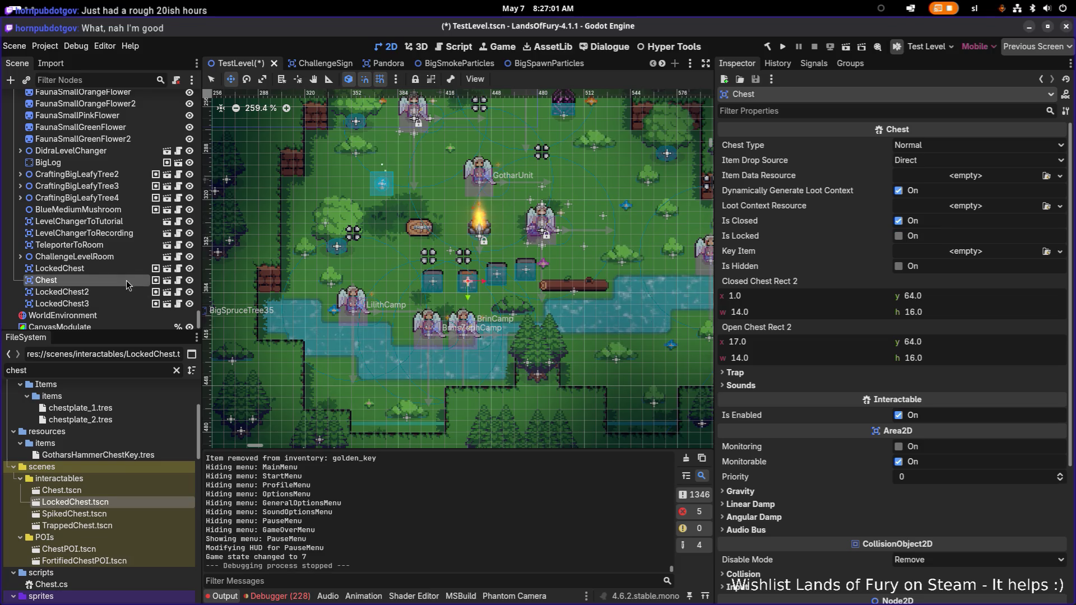
pyautogui.click(129, 269)
pyautogui.click(128, 280)
pyautogui.press('Delete')
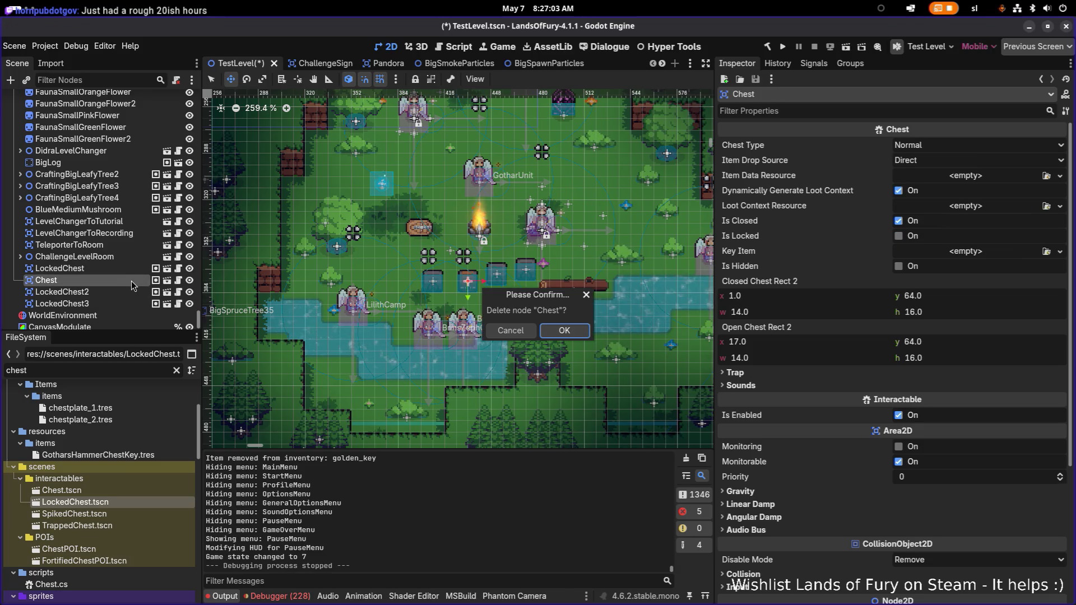
pyautogui.press('Return')
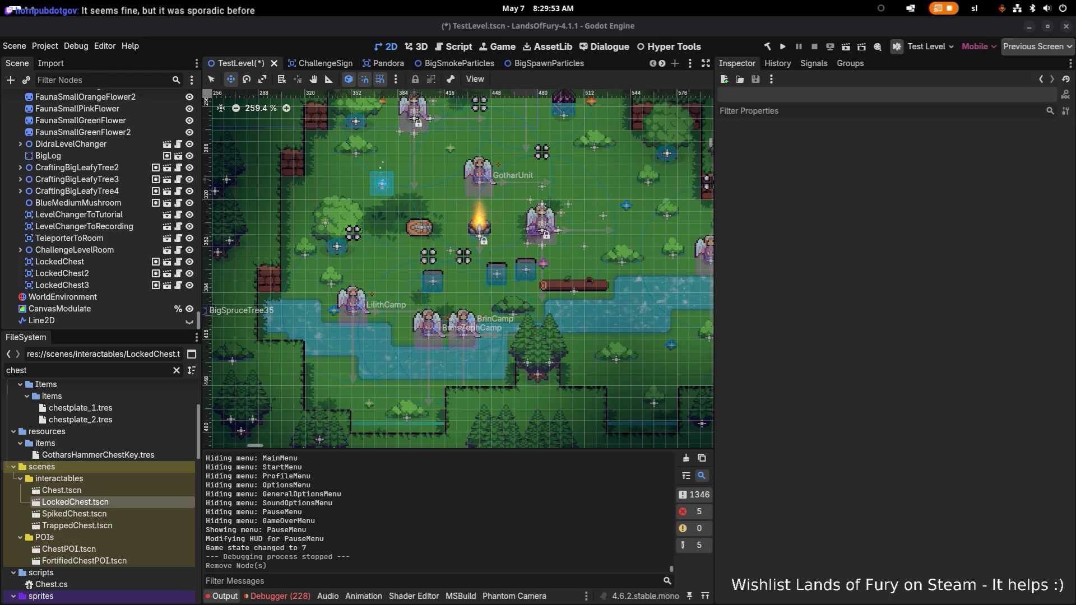
pyautogui.press('super')
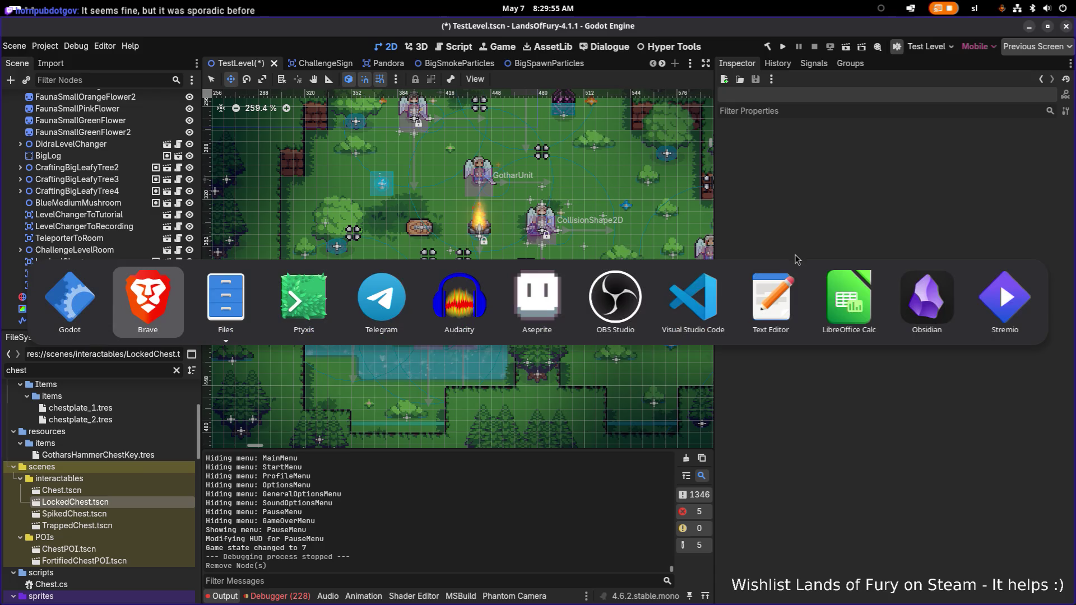
# With LockedChest selected, save TestLevel, run the project and walk the player toward the chests
pyautogui.press('super')
pyautogui.click(59, 262)
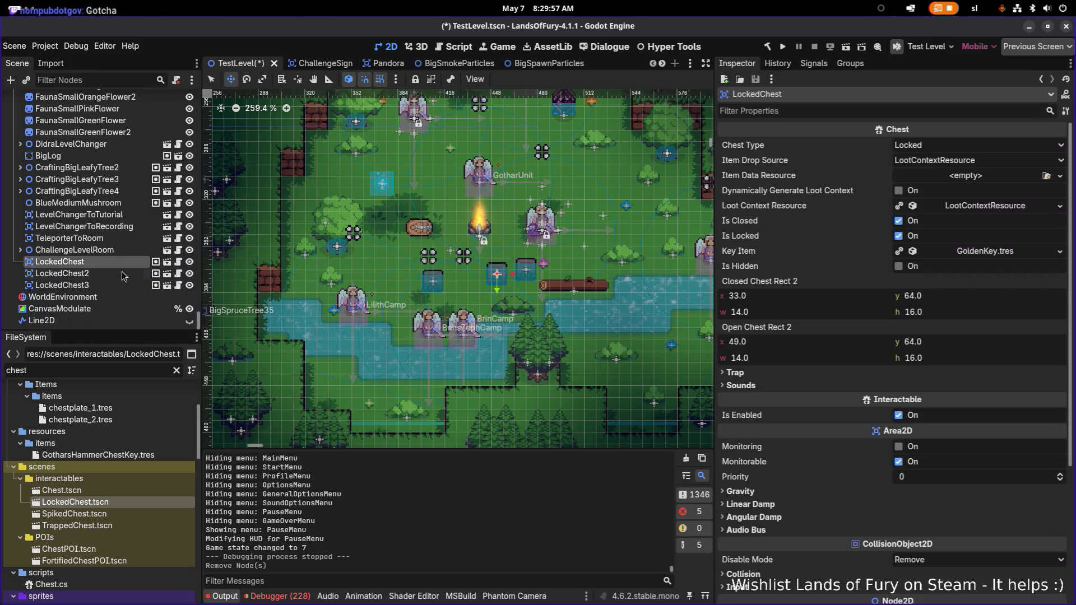
pyautogui.click(783, 47)
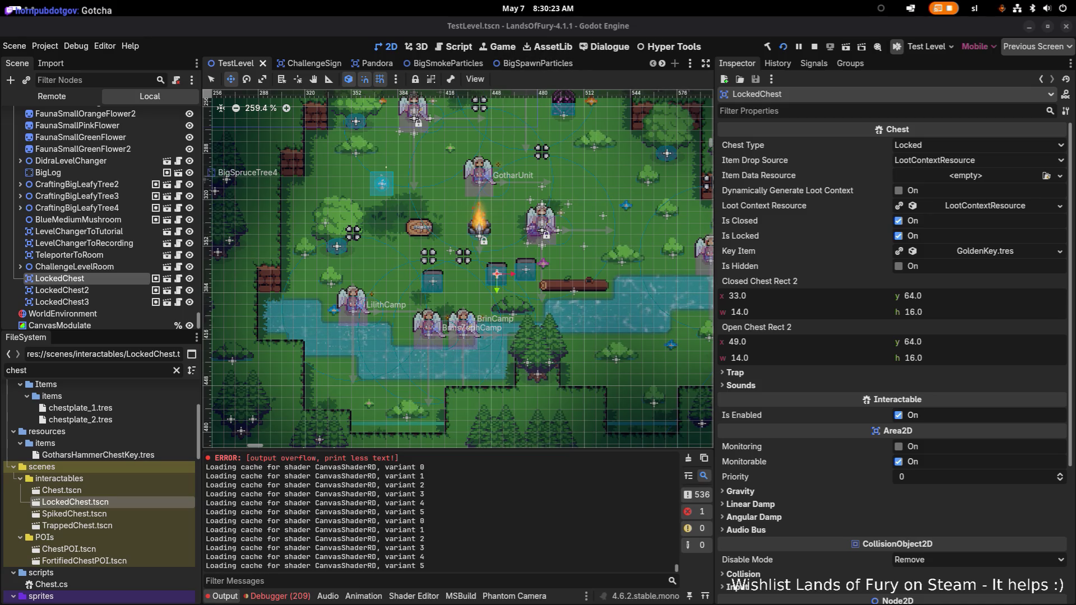
pyautogui.press('Return')
pyautogui.press('Return')
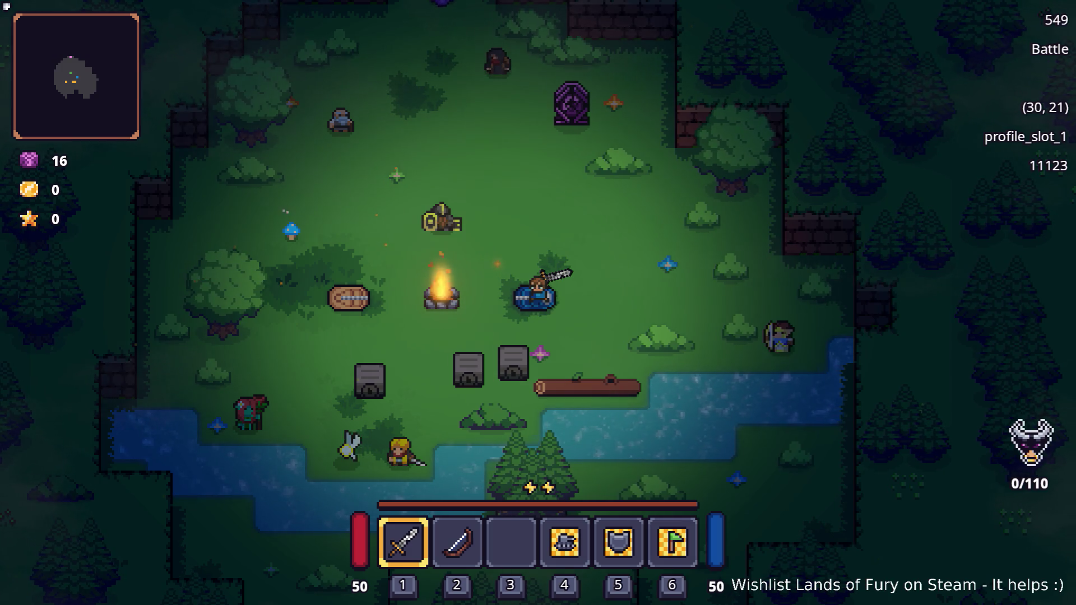
pyautogui.press('s')
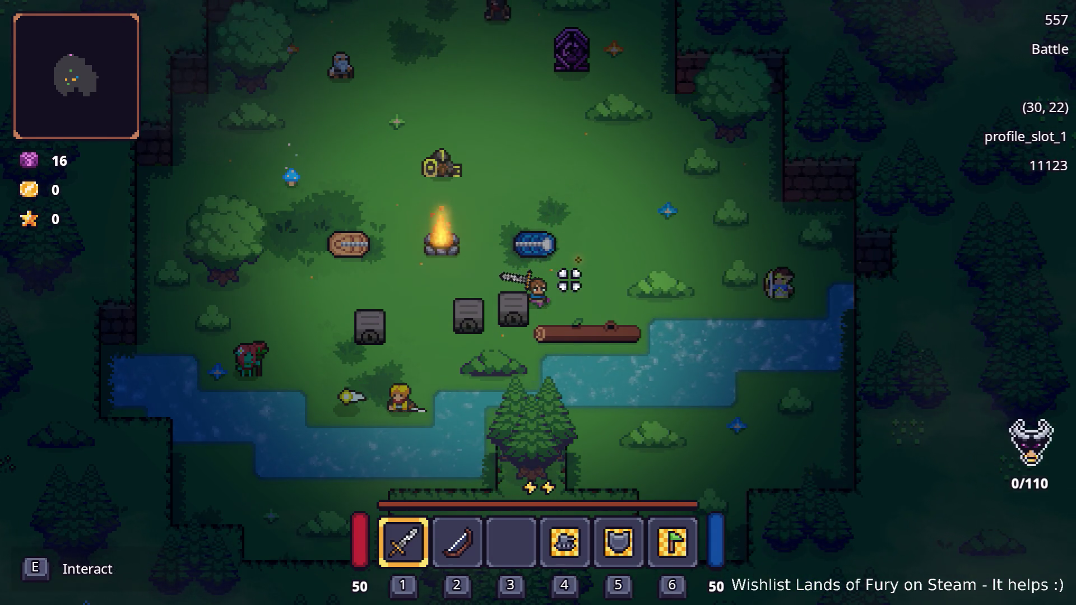
# Try the locked chest without a key, then switch to Translations.csv in LibreOffice Calc
pyautogui.press('e')
pyautogui.hotkey('alt', 'Tab')
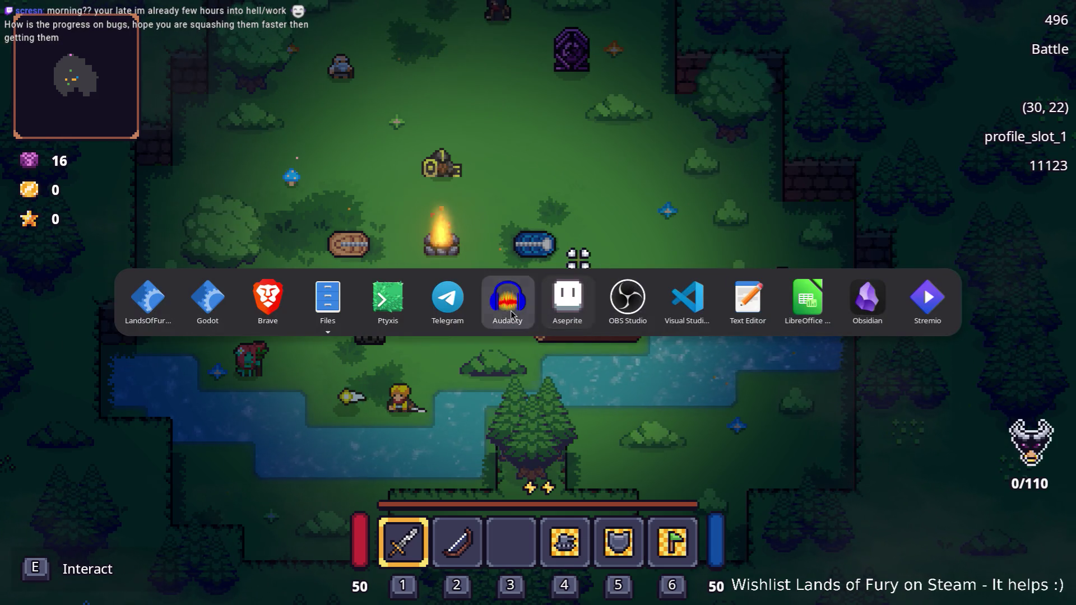
pyautogui.click(810, 306)
pyautogui.click(522, 295)
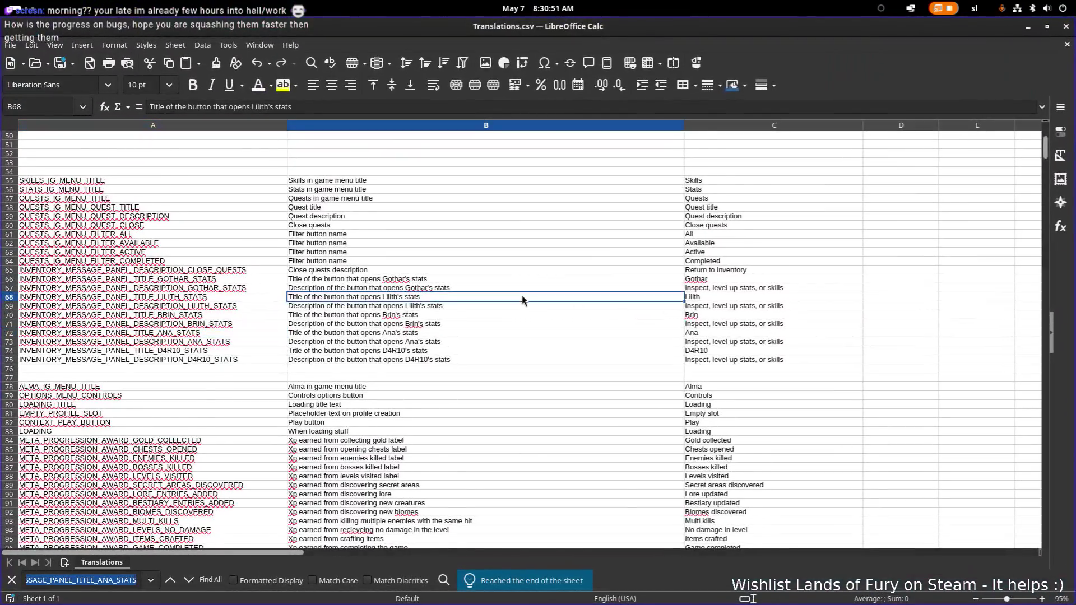
# Scroll through the ITEM_NAME rows, ending on ITEM_NAME_ANAS_POUCH_OF_FURY in A836
pyautogui.scroll(-20, 520, 296)
pyautogui.scroll(-20, 519, 301)
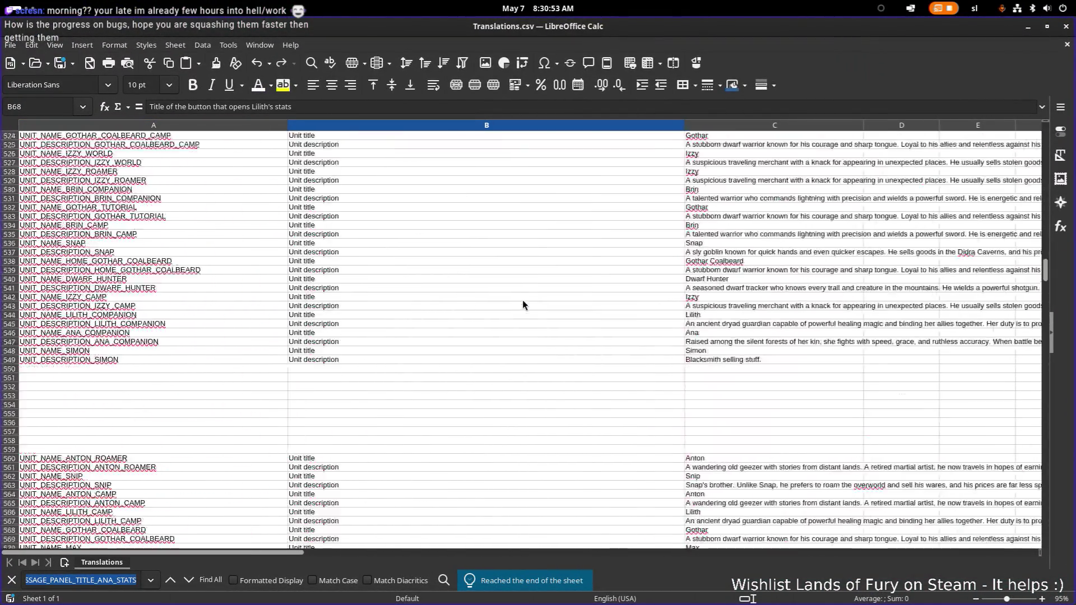
pyautogui.scroll(-4, 426, 375)
pyautogui.click(202, 234)
pyautogui.scroll(14, 240, 288)
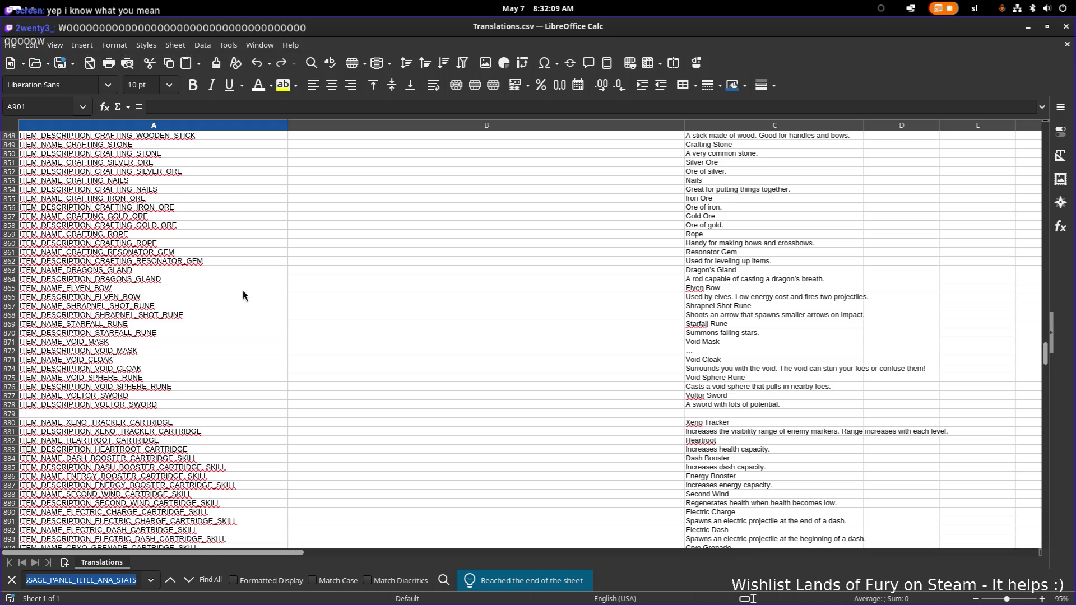
pyautogui.scroll(-6, 243, 291)
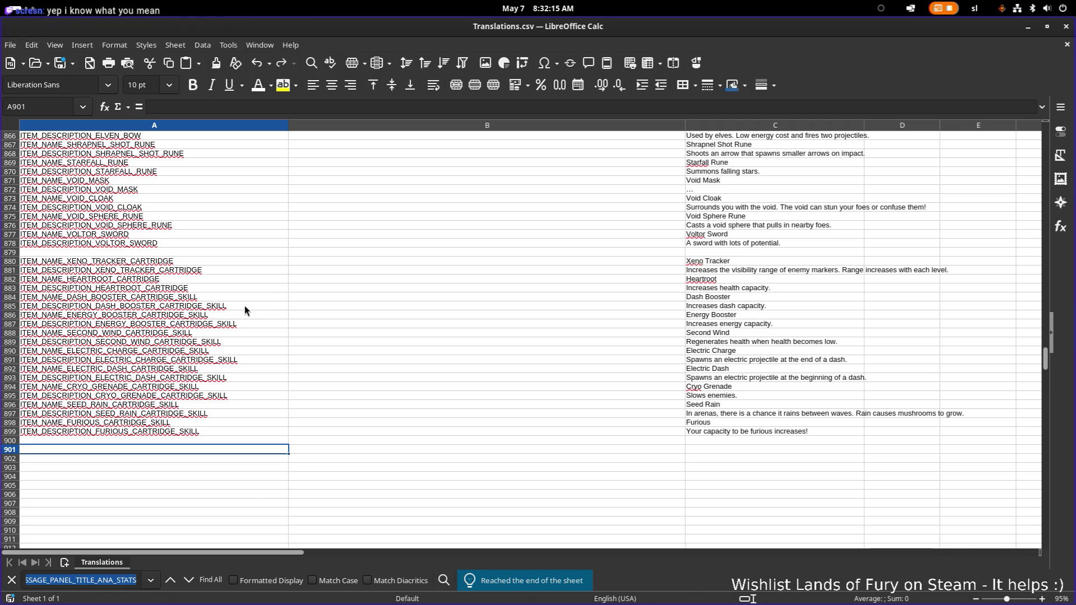
pyautogui.scroll(16, 235, 312)
pyautogui.click(205, 240)
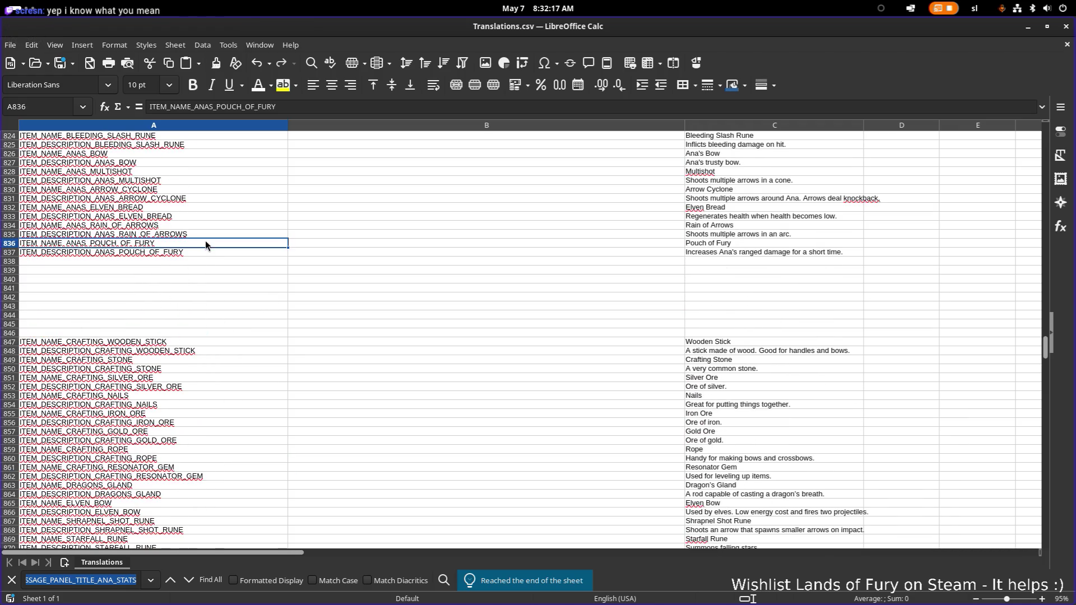
# Scroll up to the ITEM_NAME_WOLF_HOWL key in A677
pyautogui.press('Down')
pyautogui.press('Down')
pyautogui.press('Down')
pyautogui.scroll(10, 200, 264)
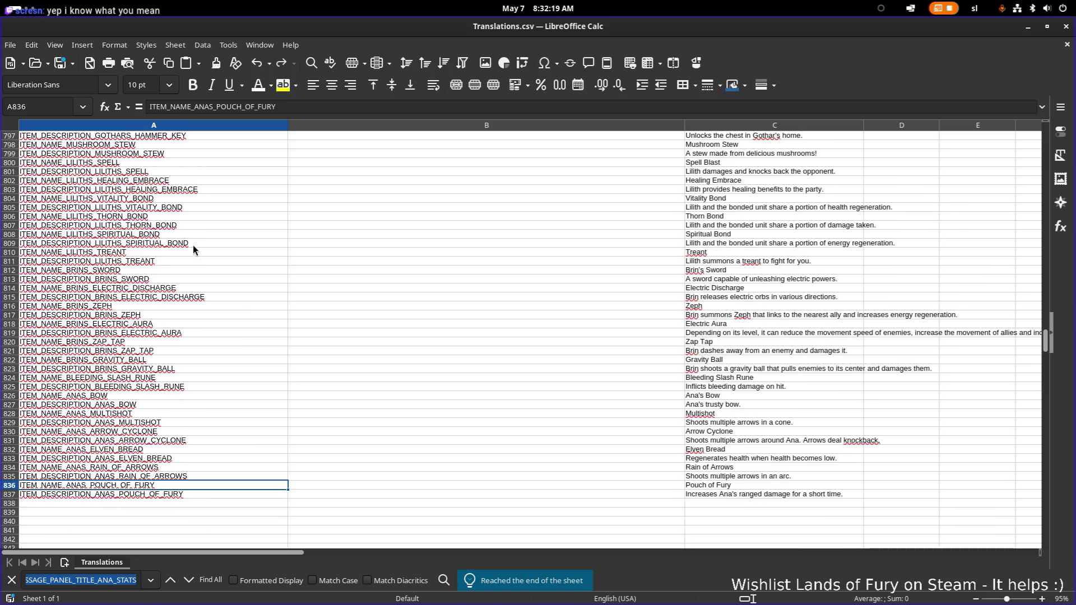
pyautogui.scroll(20, 191, 242)
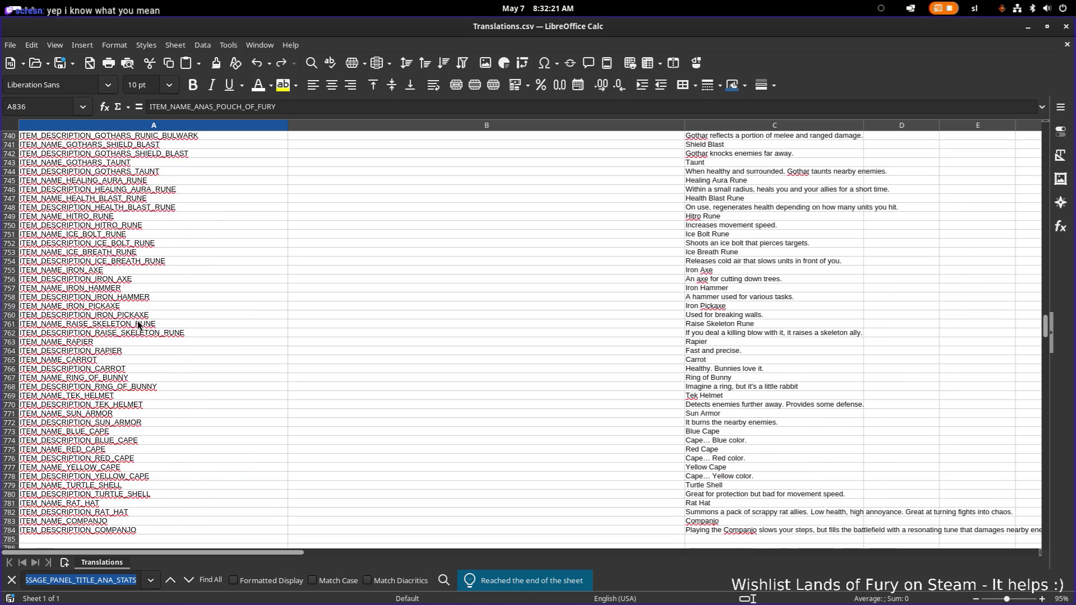
pyautogui.scroll(20, 164, 321)
pyautogui.click(117, 369)
pyautogui.click(116, 380)
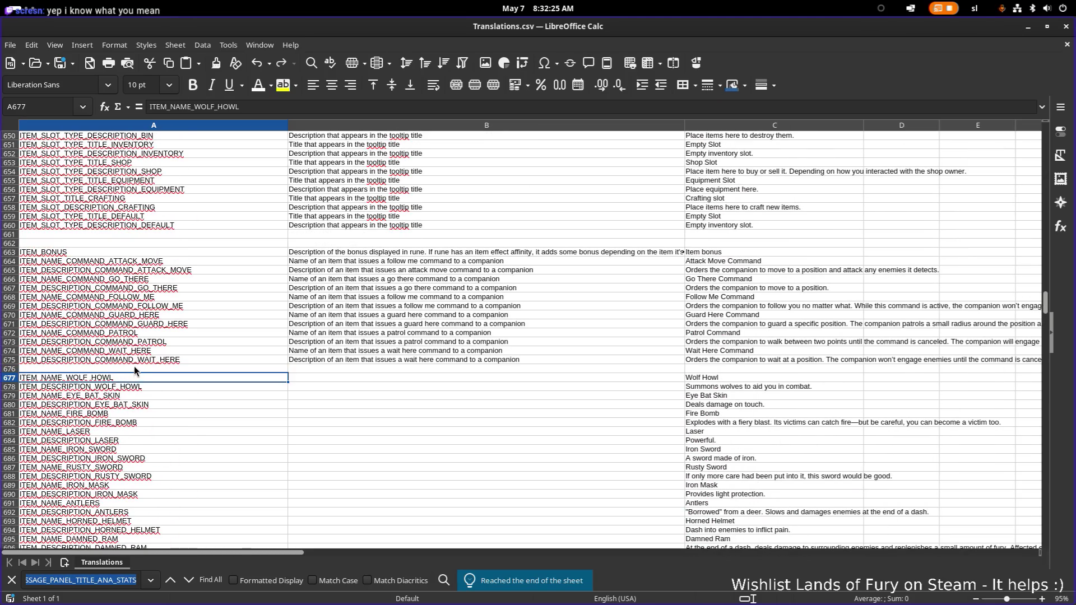
# Scroll down to the end of the item keys near the Voltor Sword rows
pyautogui.scroll(-1, 135, 369)
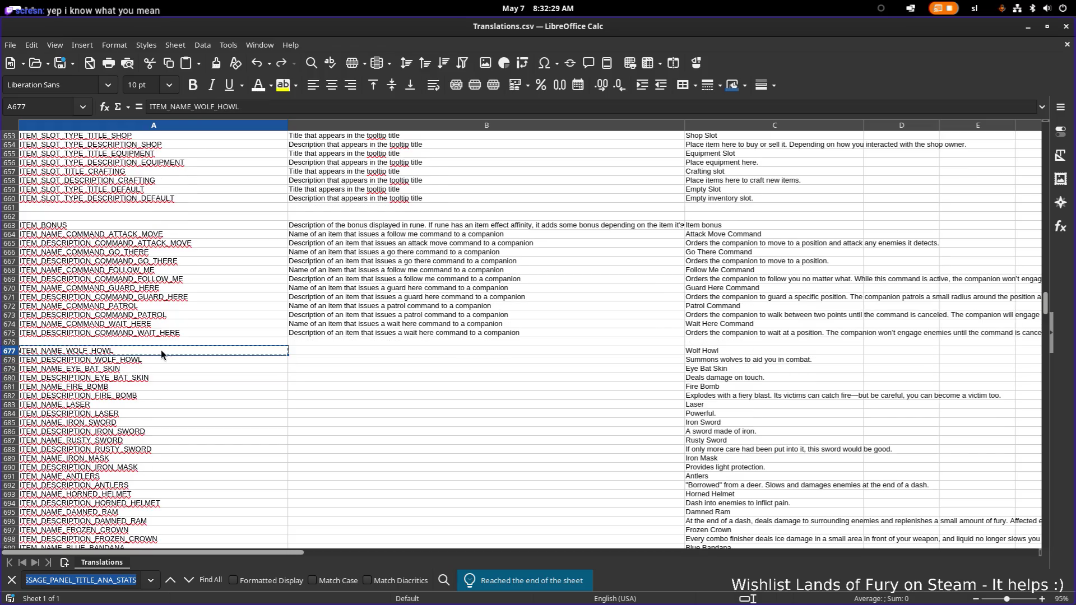
pyautogui.scroll(-19, 164, 351)
pyautogui.scroll(20, 169, 353)
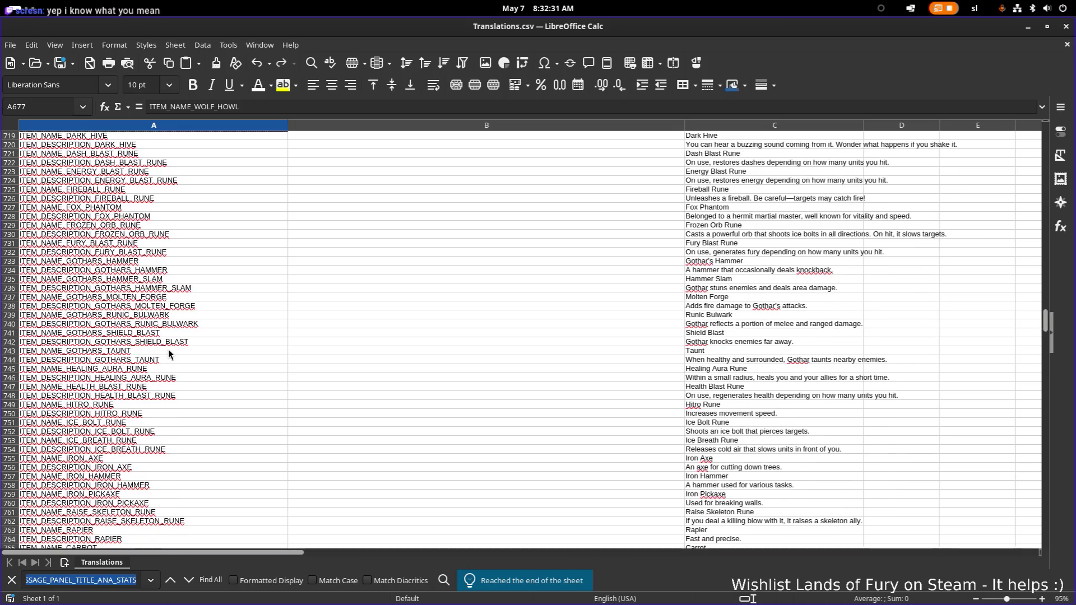
pyautogui.scroll(20, 168, 350)
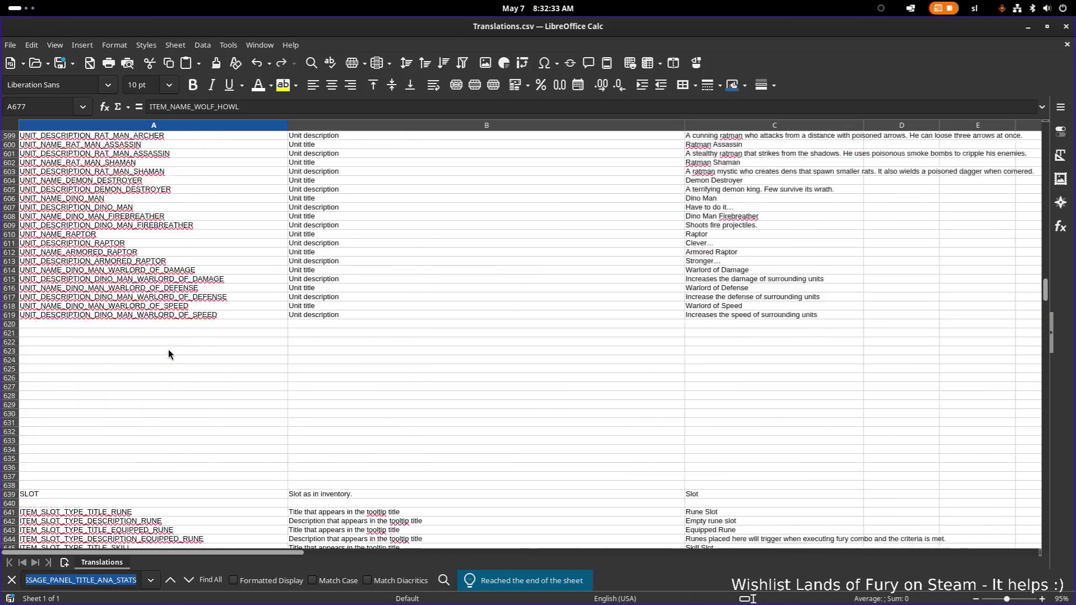
pyautogui.scroll(-20, 169, 350)
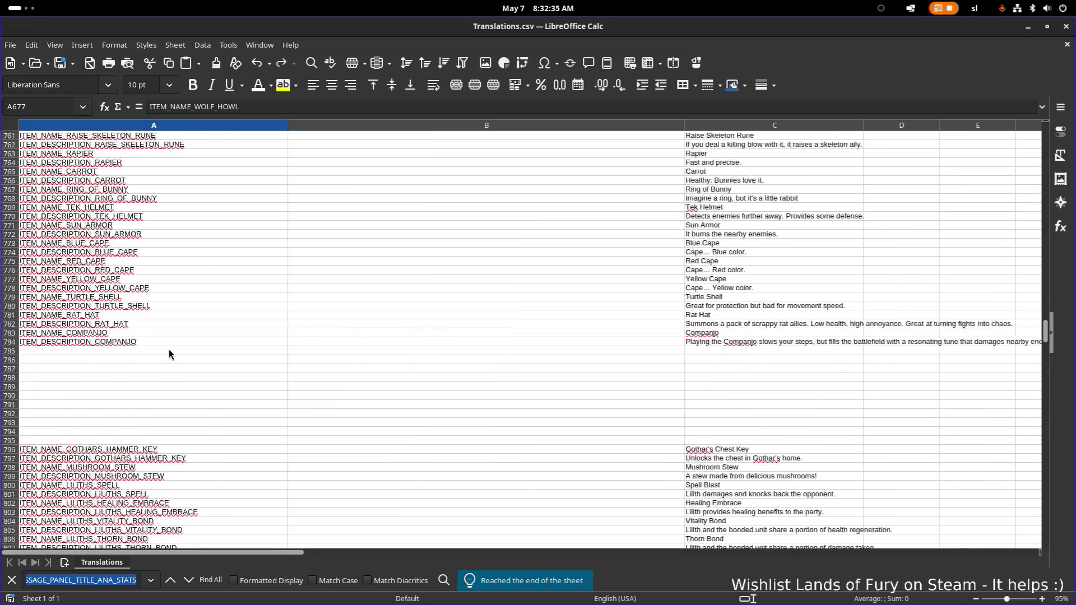
pyautogui.scroll(-20, 169, 354)
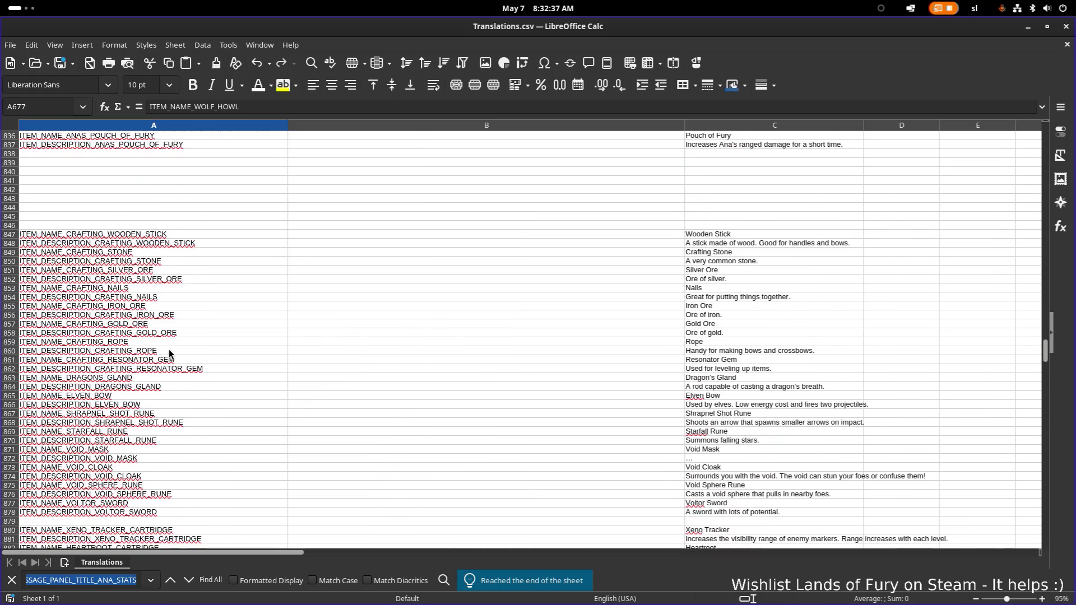
pyautogui.scroll(-3, 169, 349)
pyautogui.scroll(1, 121, 438)
pyautogui.click(119, 441)
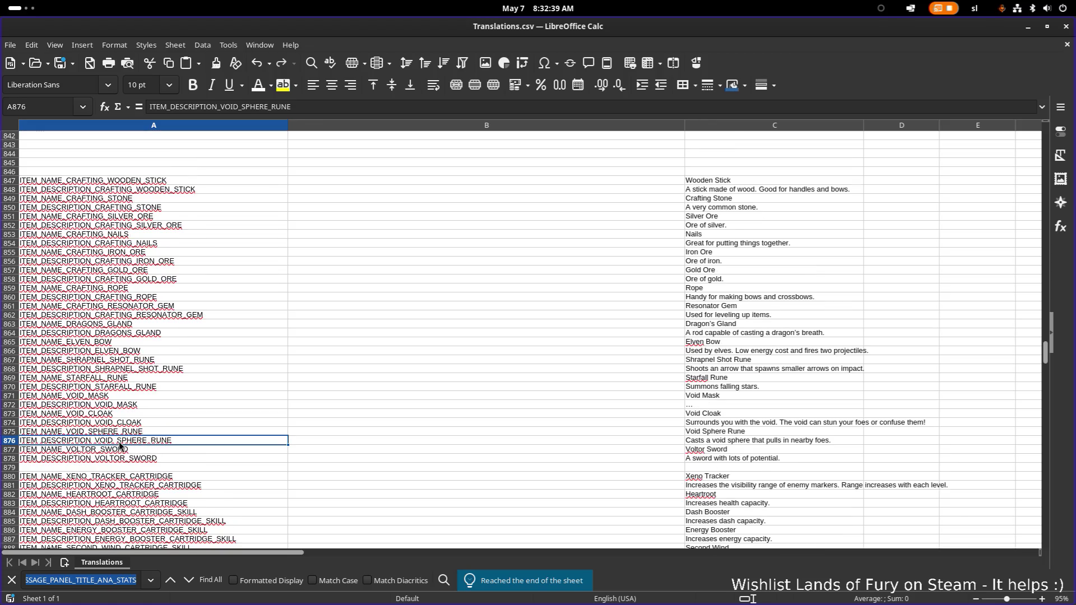
pyautogui.scroll(-7, 119, 442)
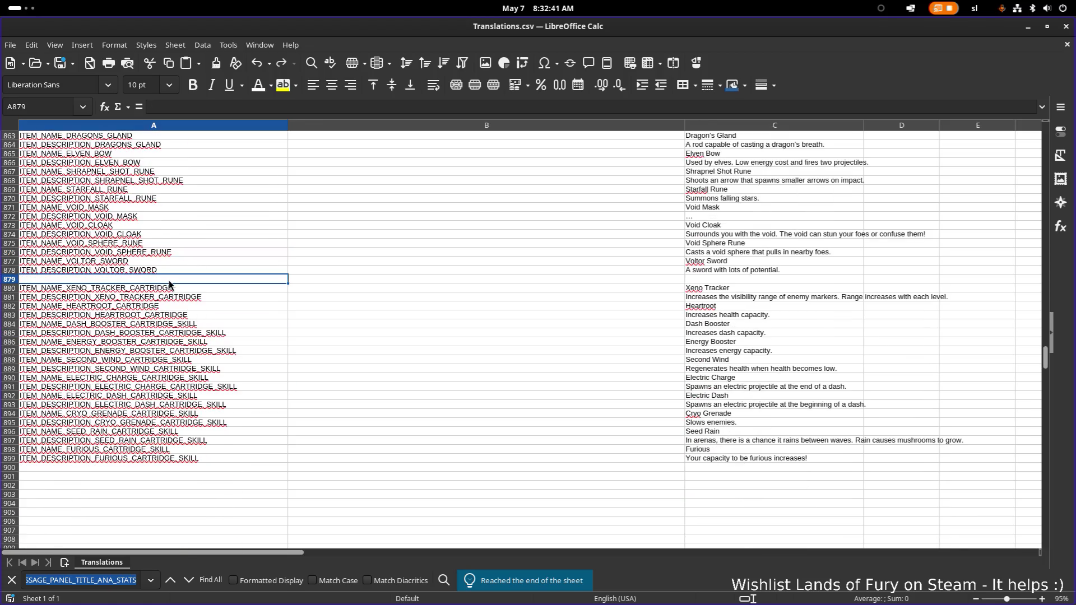
# Insert 20 empty entire rows at row 879
pyautogui.rightClick(169, 280)
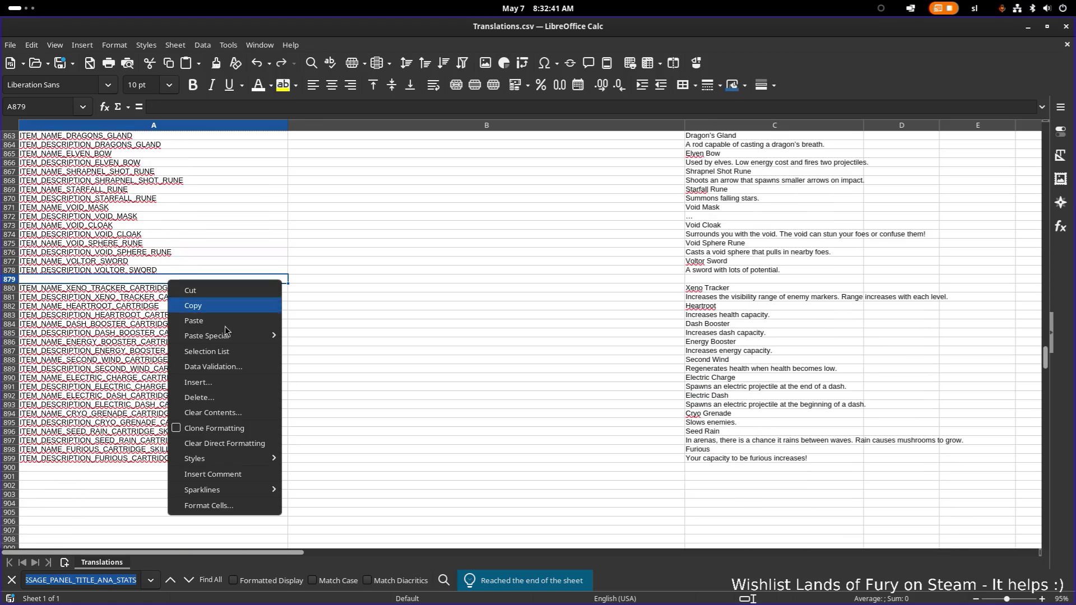
pyautogui.click(260, 382)
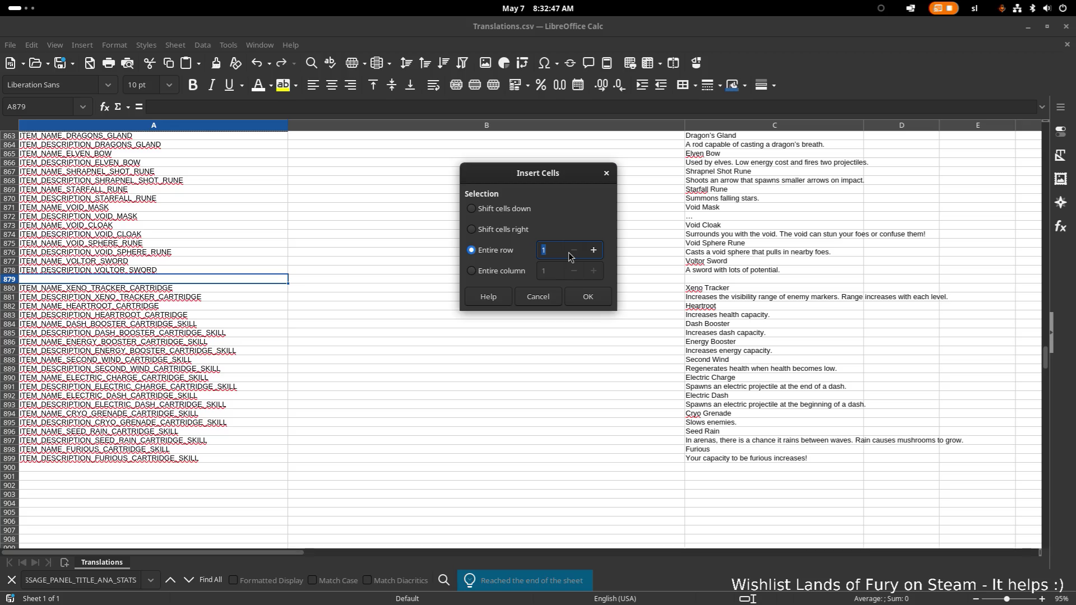
pyautogui.write('20')
pyautogui.click(588, 297)
# Copy the Voltor Sword name and description keys into A879 and A880
pyautogui.click(180, 264)
pyautogui.hotkey('ctrl', 'c')
pyautogui.click(168, 278)
pyautogui.hotkey('ctrl', 'v')
pyautogui.click(170, 270)
pyautogui.hotkey('ctrl', 'c')
pyautogui.click(165, 288)
pyautogui.hotkey('ctrl', 'v')
# Rename the copied keys to ITEM_NAME_GOLDEN_KEY and ITEM_DESCRIPTION_GOLDEN_KEY
pyautogui.click(68, 279)
pyautogui.doubleClick(68, 283)
pyautogui.hotkey('shift', 'End')
pyautogui.write('GOLDEN')
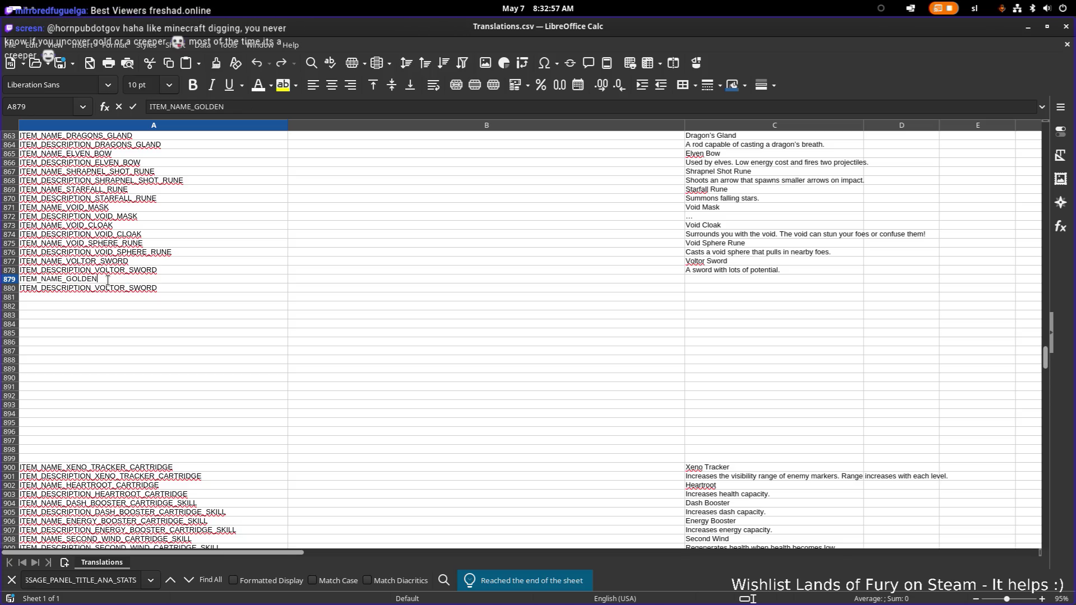
pyautogui.press('Return')
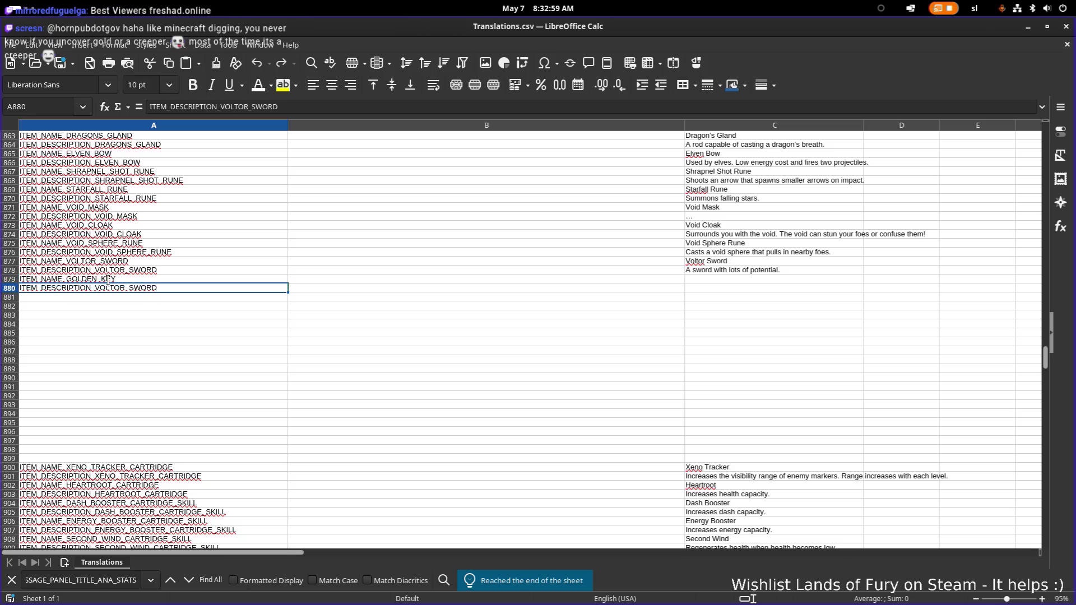
pyautogui.press('F2')
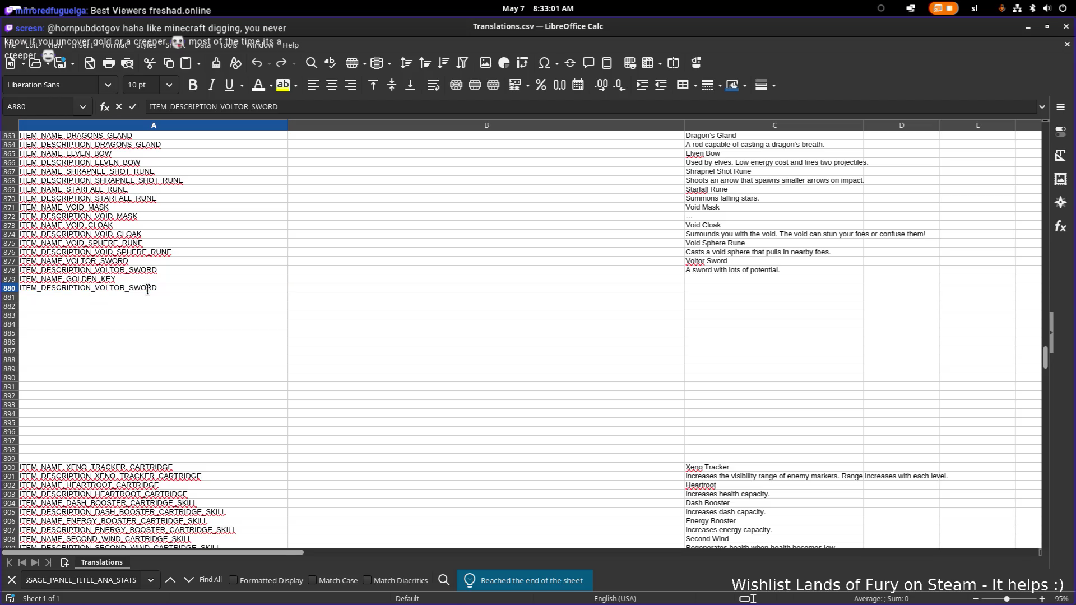
pyautogui.hotkey('ctrl', 'shift', 'Left')
pyautogui.write('GOLDEN')
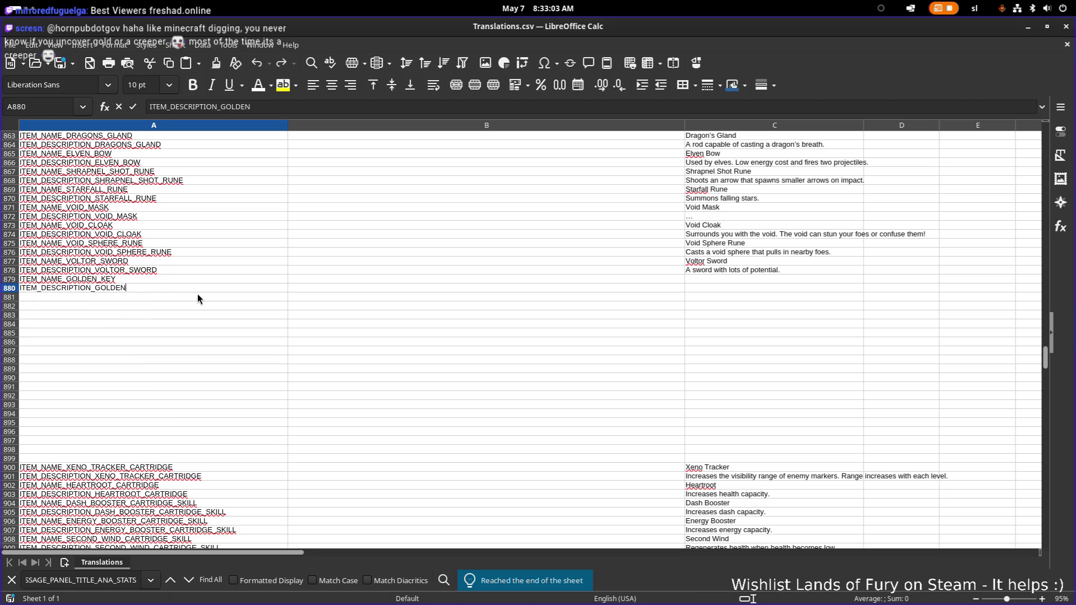
pyautogui.write('_KEY')
pyautogui.press('Return')
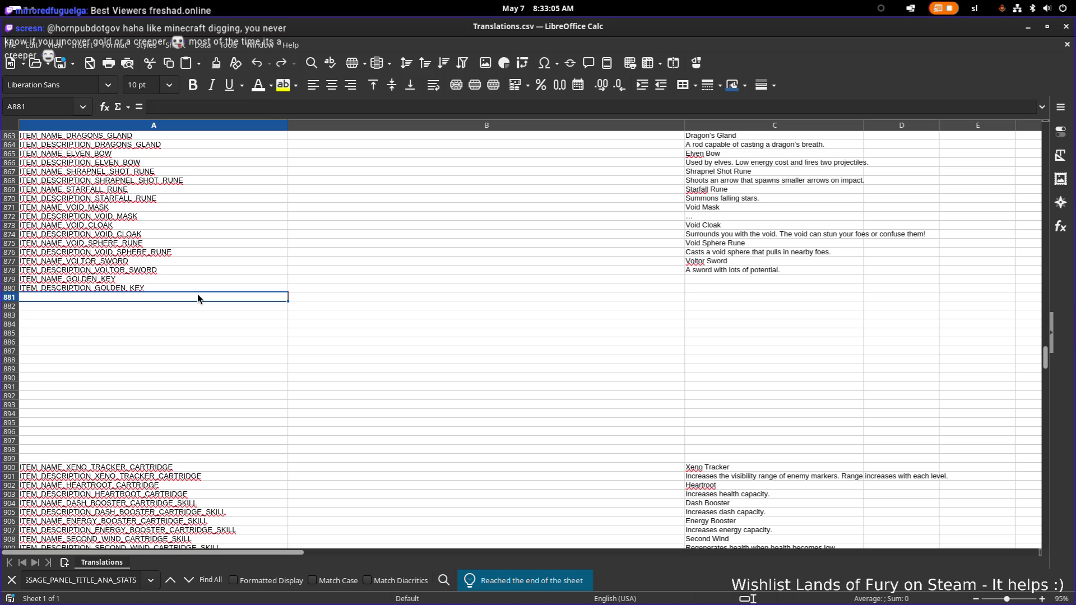
# Enter "Golden Key" and "Used for unlocking chests!" as their English strings in column C
pyautogui.doubleClick(721, 282)
pyautogui.write('olden Key')
pyautogui.press('Return')
pyautogui.write('Used')
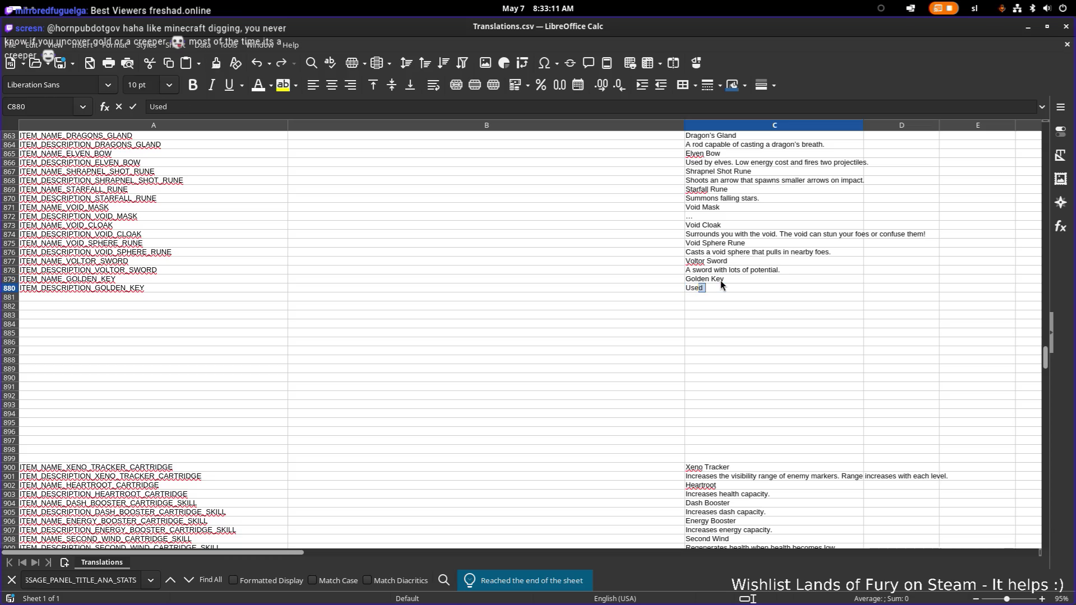
pyautogui.write(' for unlocking chests!')
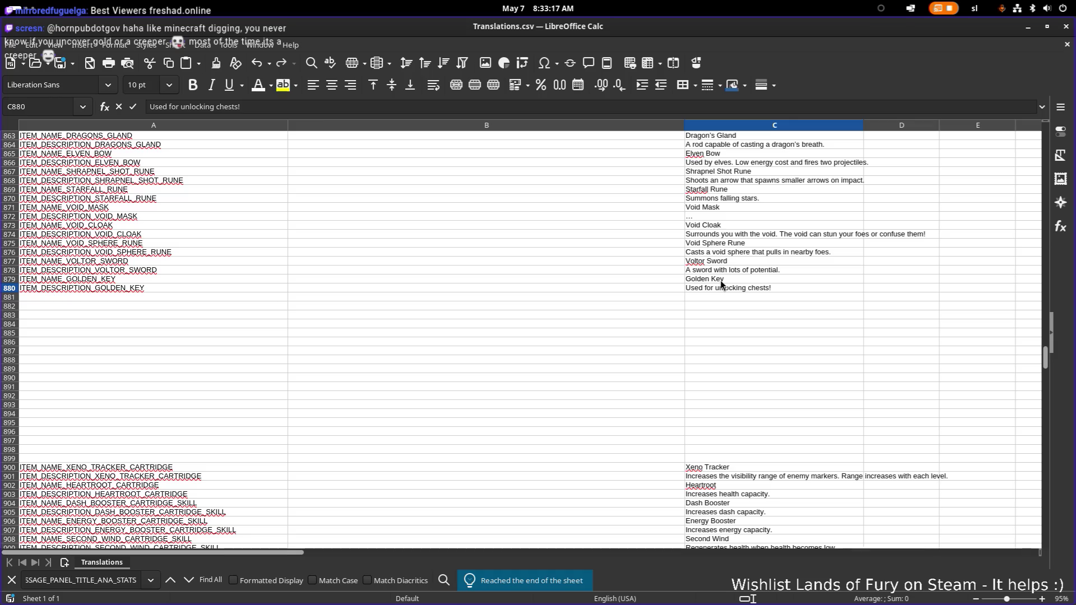
pyautogui.press('Return')
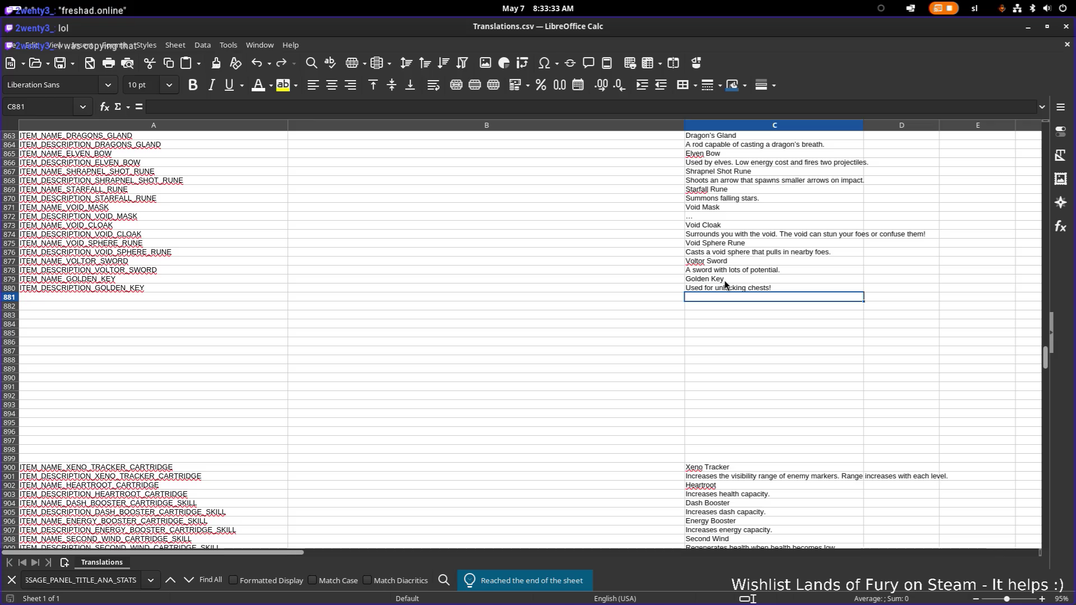
# Check the new ITEM_NAME_GOLDEN_KEY and ITEM_DESCRIPTION_GOLDEN_KEY cells
pyautogui.scroll(-1, 577, 231)
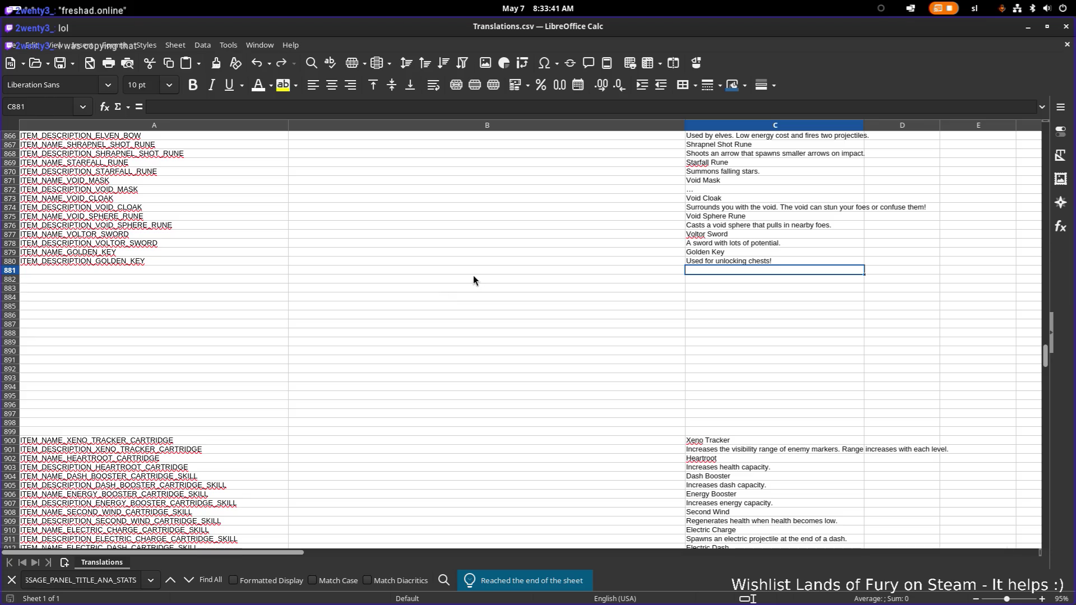
pyautogui.click(143, 278)
pyautogui.click(150, 254)
pyautogui.click(167, 261)
pyautogui.click(490, 246)
pyautogui.click(576, 297)
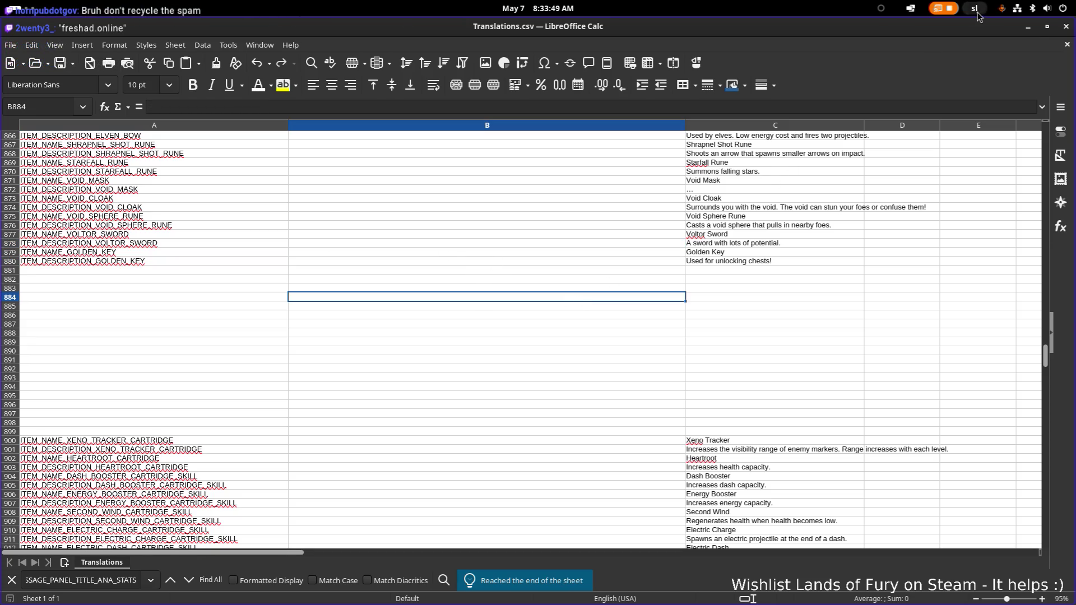
# Minimize Calc and, back in the game, move the player beside the chest with the bow selected
pyautogui.click(1029, 28)
pyautogui.press('2')
pyautogui.press('d')
pyautogui.press('a')
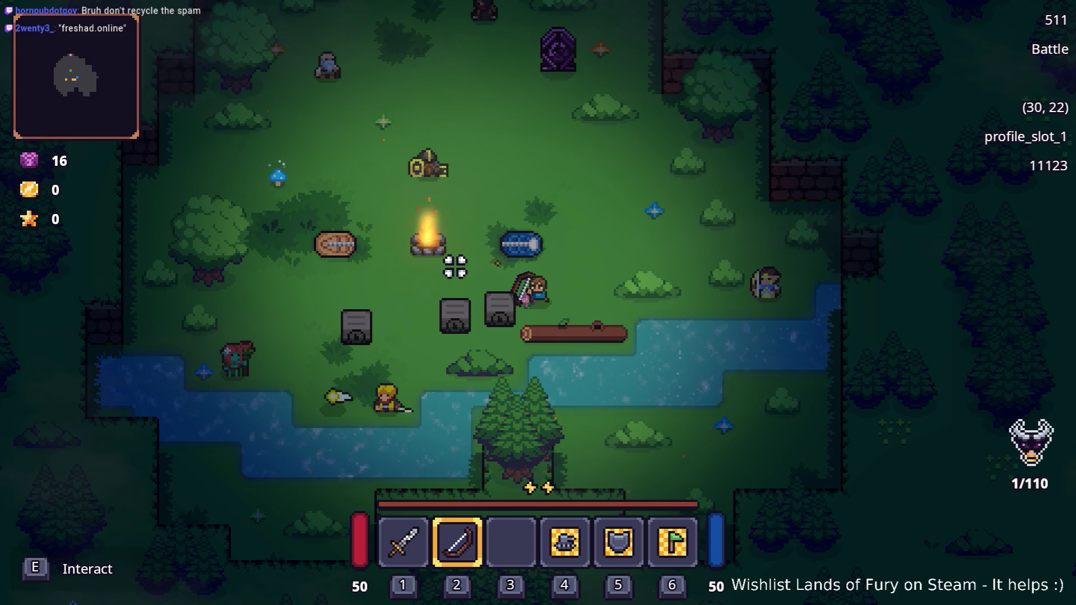
# Run Player.AddItem(golden_key,1) in the developer console and open the locked chest
pyautogui.press('`')
pyautogui.write('Player.AddItem(gold')
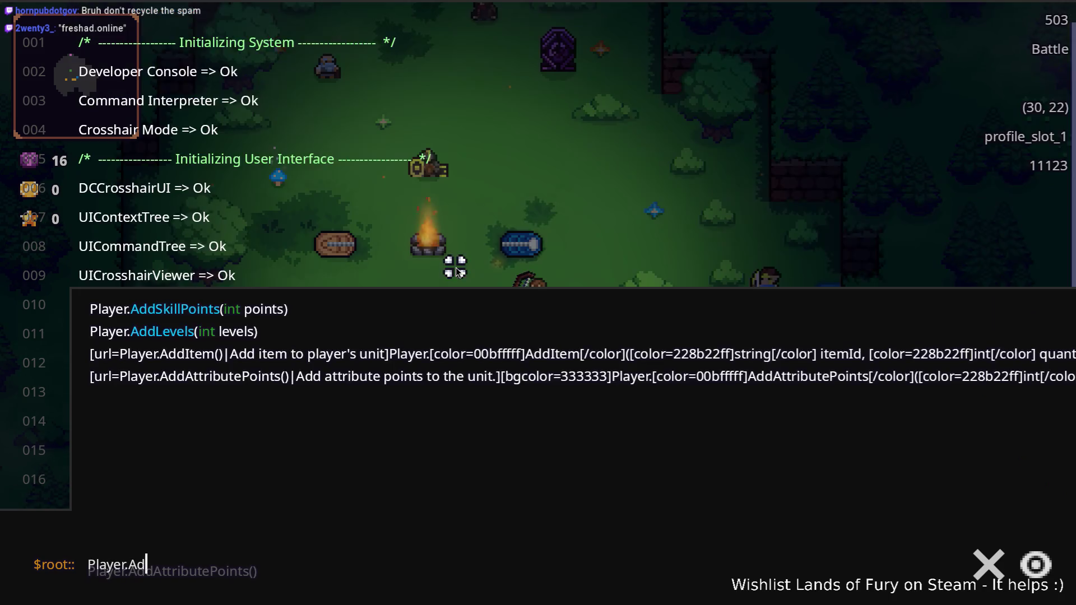
pyautogui.write('en_key')
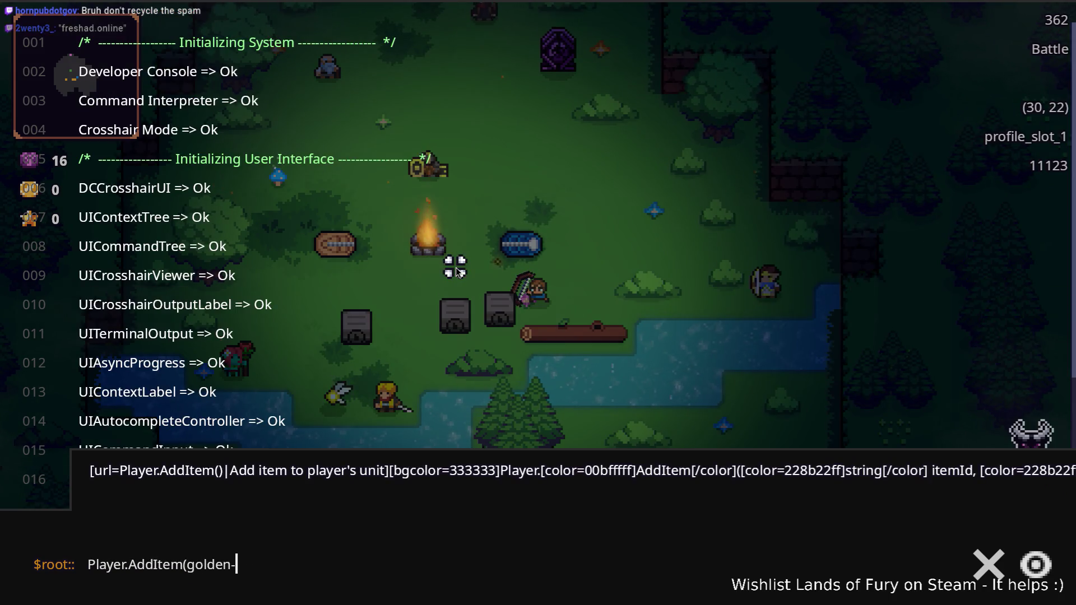
pyautogui.write(',1')
pyautogui.press('Return')
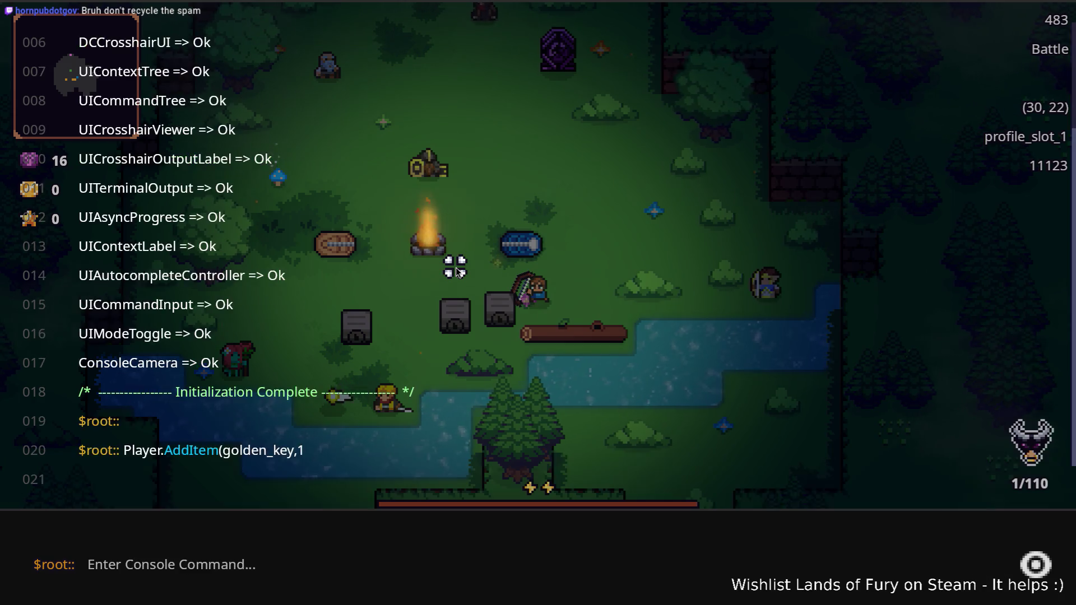
pyautogui.press('Escape')
pyautogui.press('e')
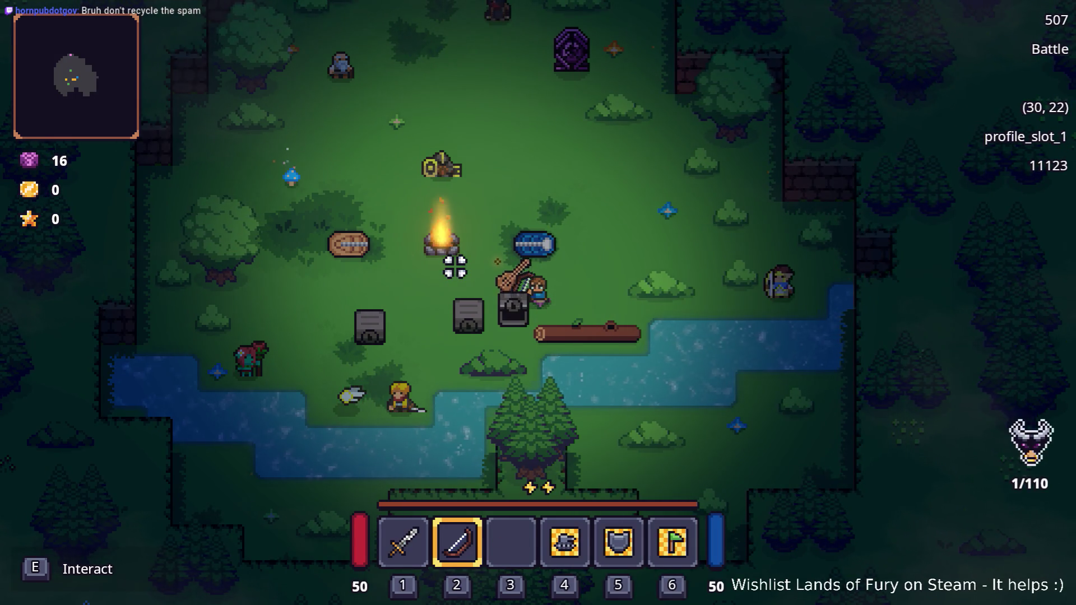
# Select the lute in hotbar slot 3 and walk around the camp
pyautogui.press('3')
pyautogui.press('d')
pyautogui.press('w')
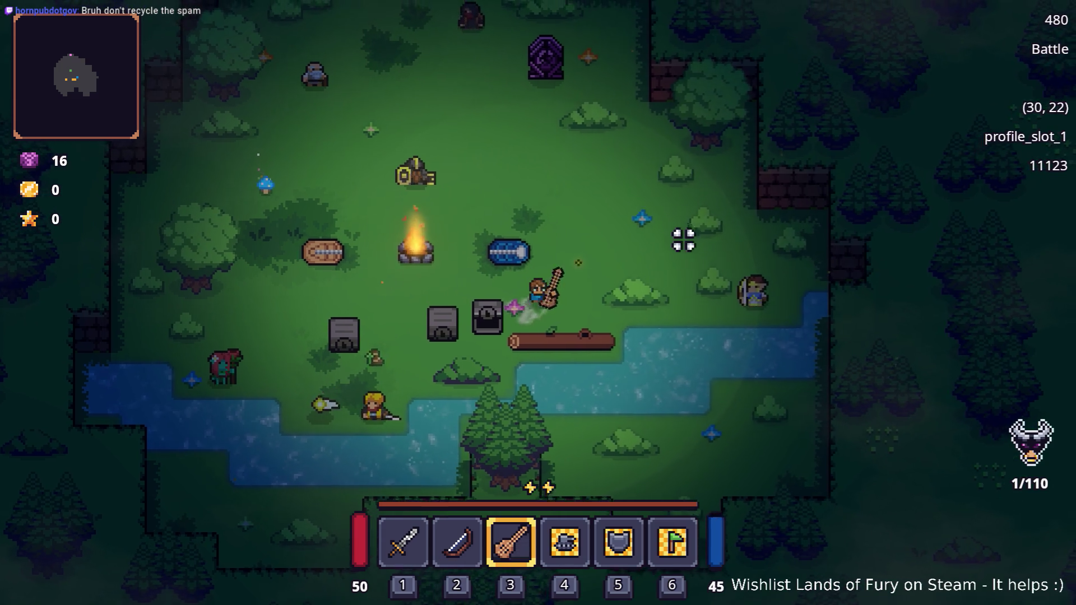
pyautogui.press('a')
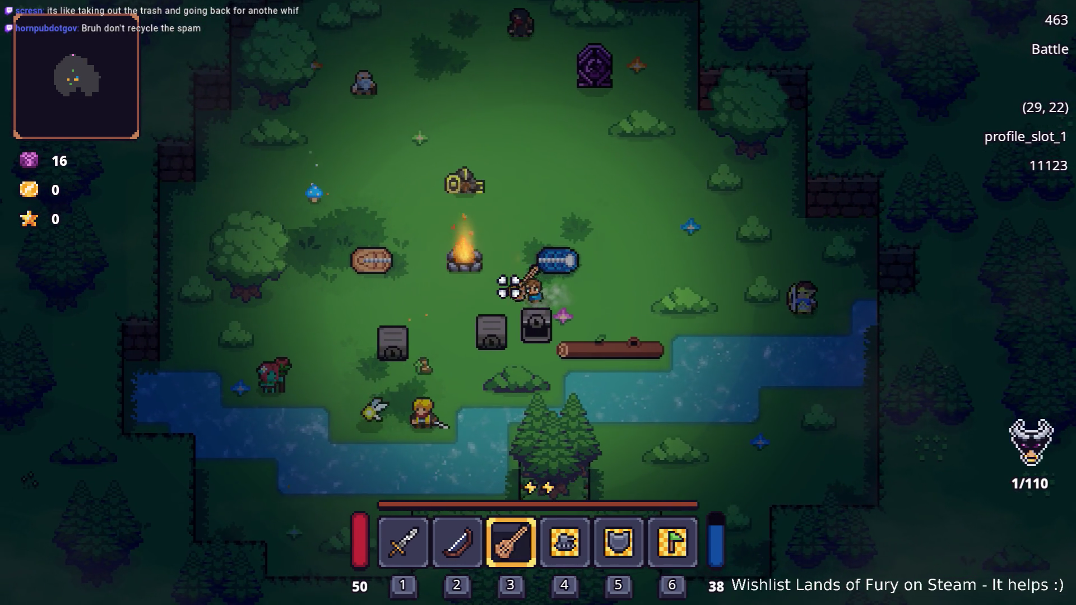
pyautogui.press('a')
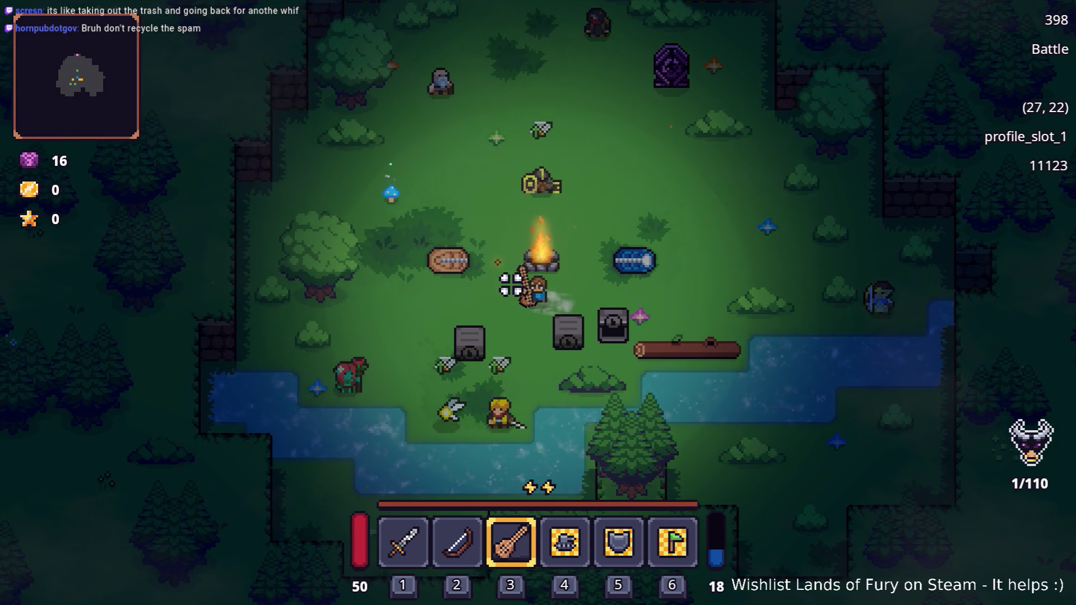
pyautogui.press('d')
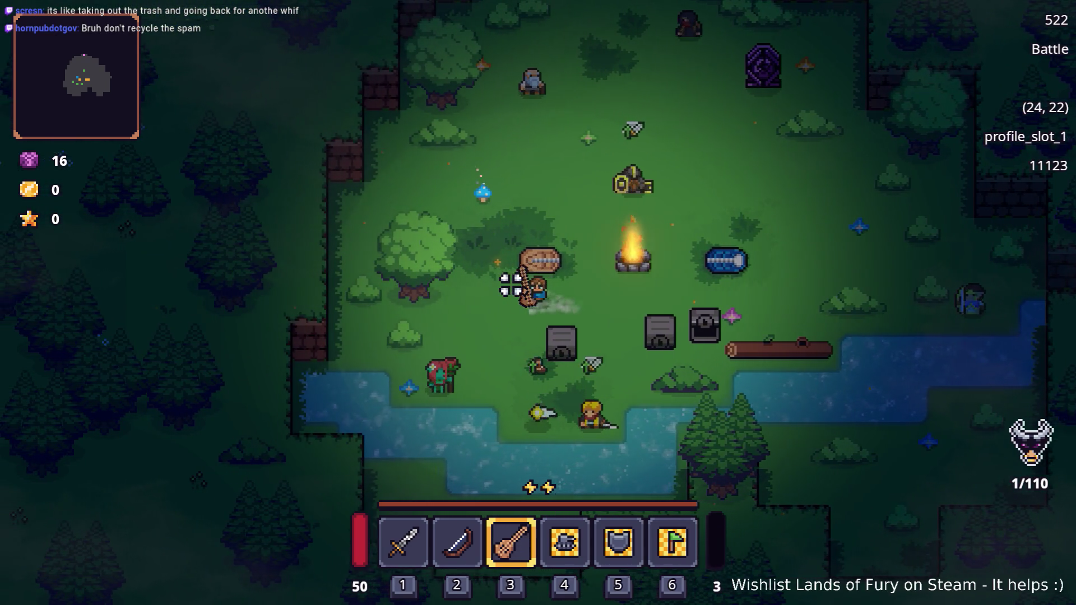
# Rerun the golden key command from the developer console
pyautogui.press('d')
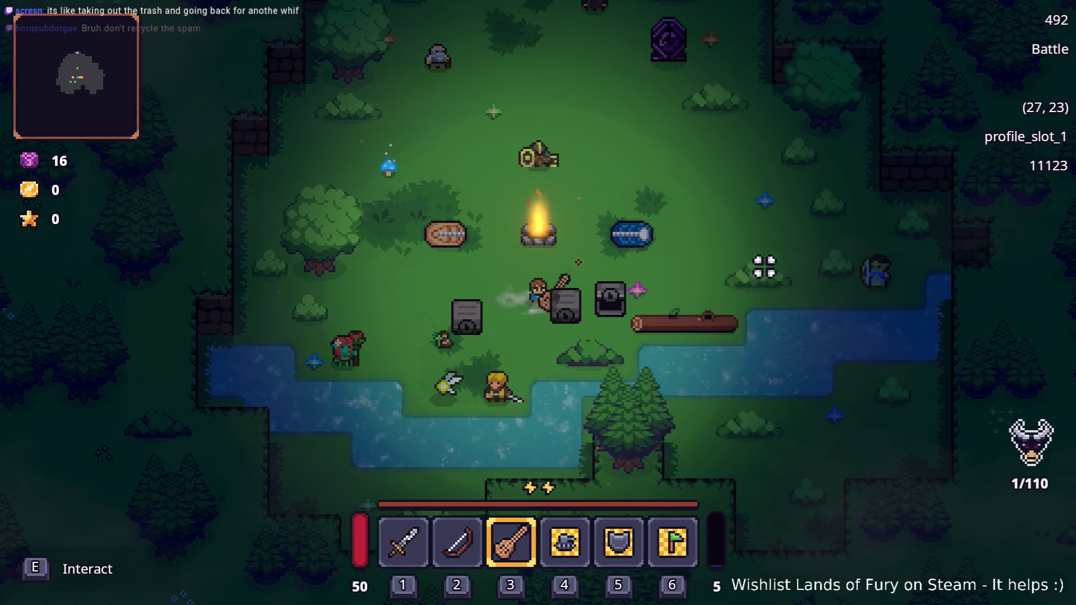
pyautogui.press('`')
pyautogui.press('Up')
pyautogui.press('Return')
pyautogui.press('`')
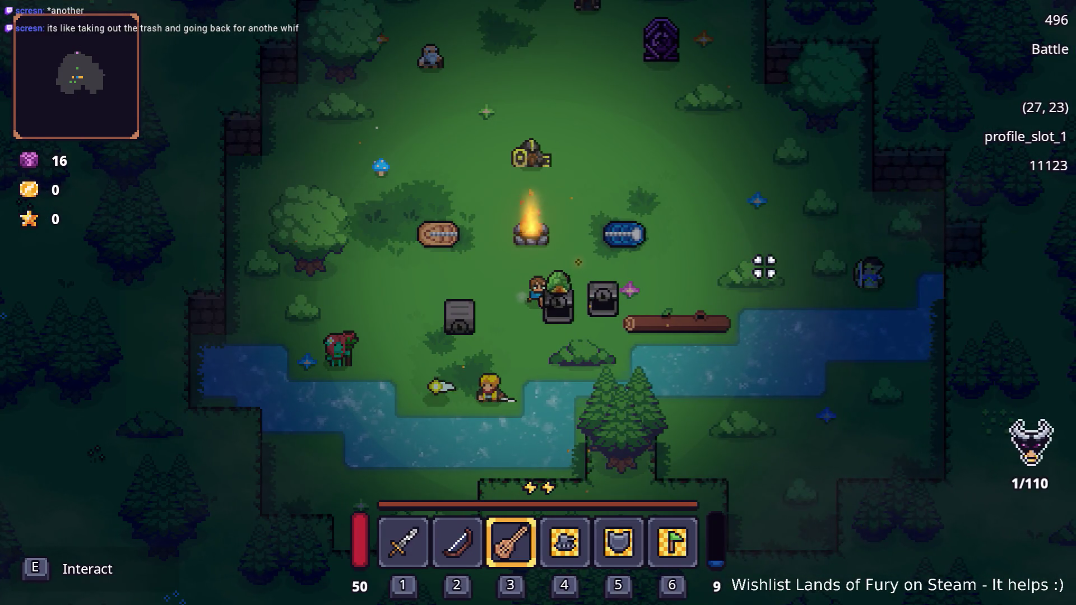
# Equip the Turtle Shell as chest armor, then move it back into the bag
pyautogui.press('i')
pyautogui.click(403, 462)
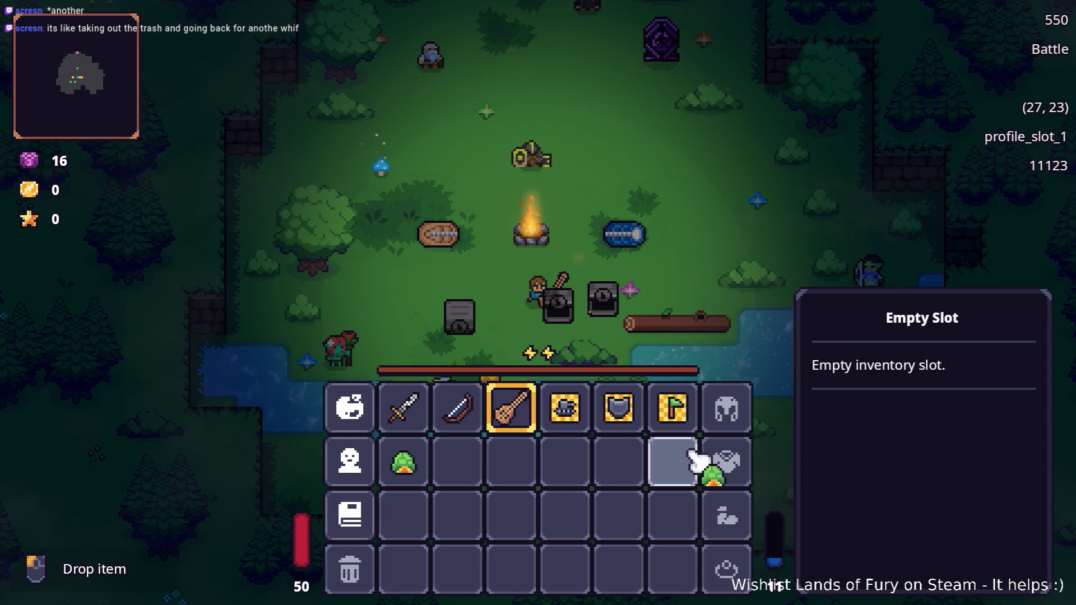
pyautogui.click(723, 460)
pyautogui.press('i')
pyautogui.press('a')
pyautogui.press('w')
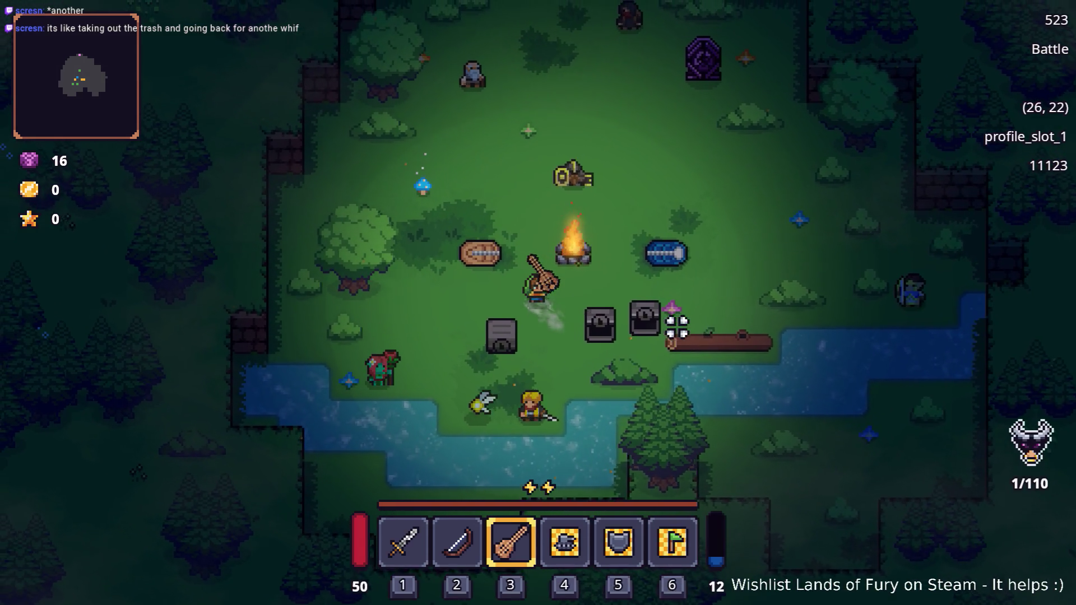
pyautogui.press('i')
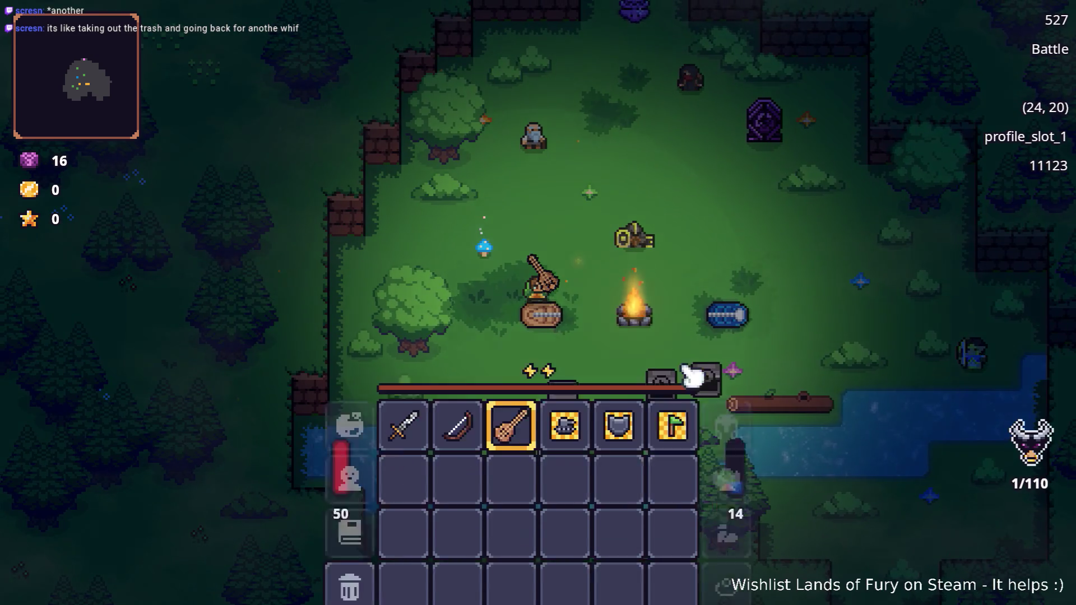
pyautogui.click(728, 460)
pyautogui.click(674, 461)
# Walk up and right, then open the inventory and review the character's stats
pyautogui.press('i')
pyautogui.press('w')
pyautogui.press('d')
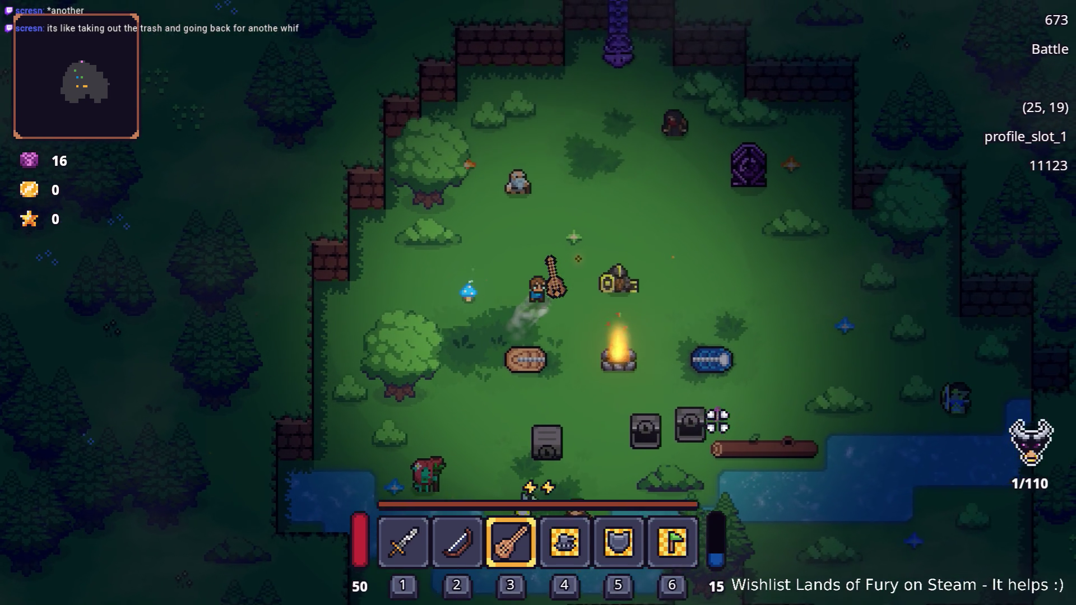
pyautogui.press('i')
pyautogui.click(353, 461)
pyautogui.scroll(-6, 432, 402)
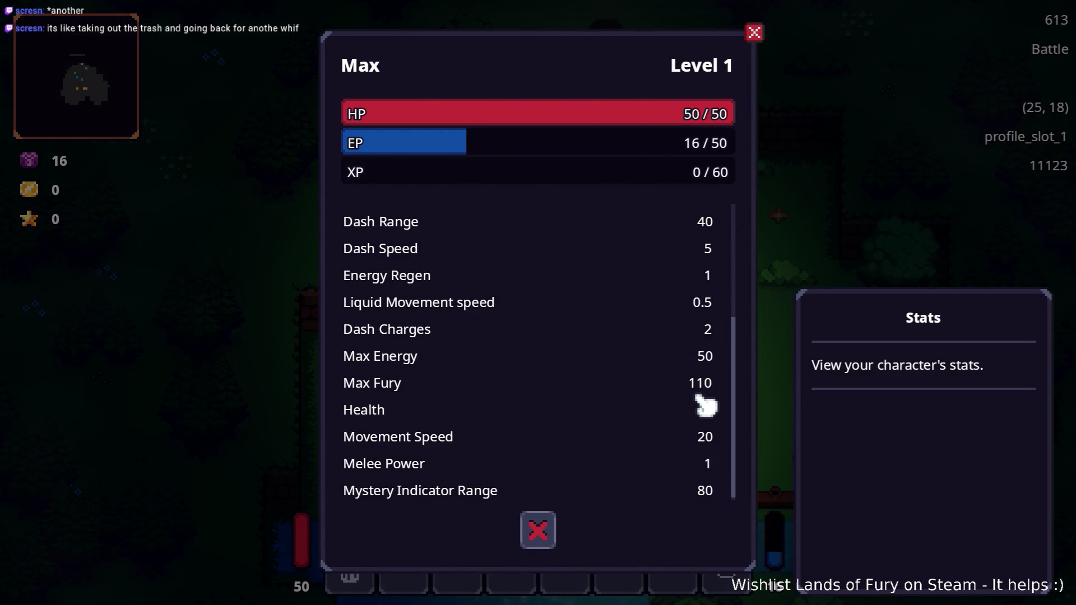
pyautogui.scroll(6, 709, 325)
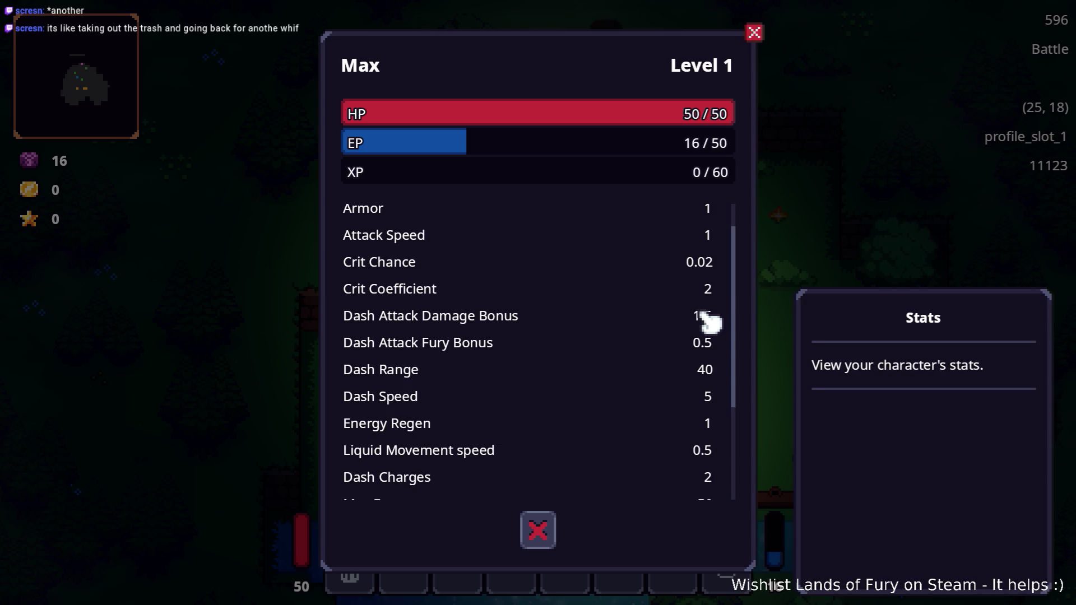
pyautogui.scroll(-6, 698, 355)
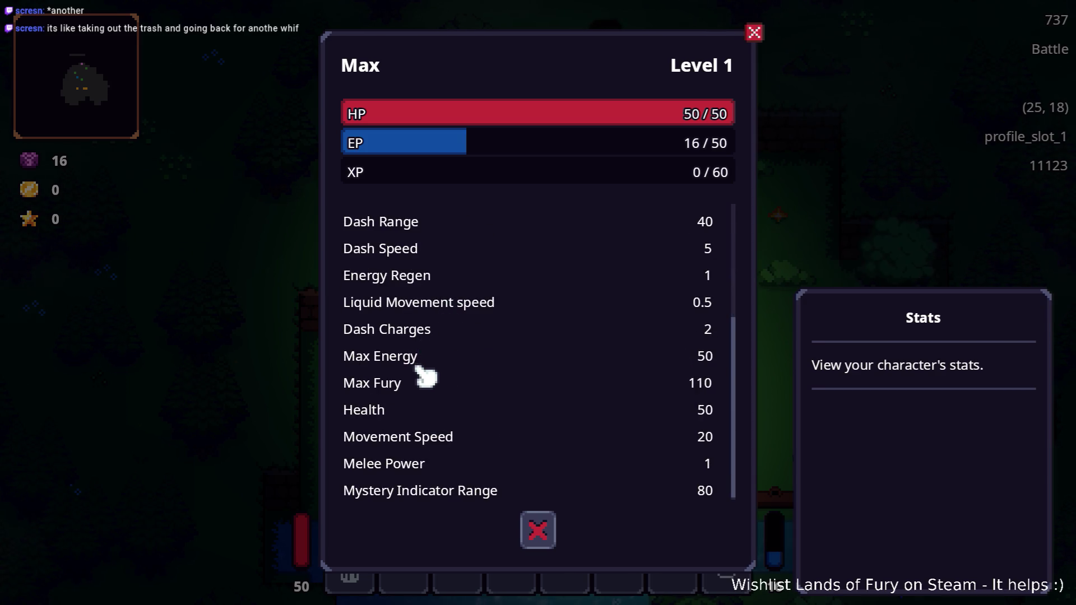
pyautogui.scroll(-1, 423, 387)
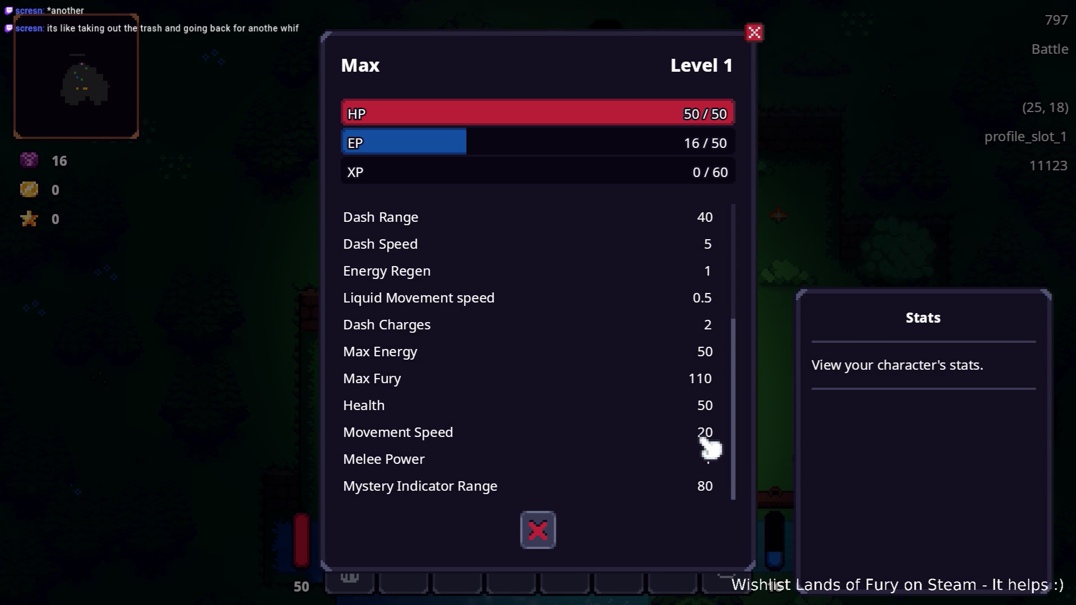
# Re-equip the Turtle Shell, confirm Movement Speed reads 15, and resume play
pyautogui.press('Escape')
pyautogui.moveTo(675, 457)
pyautogui.mouseDown()
pyautogui.moveTo(700, 465)
pyautogui.moveTo(723, 443)
pyautogui.mouseUp()
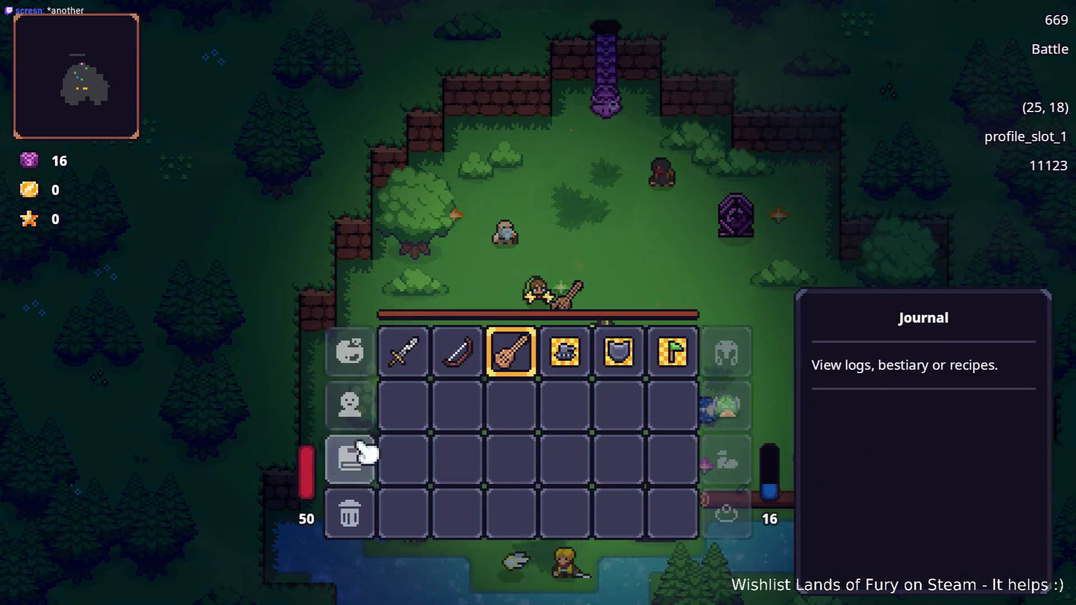
pyautogui.click(349, 427)
pyautogui.scroll(-5, 476, 443)
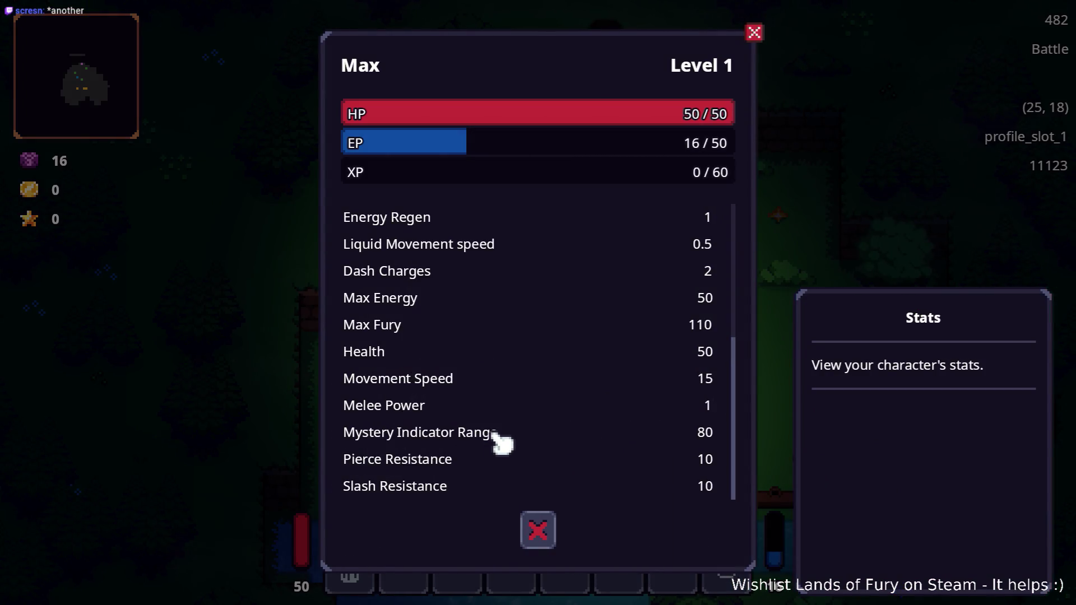
pyautogui.press('Escape')
pyautogui.press('Escape')
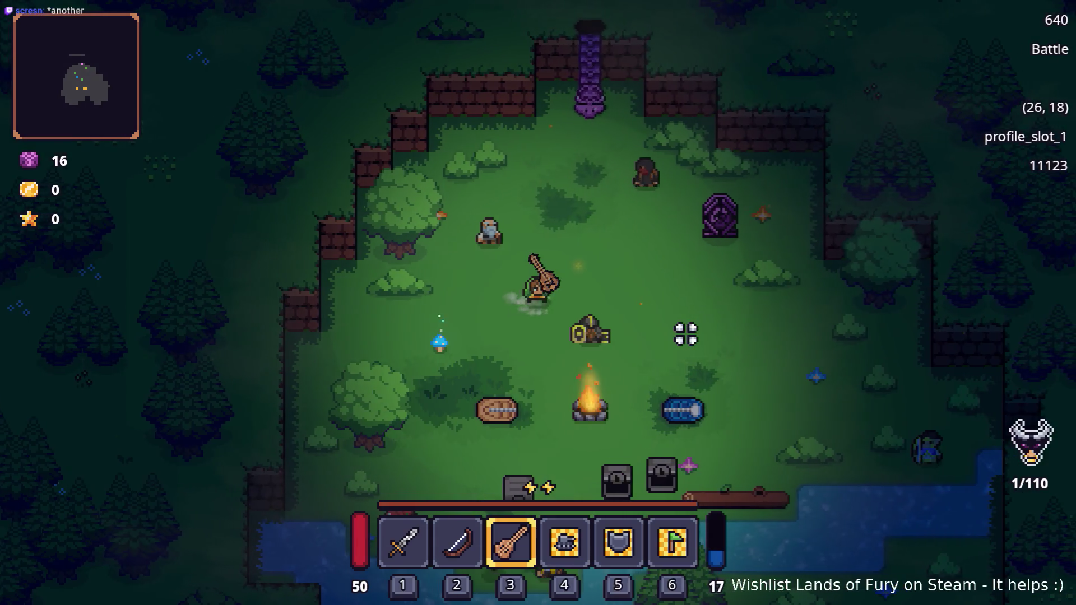
pyautogui.press('d')
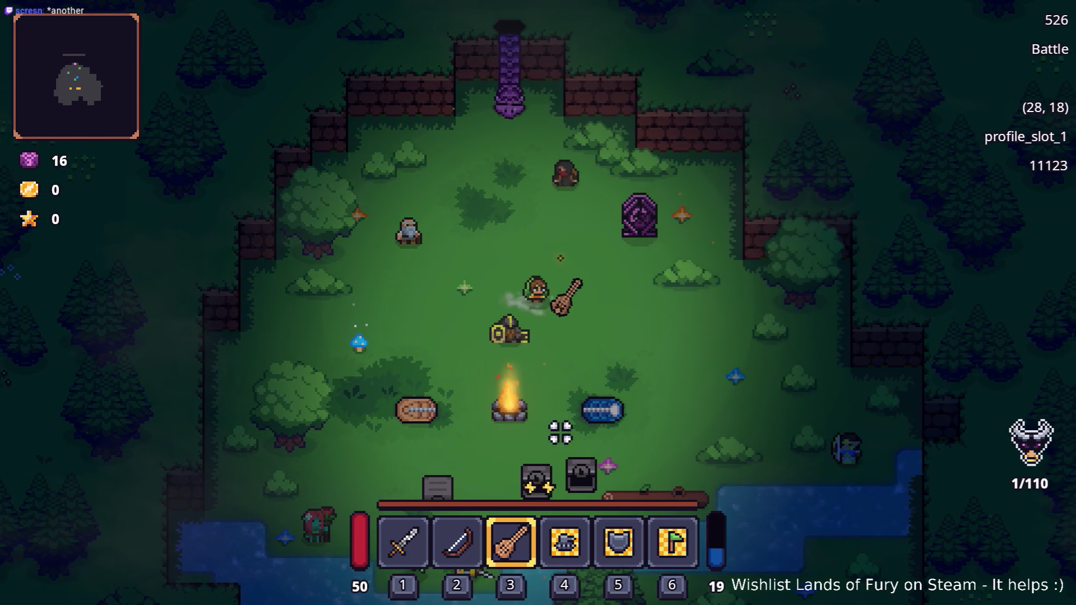
pyautogui.press('d')
pyautogui.press('1')
pyautogui.press('2')
pyautogui.press('3')
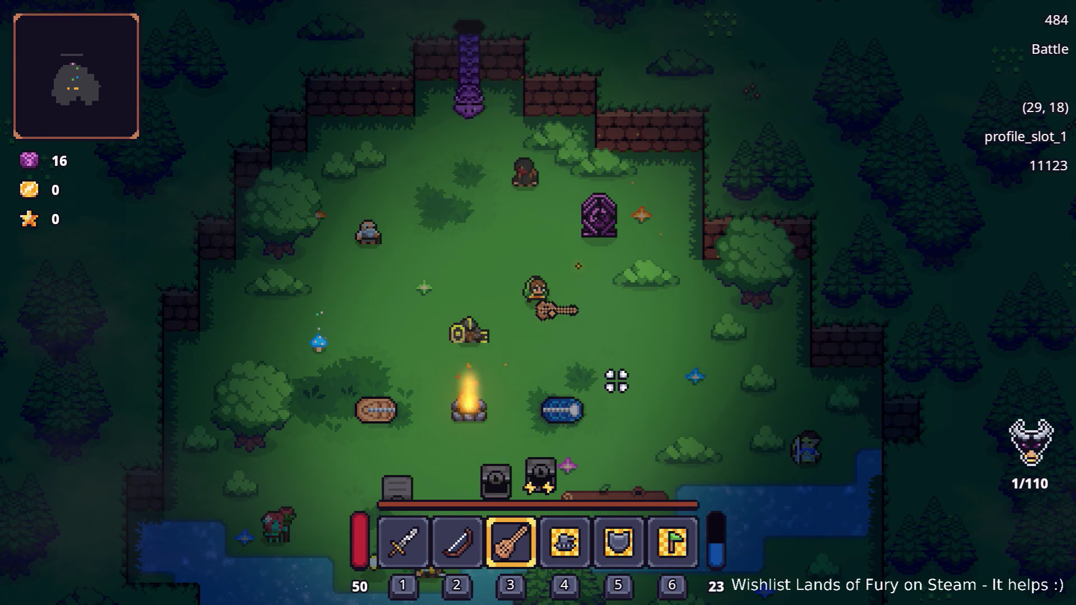
pyautogui.press('d')
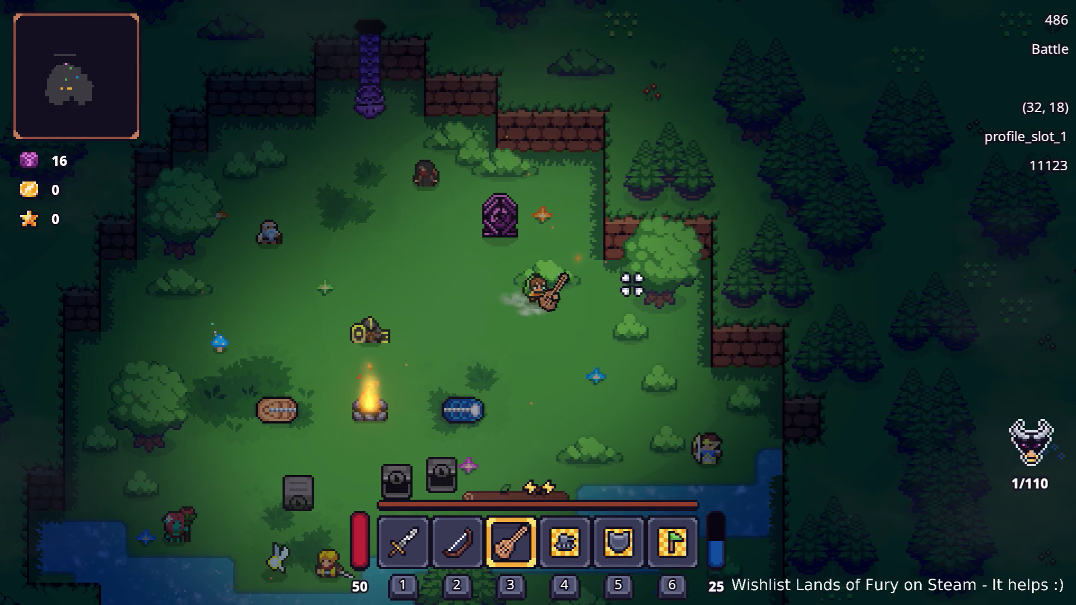
pyautogui.press('d')
pyautogui.press('s')
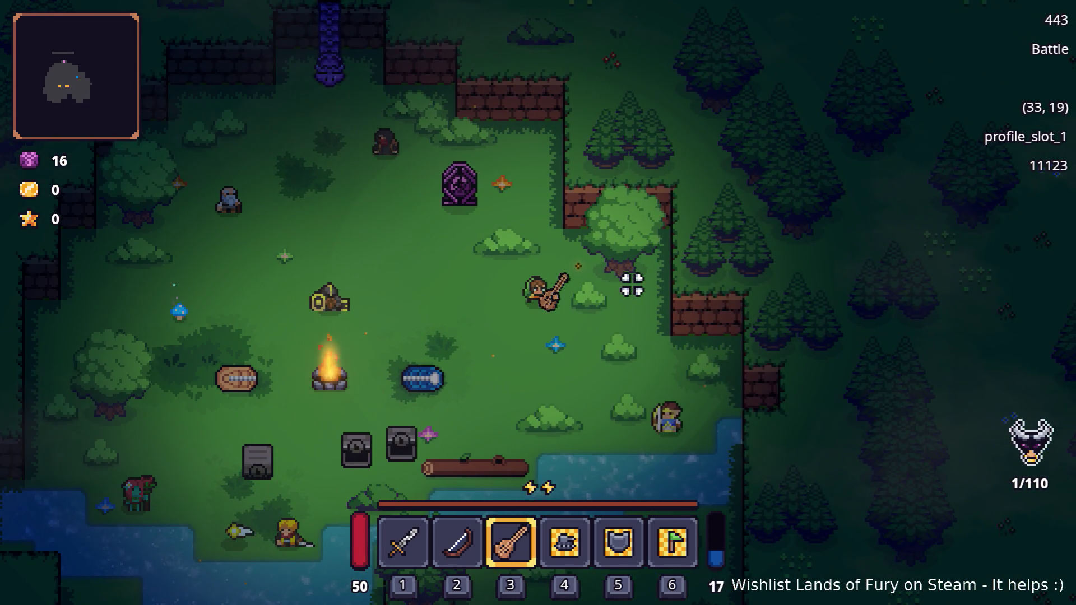
pyautogui.hotkey('alt', 'Tab')
pyautogui.scroll(-4, 452, 252)
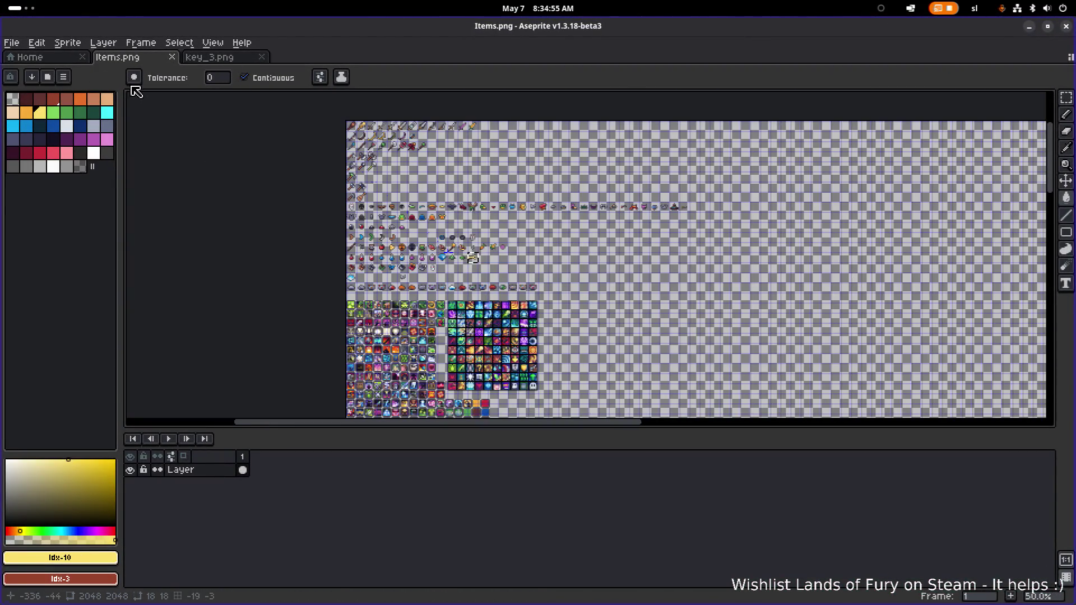
pyautogui.click(11, 42)
pyautogui.click(27, 68)
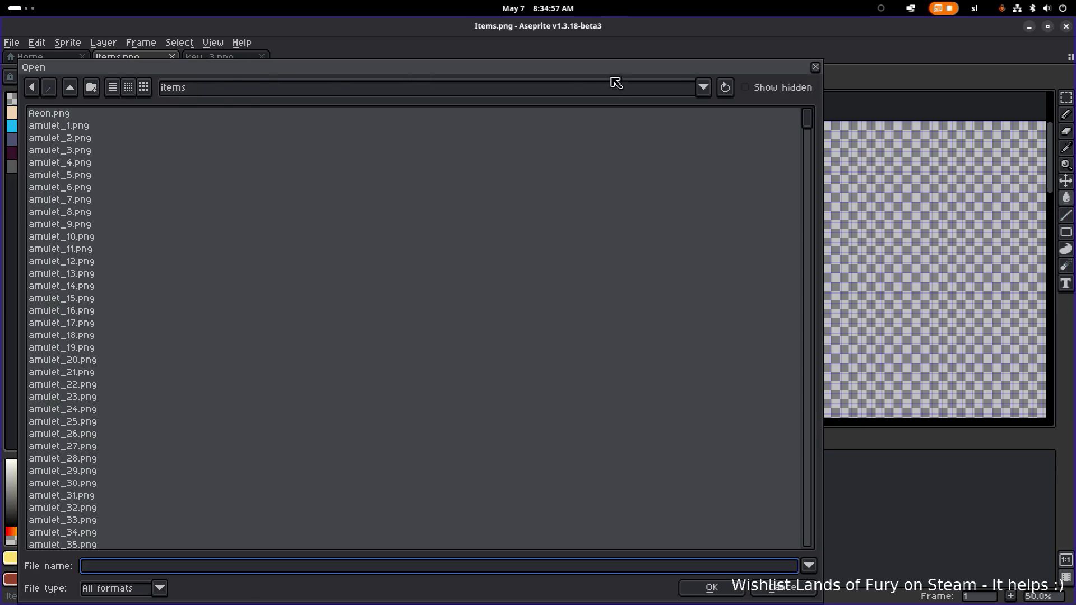
pyautogui.click(816, 68)
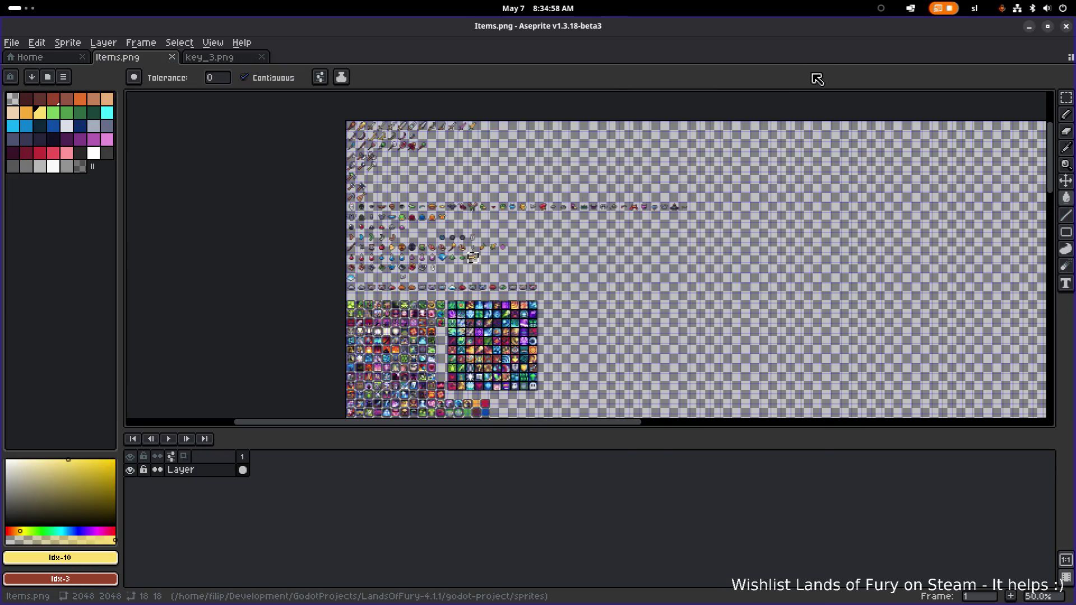
pyautogui.click(1030, 27)
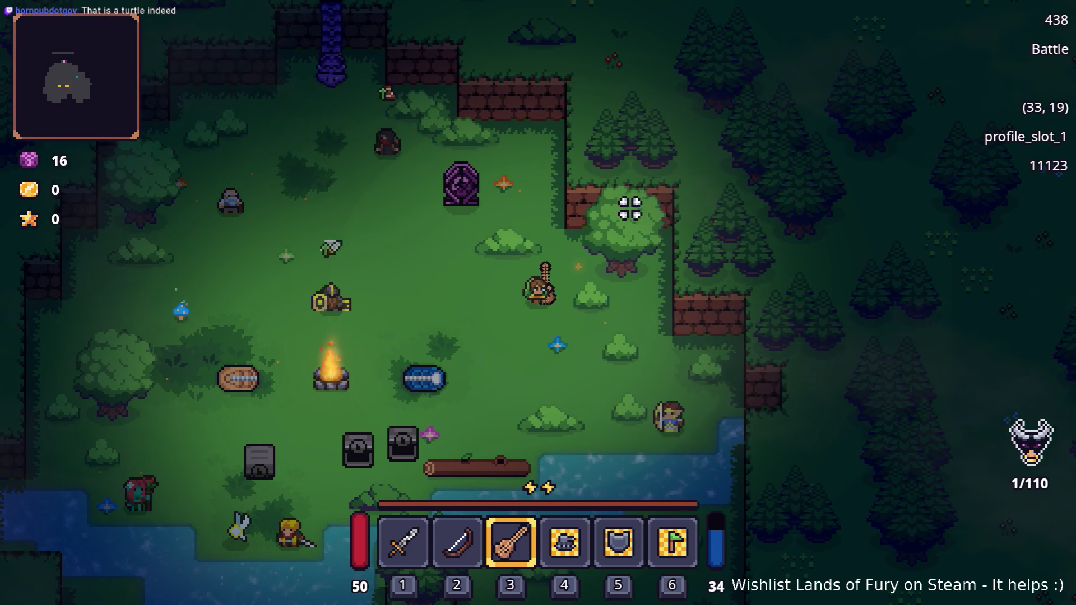
# Walk the character around The Glade, then quit to desktop from the Pause menu
pyautogui.hotkey('a', 's')
pyautogui.hotkey('a', 's')
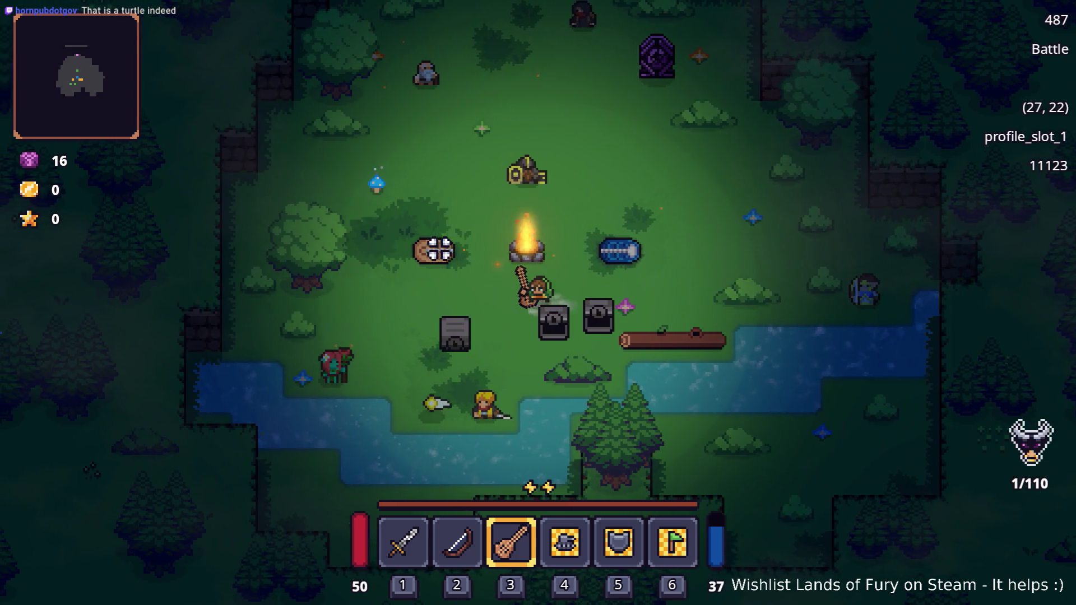
pyautogui.press('a')
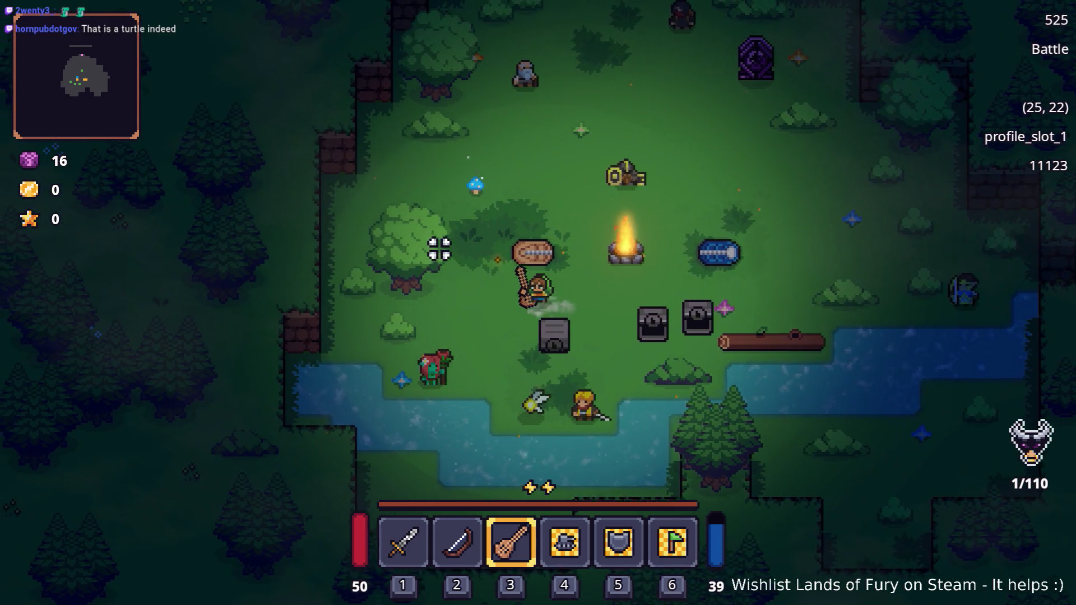
pyautogui.hotkey('w', 'a')
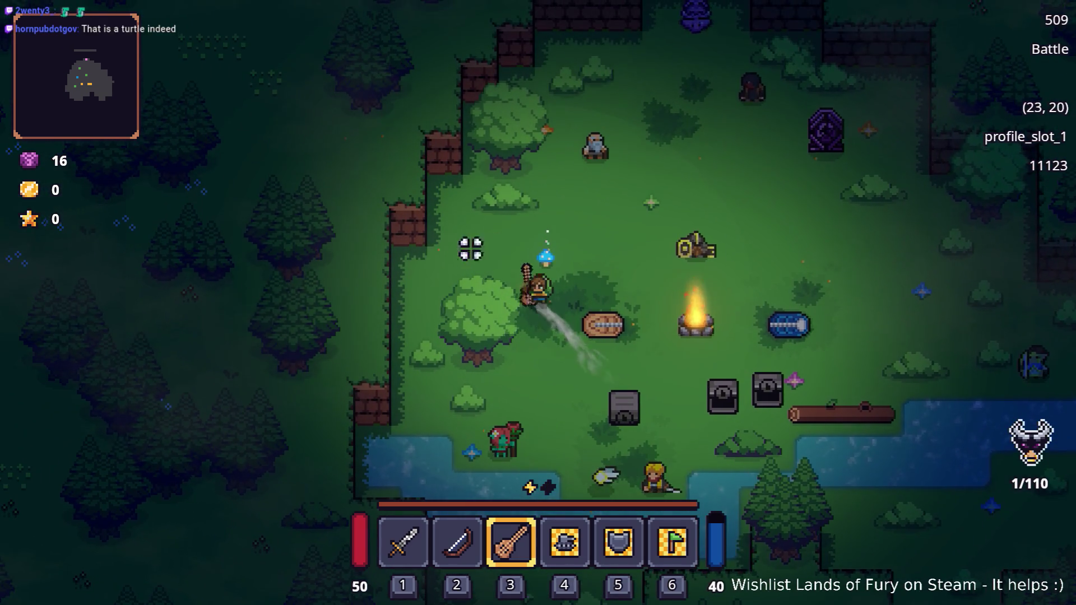
pyautogui.press('w')
pyautogui.press('d')
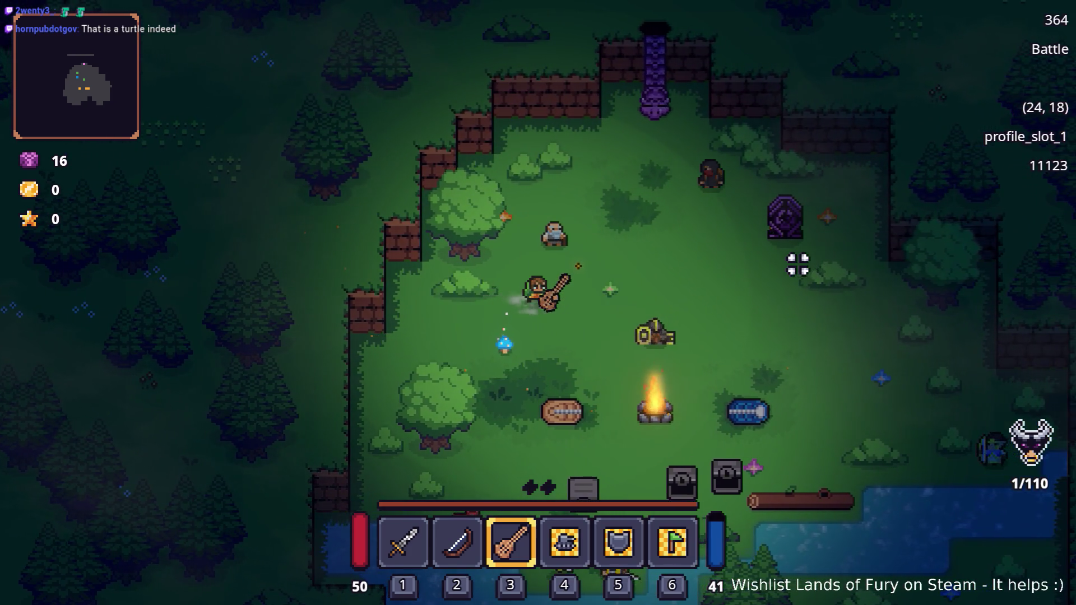
pyautogui.press('Escape')
pyautogui.click(575, 516)
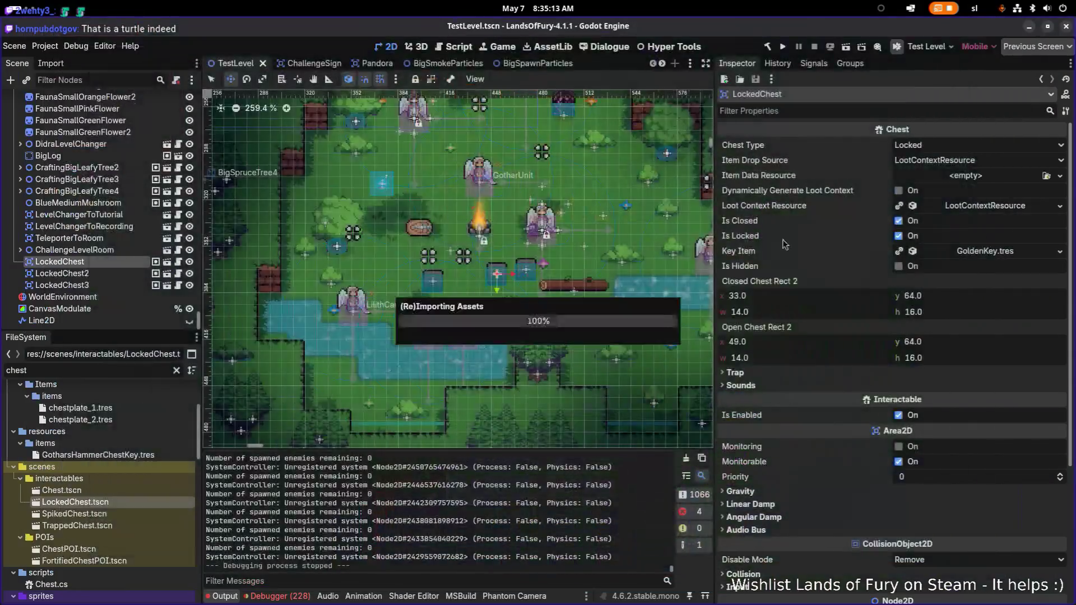
# Multi-select LockedChest, LockedChest2 and LockedChest3 and delete them, confirming with OK
pyautogui.click(78, 250)
pyautogui.click(62, 261)
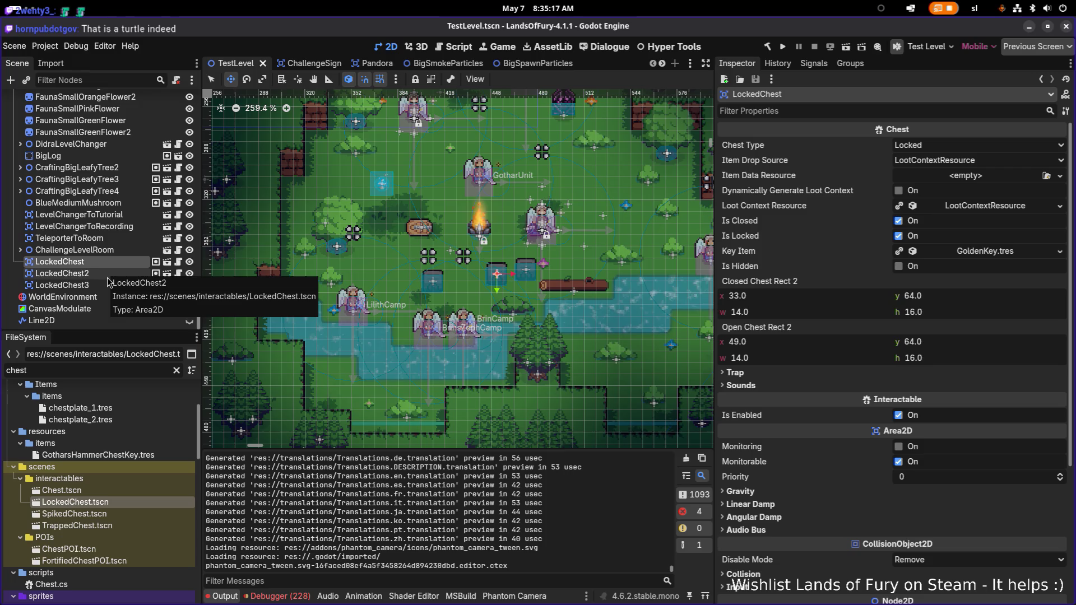
pyautogui.click(103, 275)
pyautogui.click(102, 284)
pyautogui.click(107, 274)
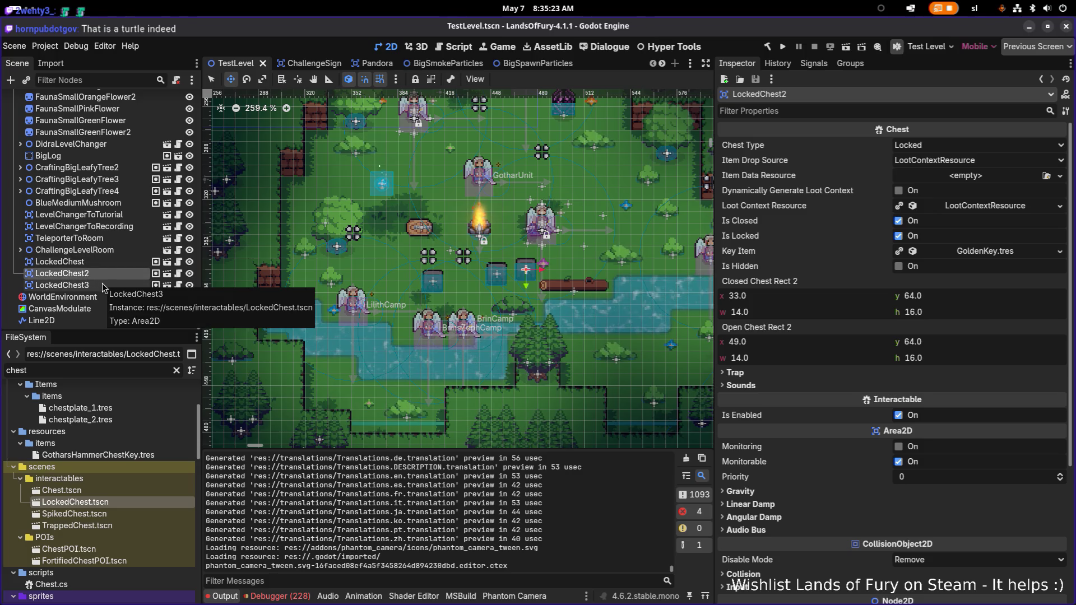
pyautogui.keyDown('ctrl'); pyautogui.click(102, 283); pyautogui.keyUp('ctrl')
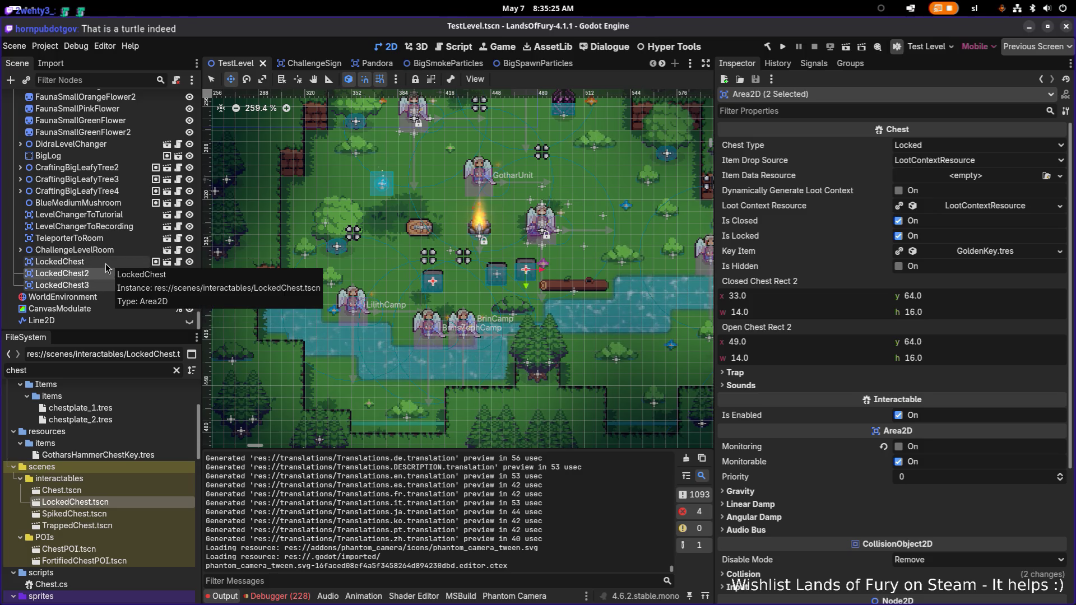
pyautogui.click(104, 262)
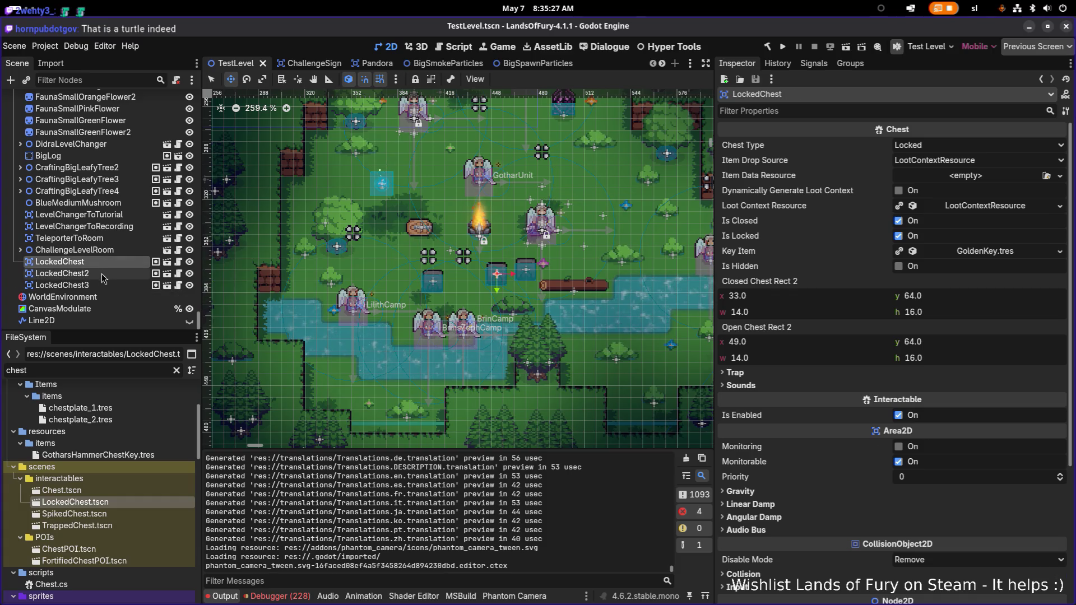
pyautogui.keyDown('shift'); pyautogui.click(106, 285); pyautogui.keyUp('shift')
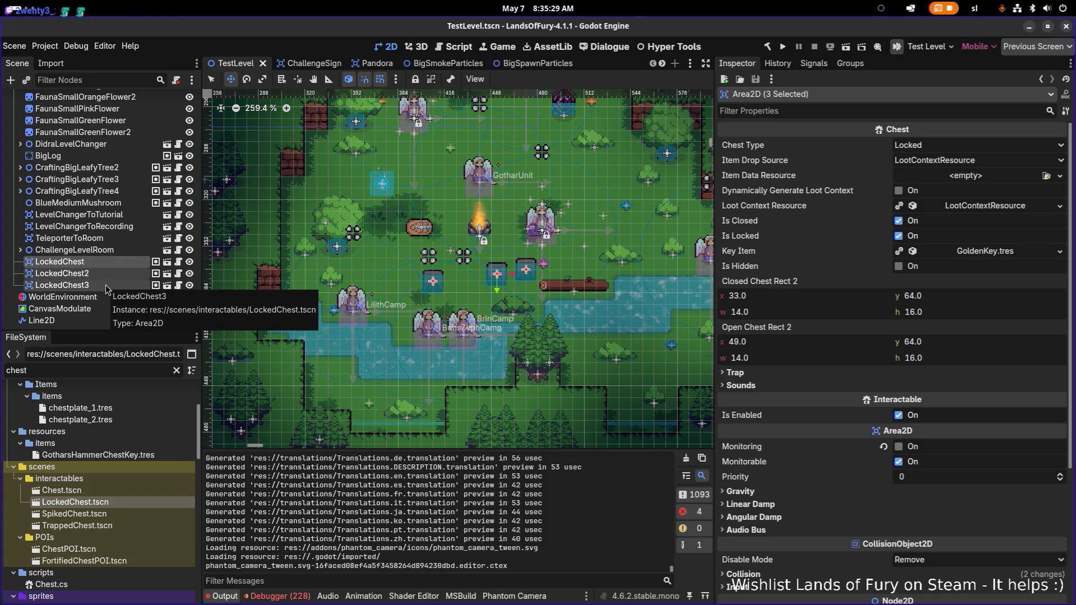
pyautogui.press('Delete')
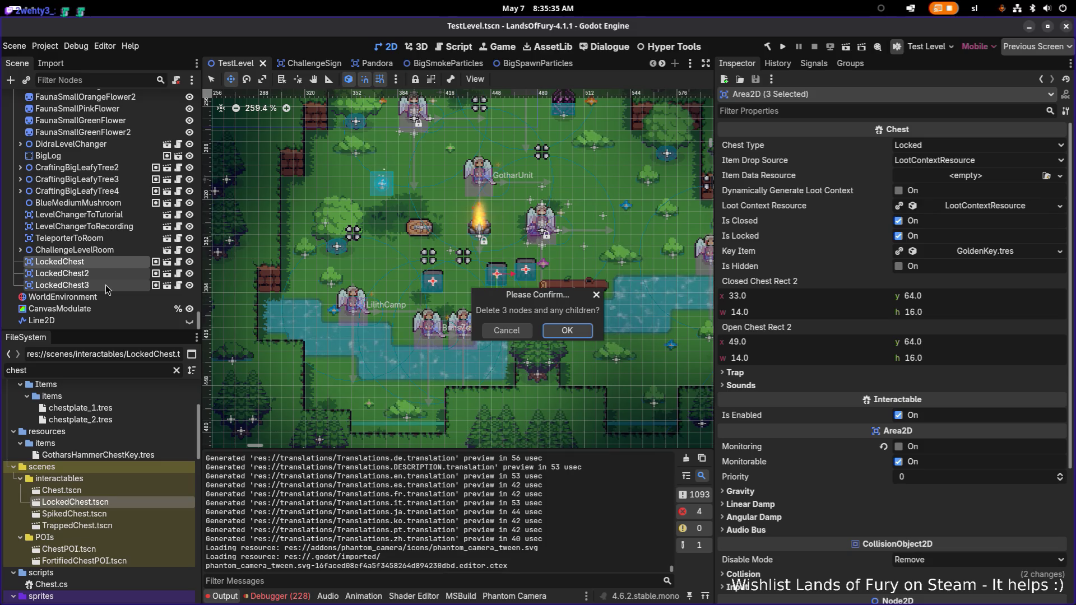
pyautogui.press('Return')
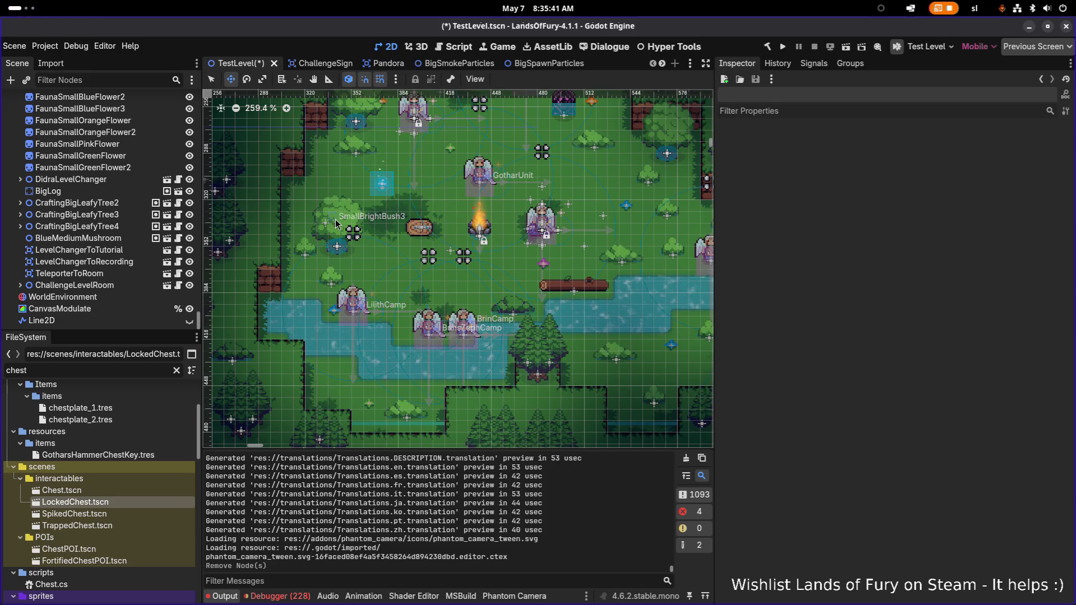
# Duplicate ChestPOI.tscn in scenes/POIs as LockedChestPOI.tscn and open the new scene
pyautogui.click(96, 369)
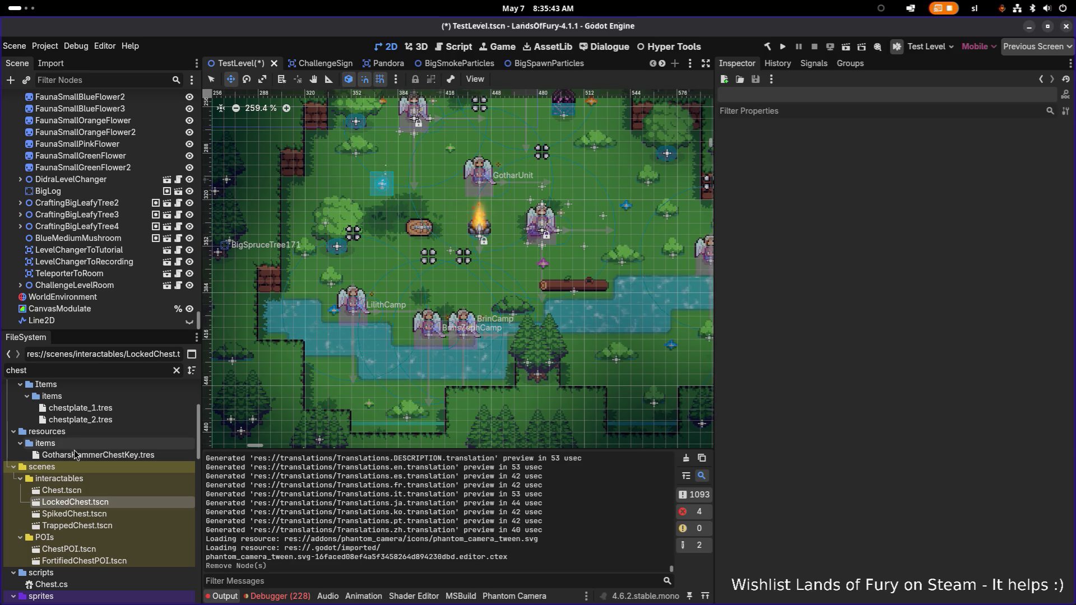
pyautogui.click(106, 557)
pyautogui.click(116, 546)
pyautogui.hotkey('ctrl', 'd')
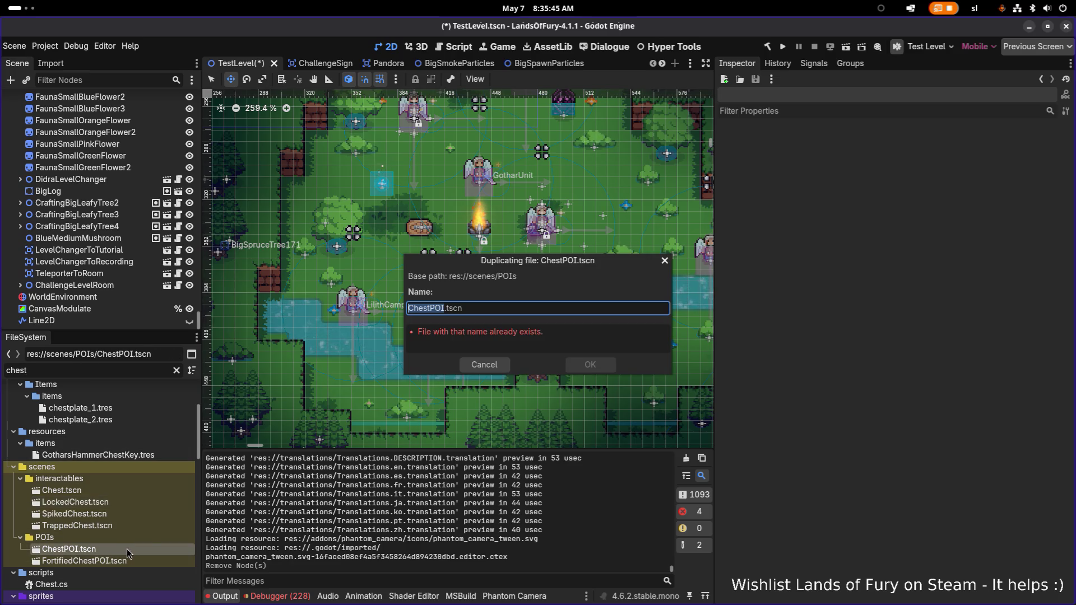
pyautogui.click(509, 306)
pyautogui.press('Home')
pyautogui.write('Locked')
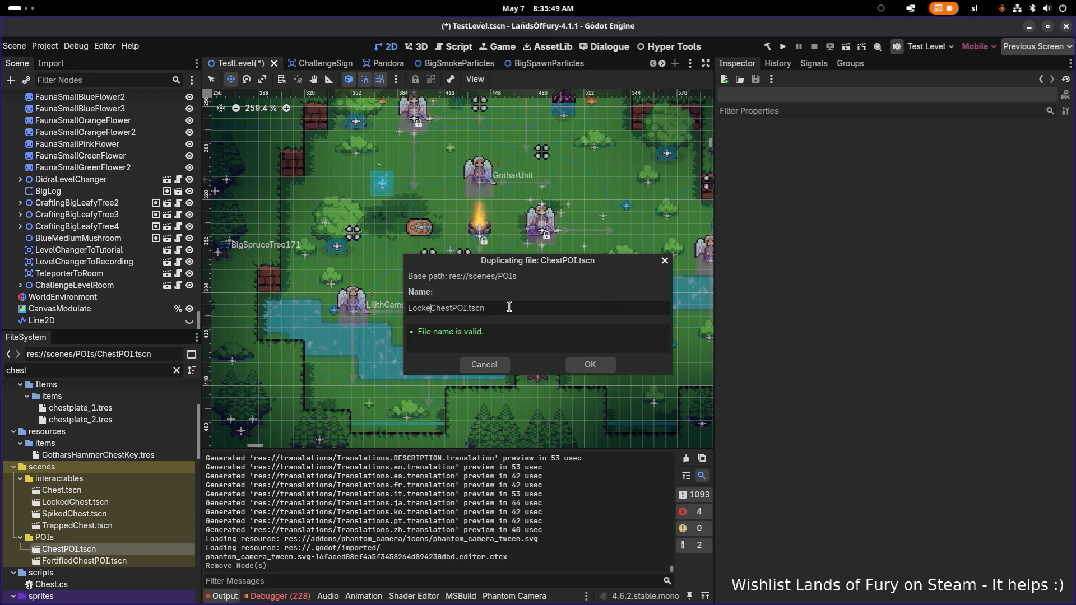
pyautogui.press('Return')
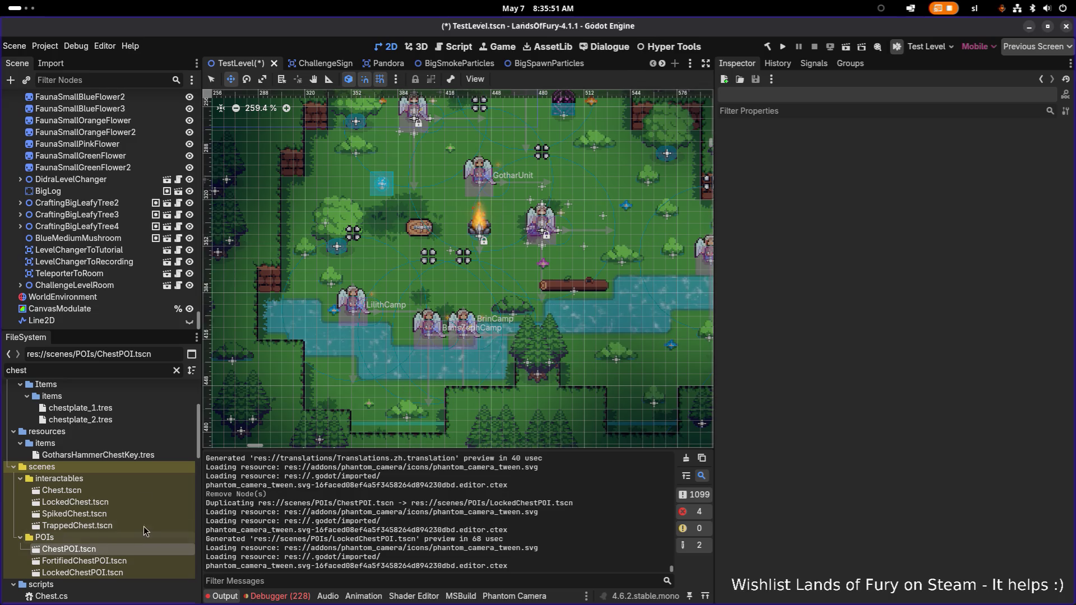
pyautogui.doubleClick(118, 570)
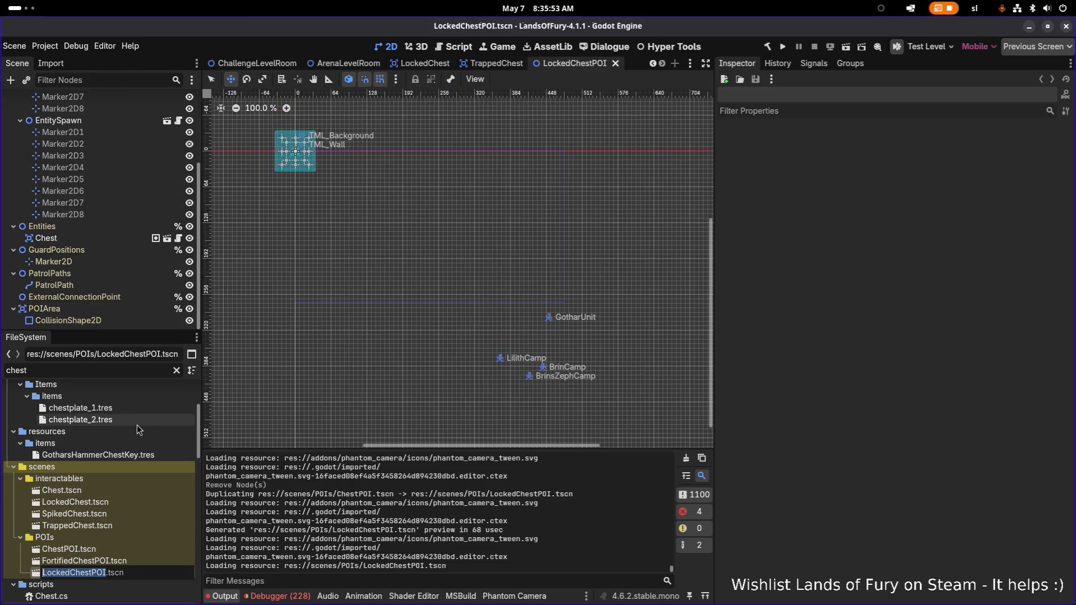
# Rename the scene's root node to LockedChestPOI
pyautogui.click(134, 561)
pyautogui.click(130, 573)
pyautogui.scroll(5, 112, 201)
pyautogui.click(120, 100)
pyautogui.write('LockedChestPOI')
pyautogui.press('Return')
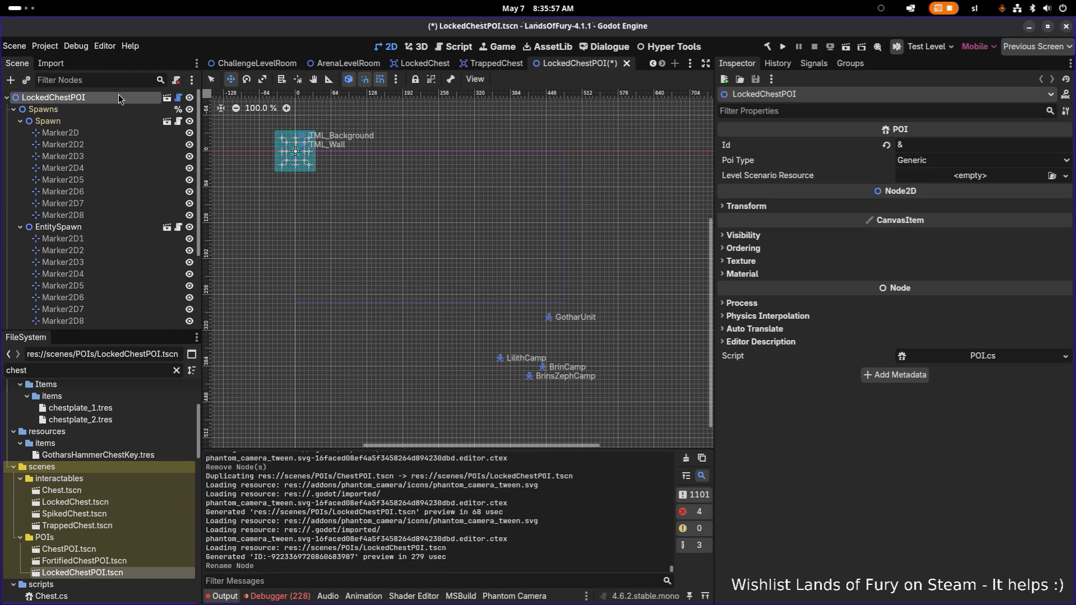
# Drag LockedChest.tscn onto the Entities node to add a LockedChest instance
pyautogui.scroll(6, 266, 159)
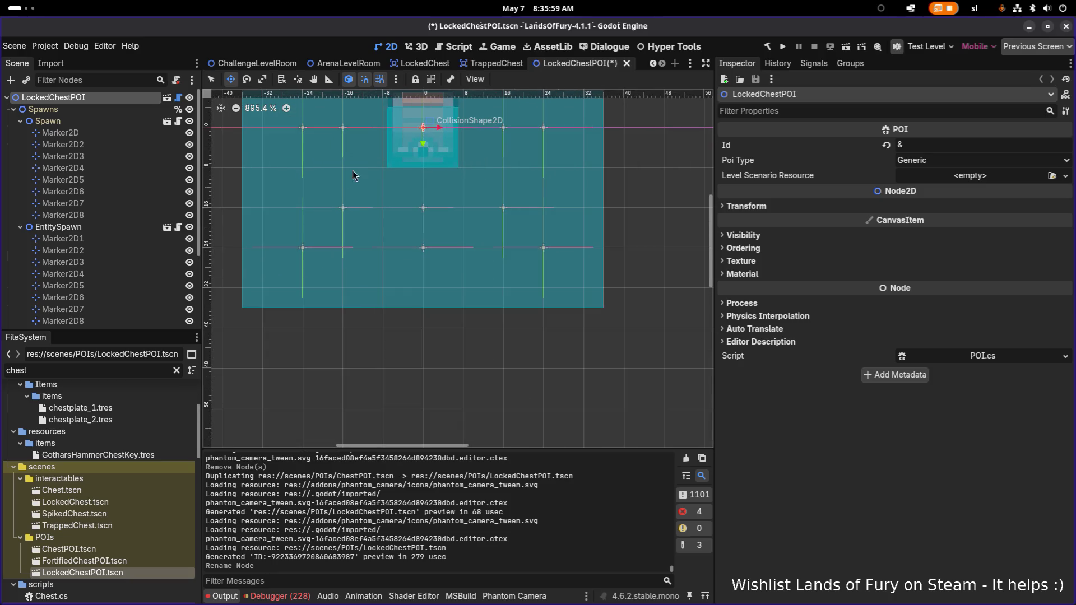
pyautogui.scroll(-1, 362, 178)
pyautogui.scroll(-3, 152, 218)
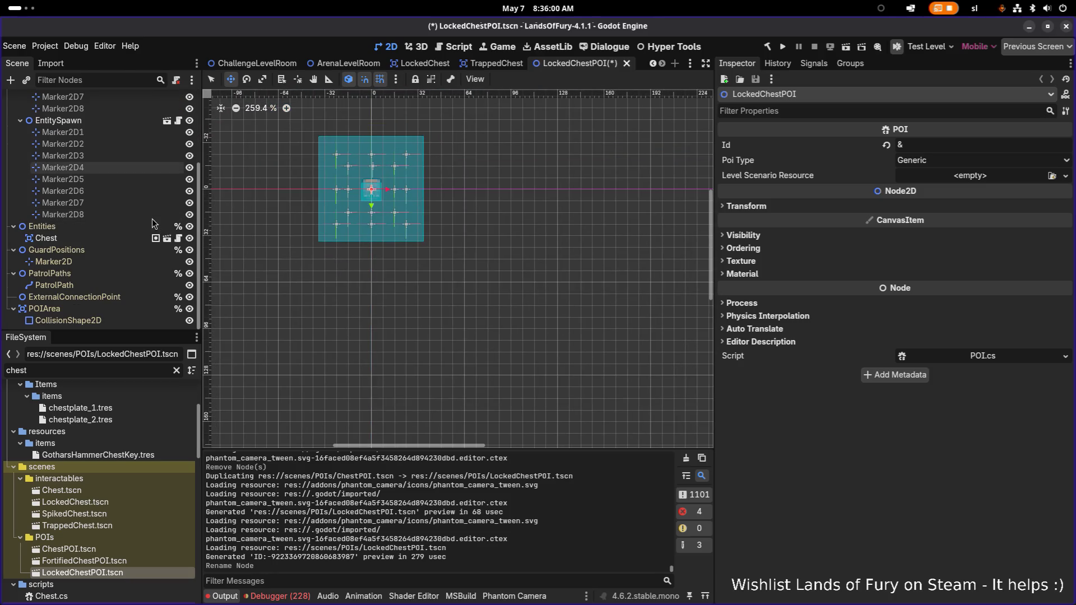
pyautogui.click(118, 227)
pyautogui.click(109, 238)
pyautogui.moveTo(75, 502); pyautogui.dragTo(83, 241)
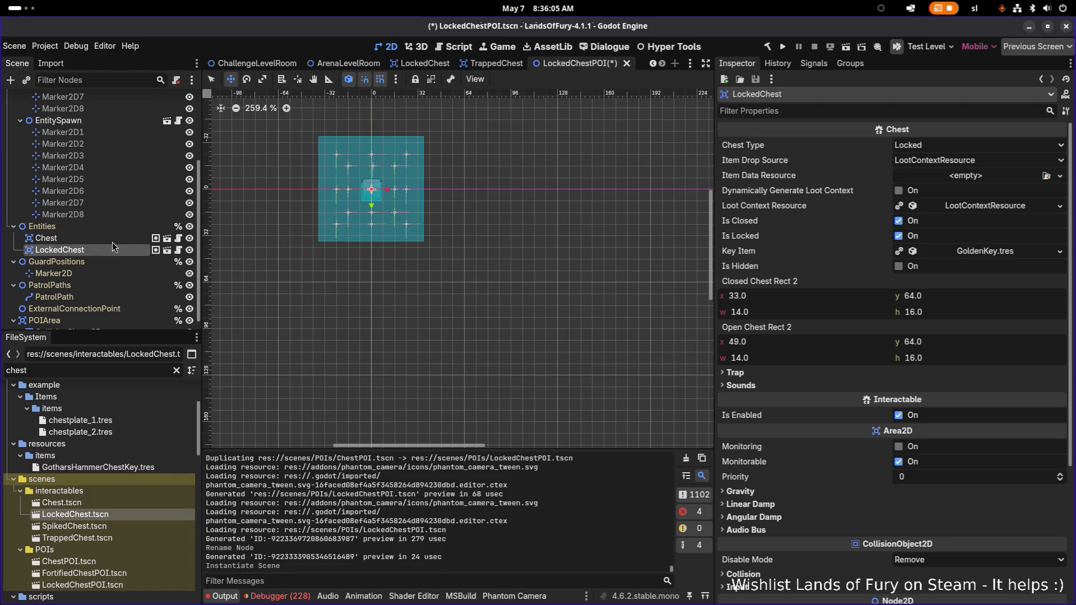
# Delete the plain Chest node, then inspect LockedChest's Loot Context Resource settings
pyautogui.press('Delete')
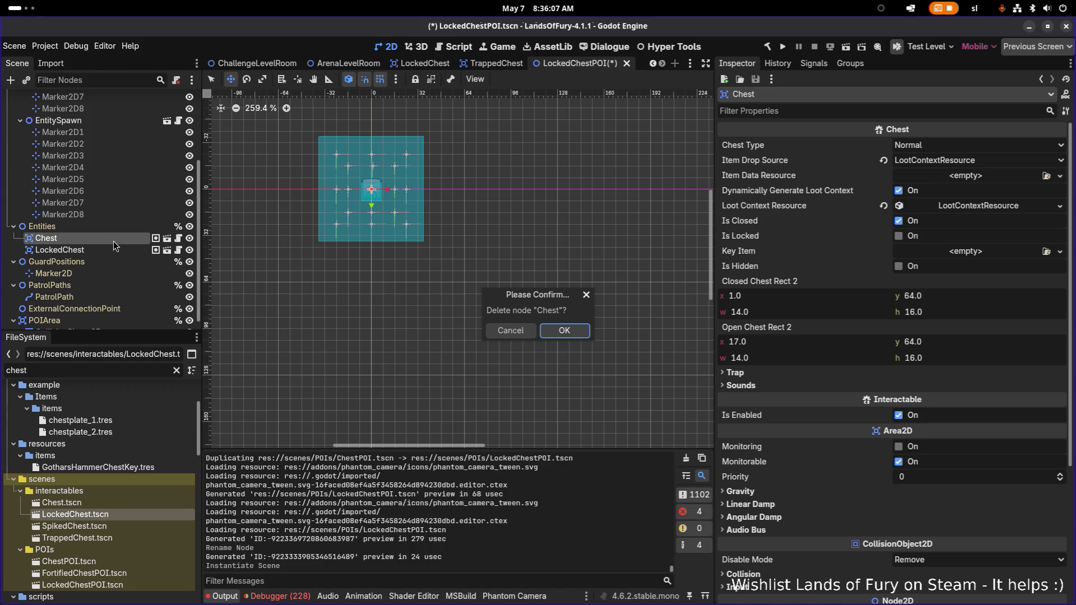
pyautogui.press('Return')
pyautogui.click(114, 241)
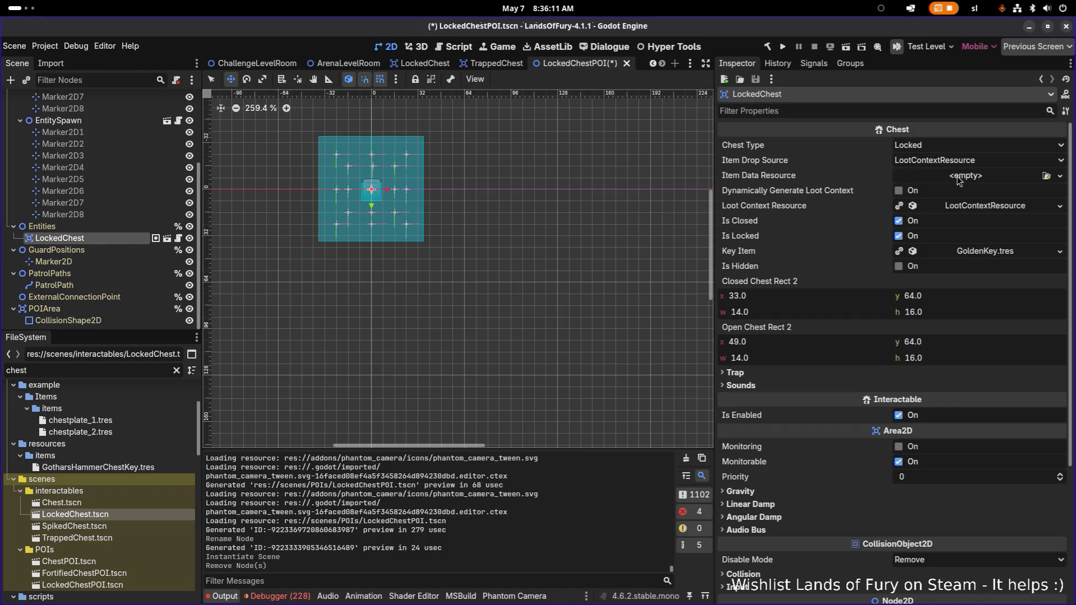
pyautogui.click(991, 207)
pyautogui.click(993, 208)
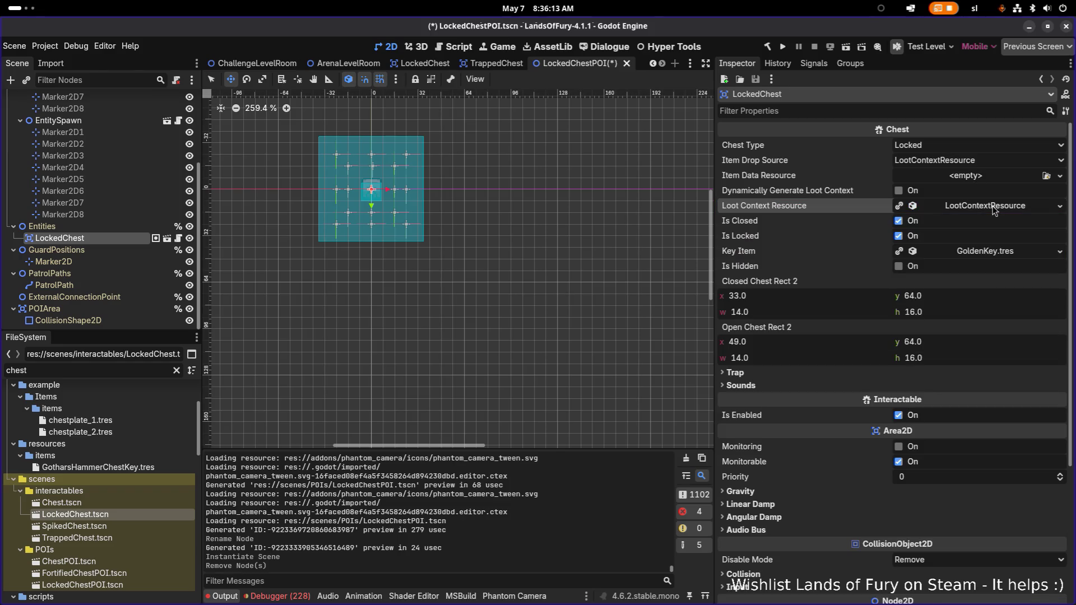
pyautogui.click(993, 207)
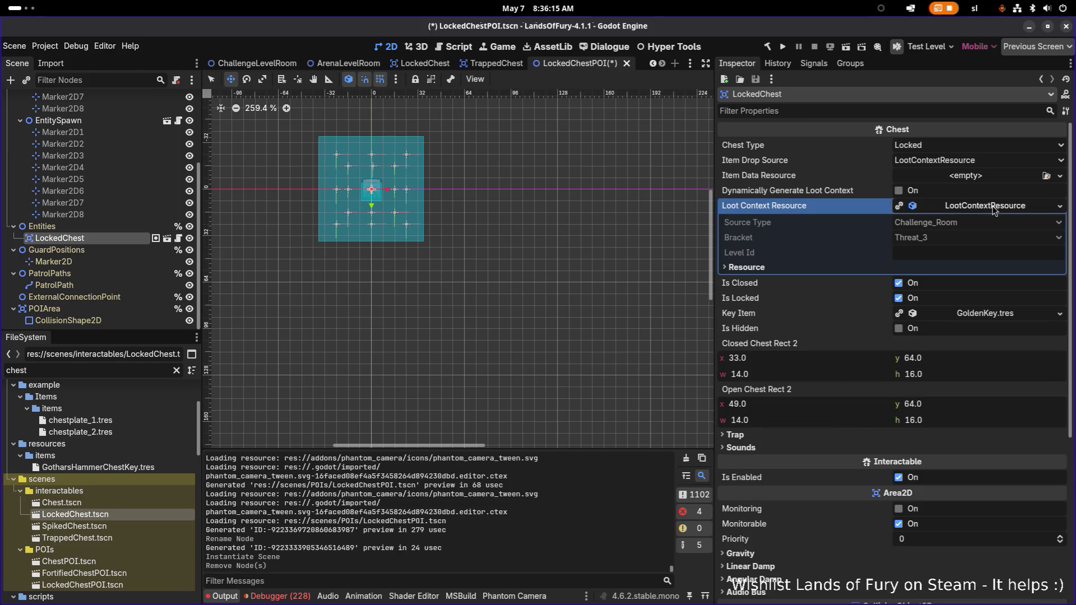
pyautogui.click(976, 207)
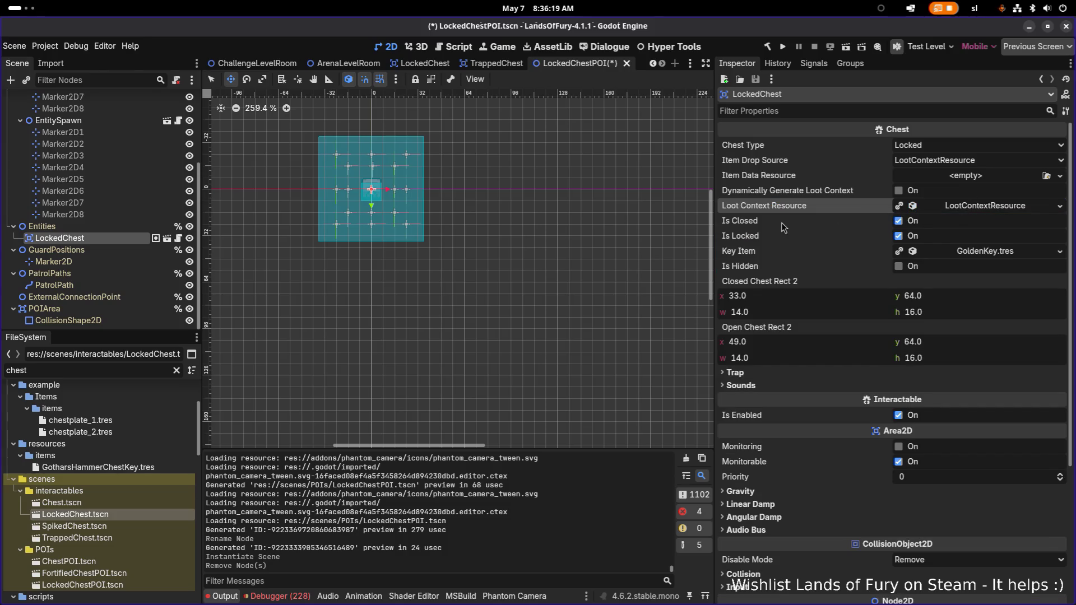
# Save the LockedChestPOI scene and clear the FileSystem filter
pyautogui.hotkey('ctrl', 's')
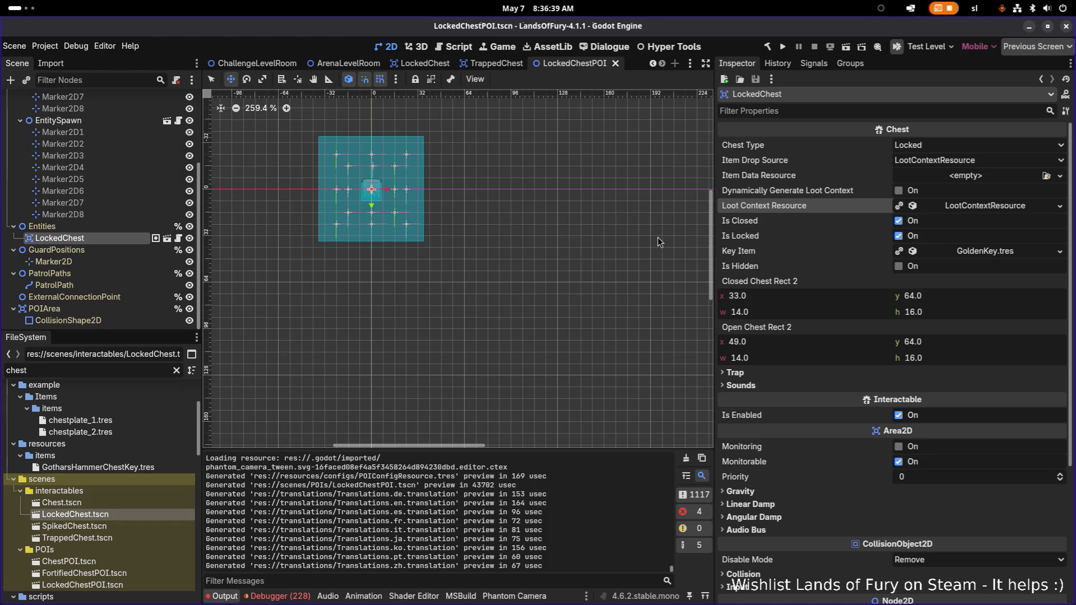
pyautogui.doubleClick(124, 372)
pyautogui.press('BackSpace')
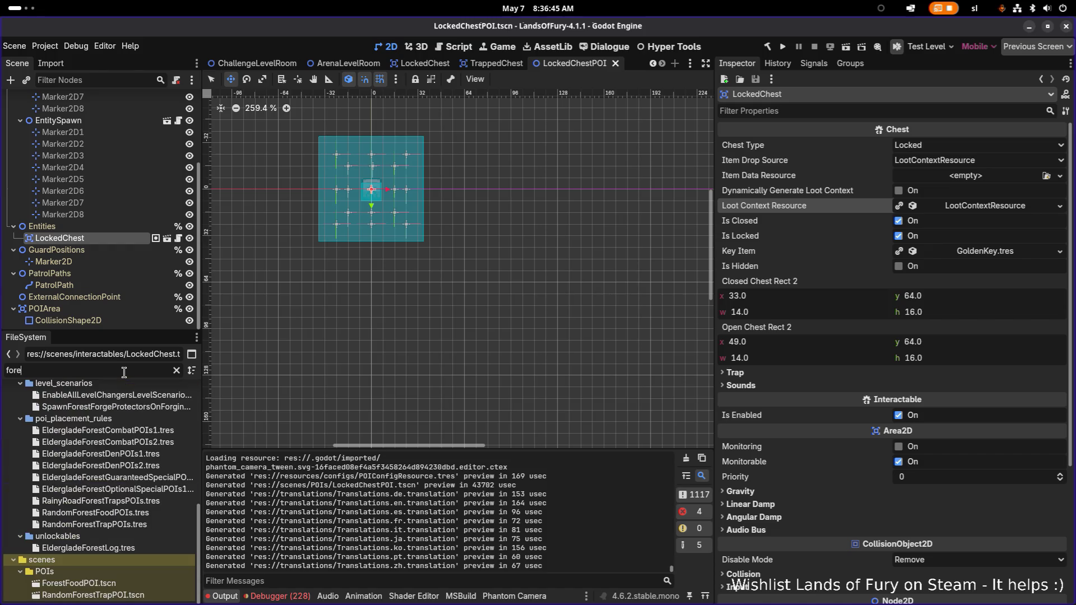
# Filter FileSystem for forest1 and open EldergladeForest1.tres, scrolling to its POI placement rules
pyautogui.write('forest1')
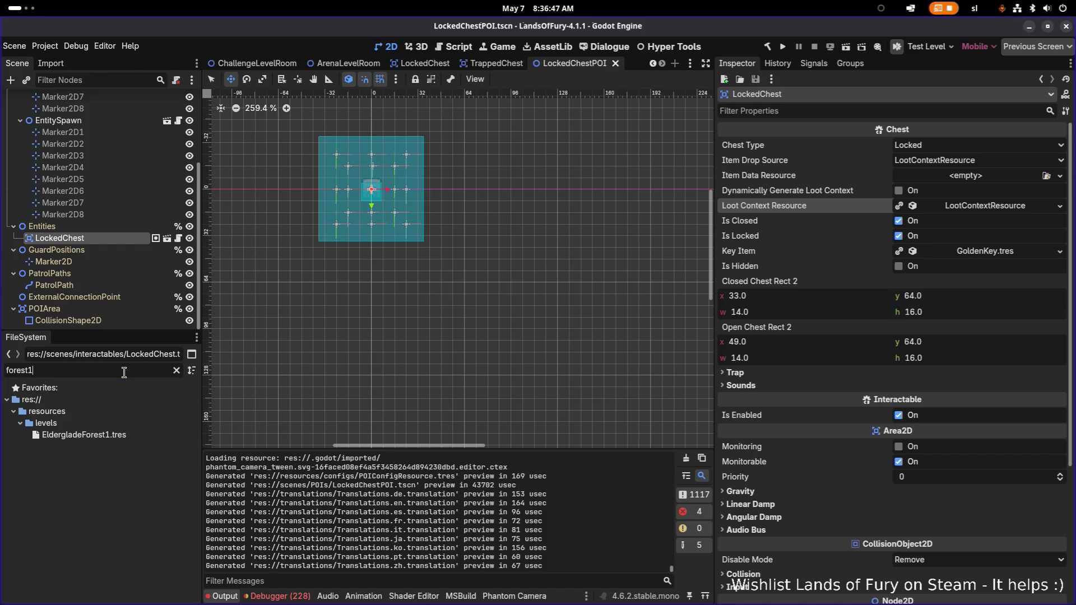
pyautogui.doubleClick(84, 435)
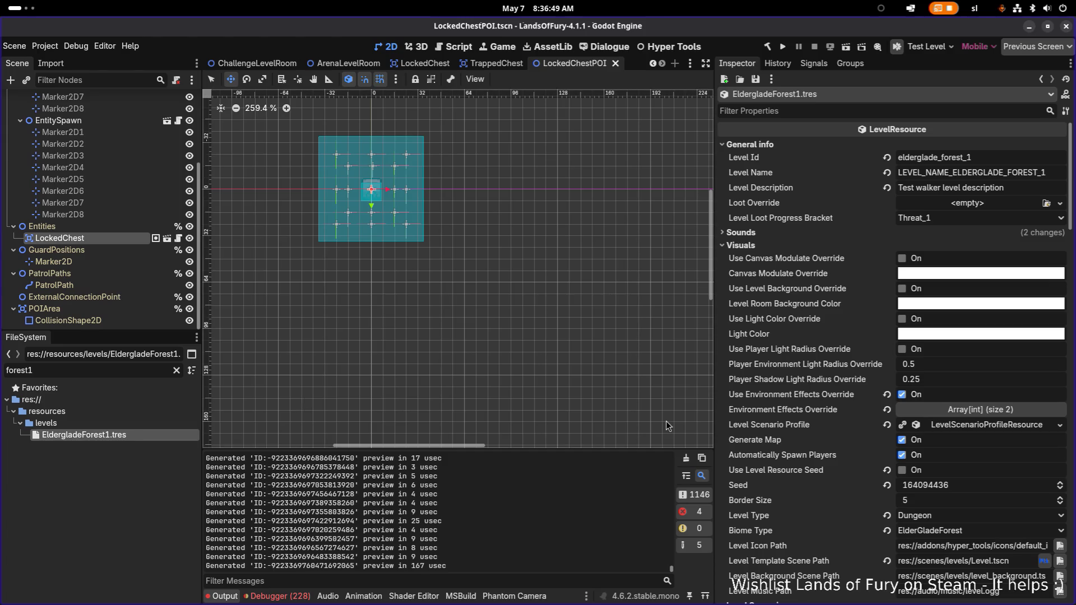
pyautogui.scroll(-5, 917, 383)
pyautogui.scroll(-5, 962, 357)
pyautogui.scroll(-6, 961, 359)
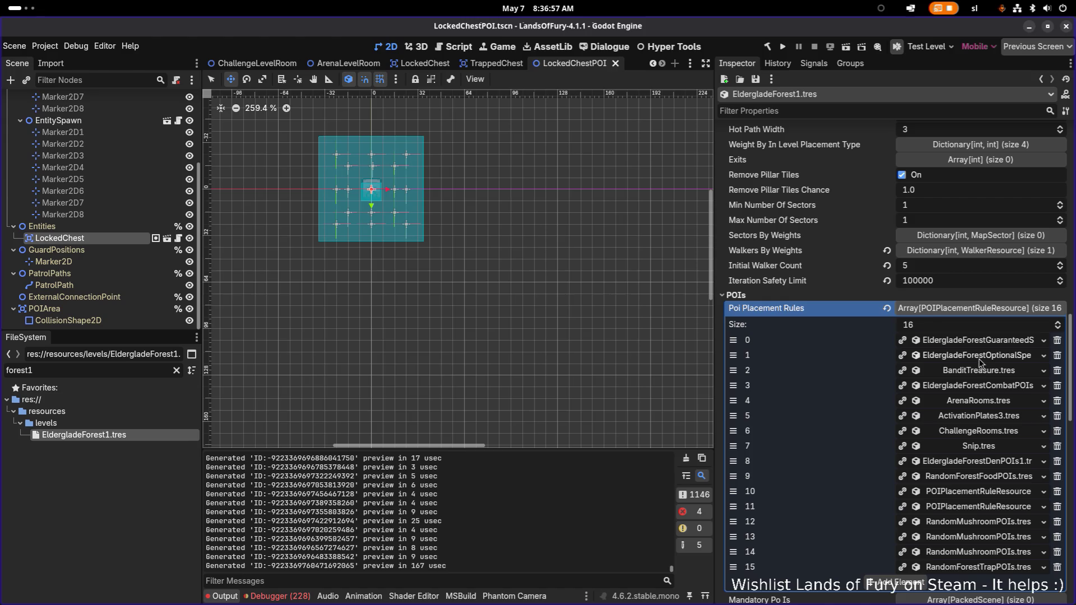
# Expand and collapse the BanditTreasure placement rule and widen the Inspector dock
pyautogui.click(993, 372)
pyautogui.click(993, 372)
pyautogui.moveTo(716, 339); pyautogui.dragTo(636, 338)
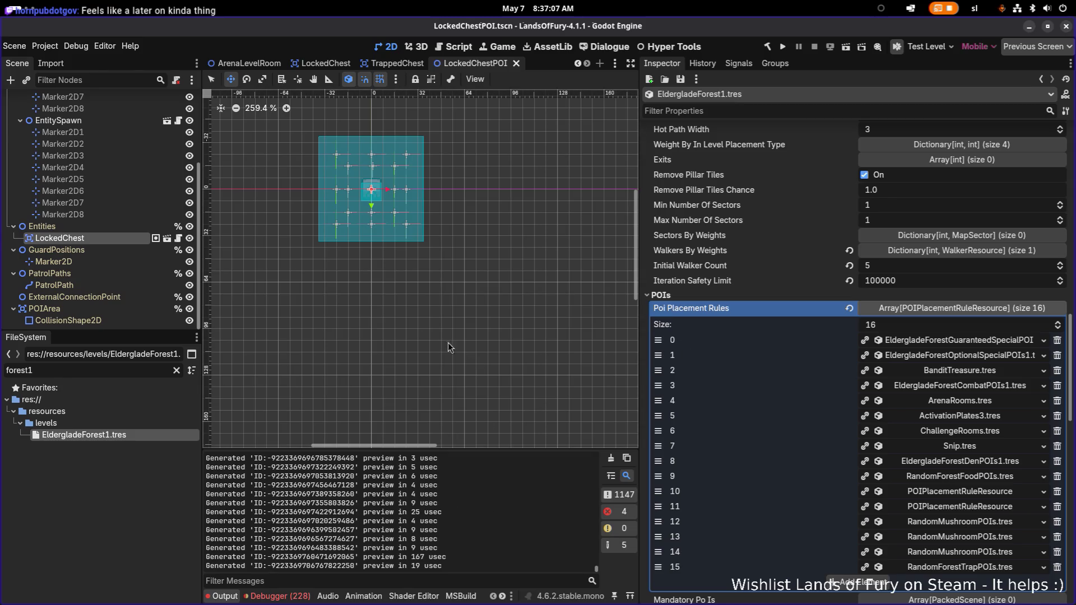
pyautogui.hotkey('ctrl', 'shift', 'o')
# Open TestLevel.tscn through Quick Open Scene
pyautogui.write('test')
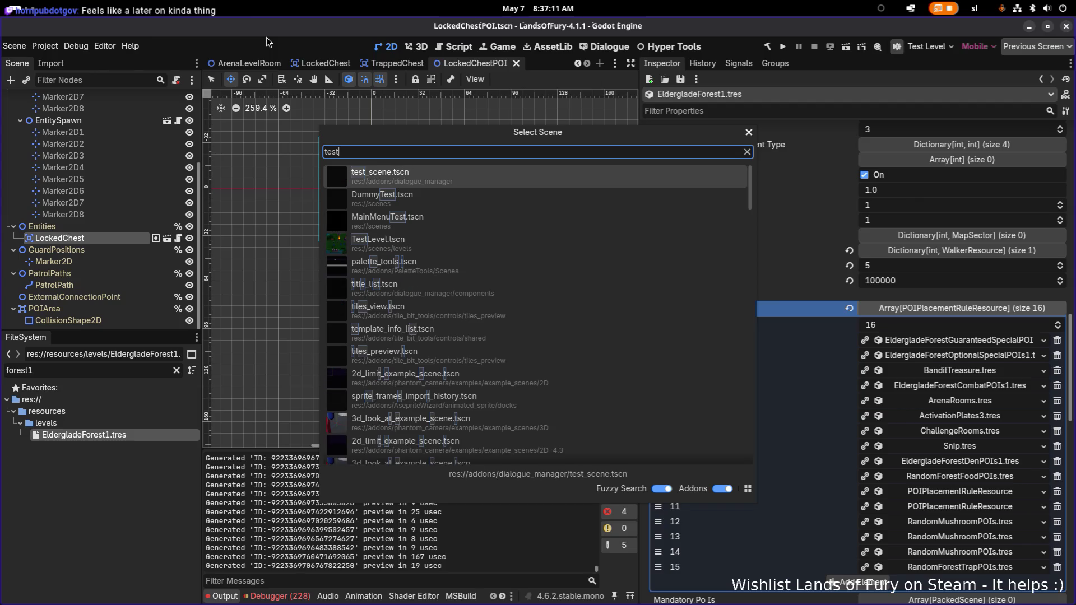
pyautogui.press('BackSpace')
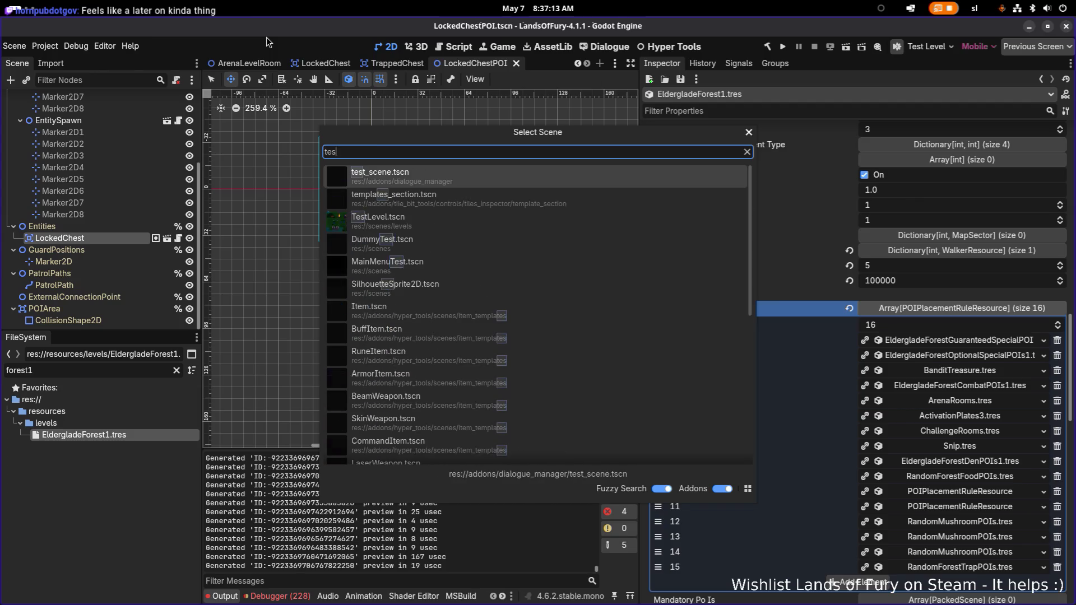
pyautogui.write('tle')
pyautogui.press('Return')
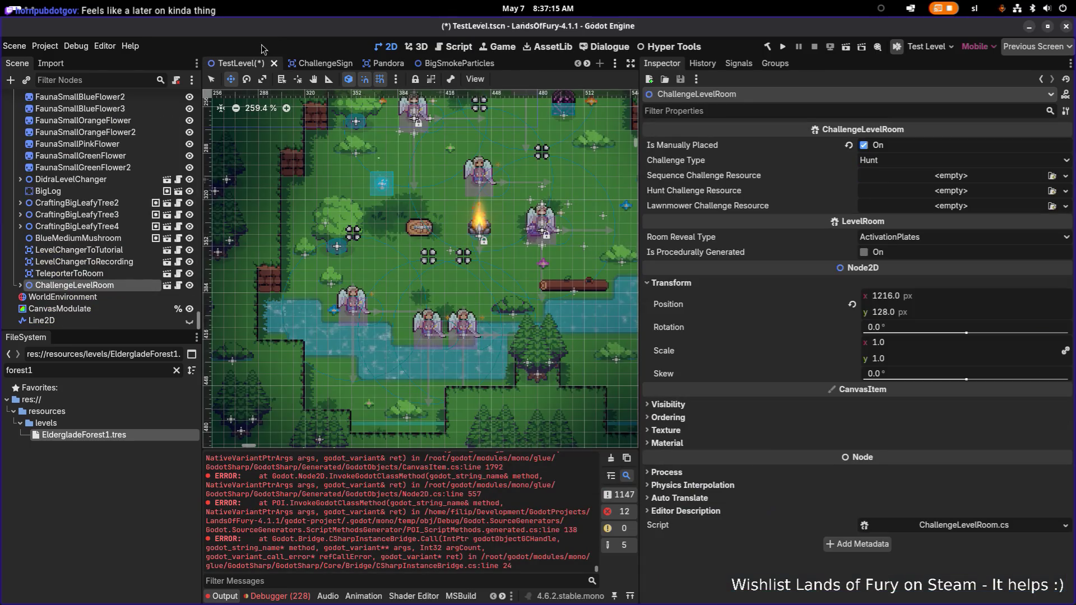
# Filter FileSystem for locked and drop a LockedChest just below the campfire
pyautogui.click(96, 368)
pyautogui.hotkey('ctrl', 'a')
pyautogui.write('locked')
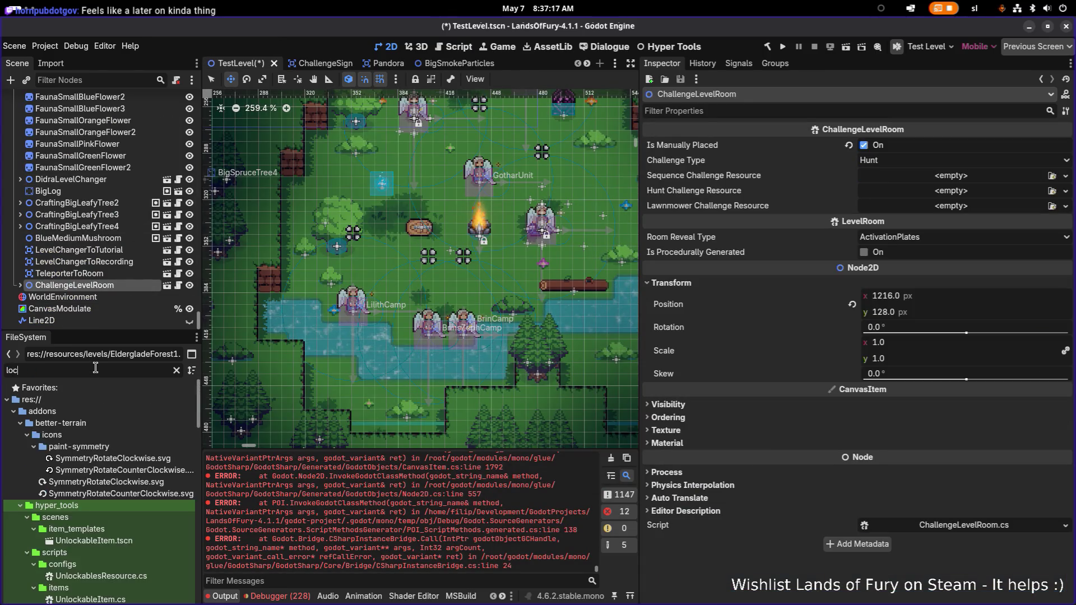
pyautogui.moveTo(100, 436); pyautogui.dragTo(489, 286)
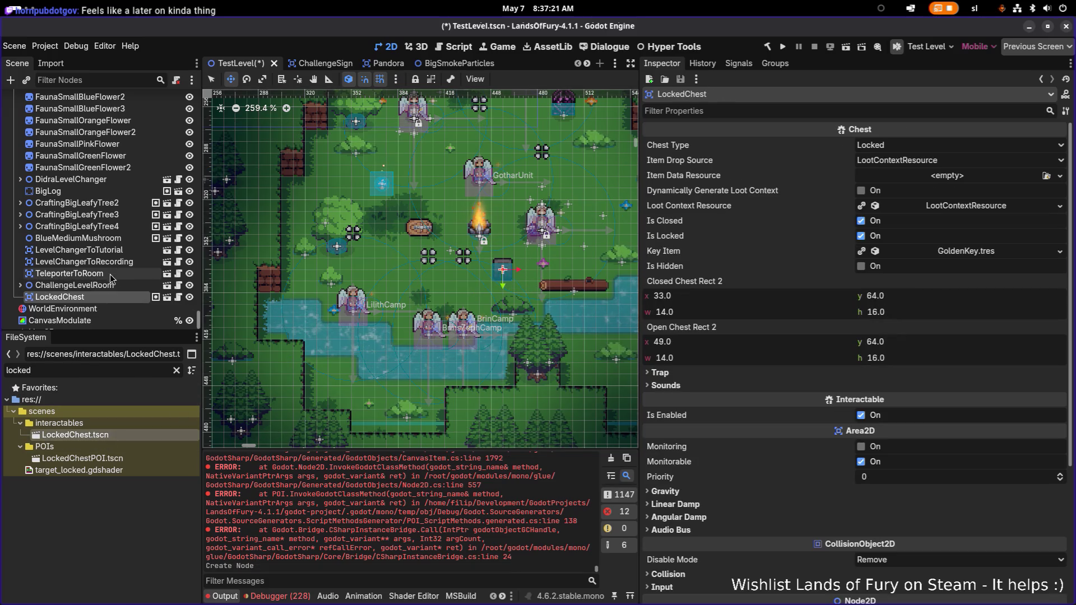
pyautogui.hotkey('alt', 'Tab')
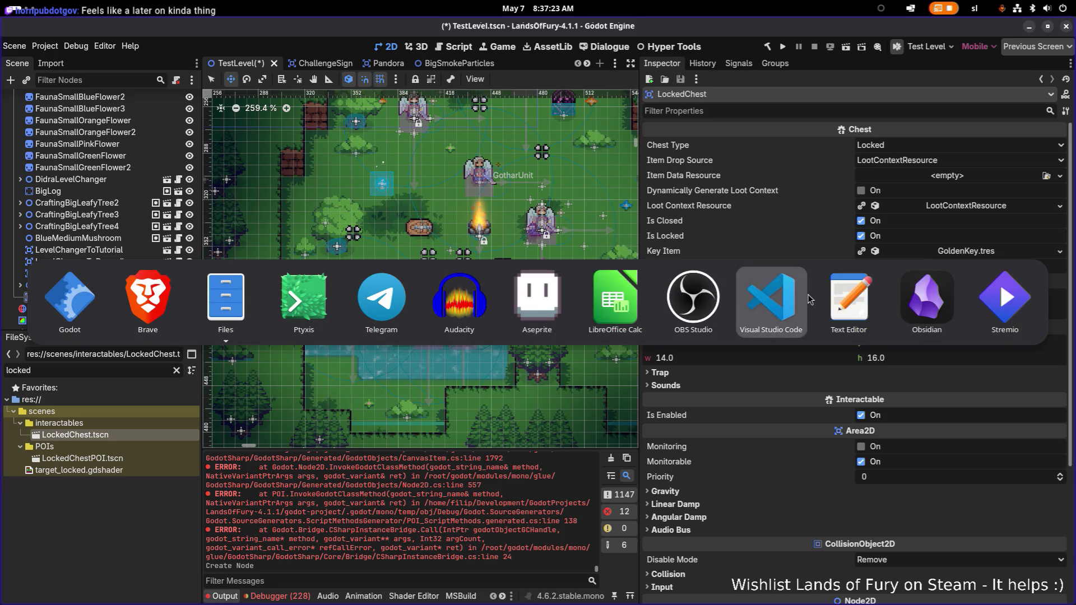
# Switch to Visual Studio Code and open Chest.cs in the left editor
pyautogui.press('Escape')
pyautogui.hotkey('alt', 'Tab')
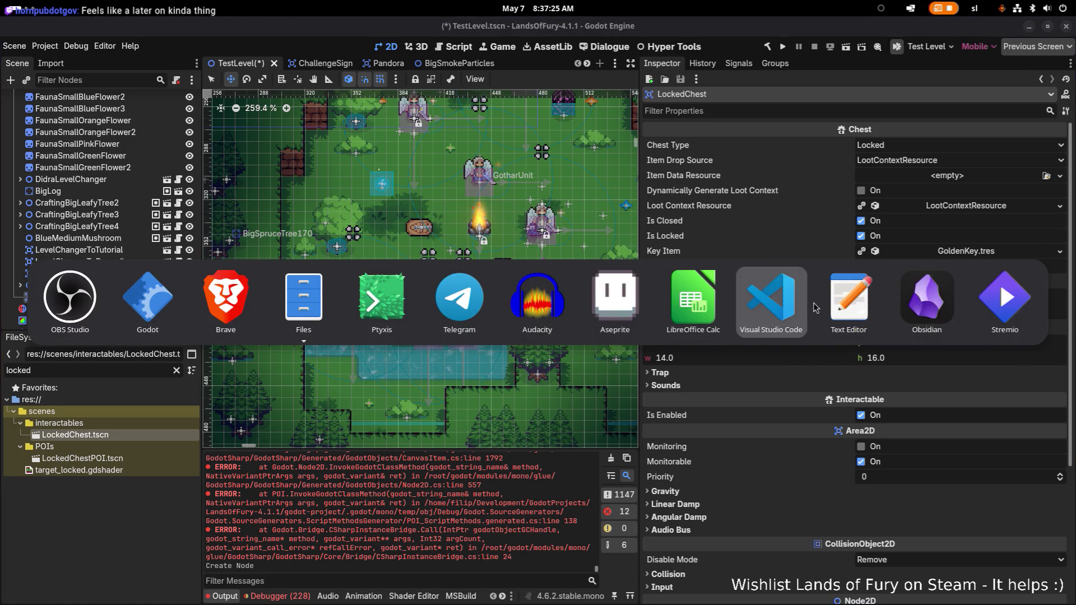
pyautogui.click(813, 307)
pyautogui.click(554, 282)
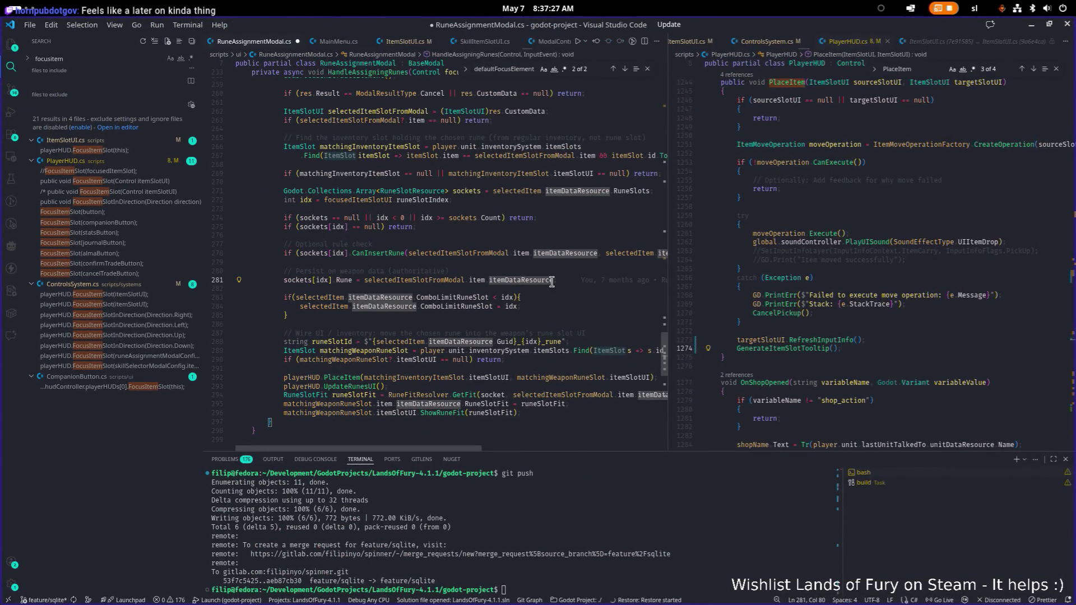
pyautogui.hotkey('ctrl', 'p')
pyautogui.write('chest')
pyautogui.press('Return')
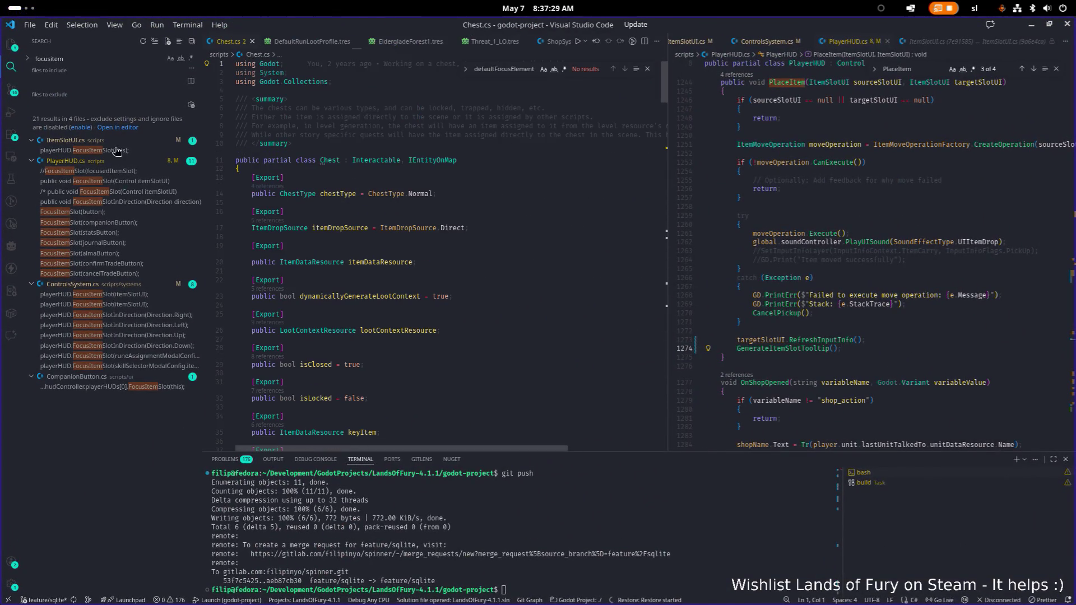
# Search Chest.cs for 'inter' to reach the Interact method
pyautogui.click(506, 216)
pyautogui.hotkey('ctrl', 'f')
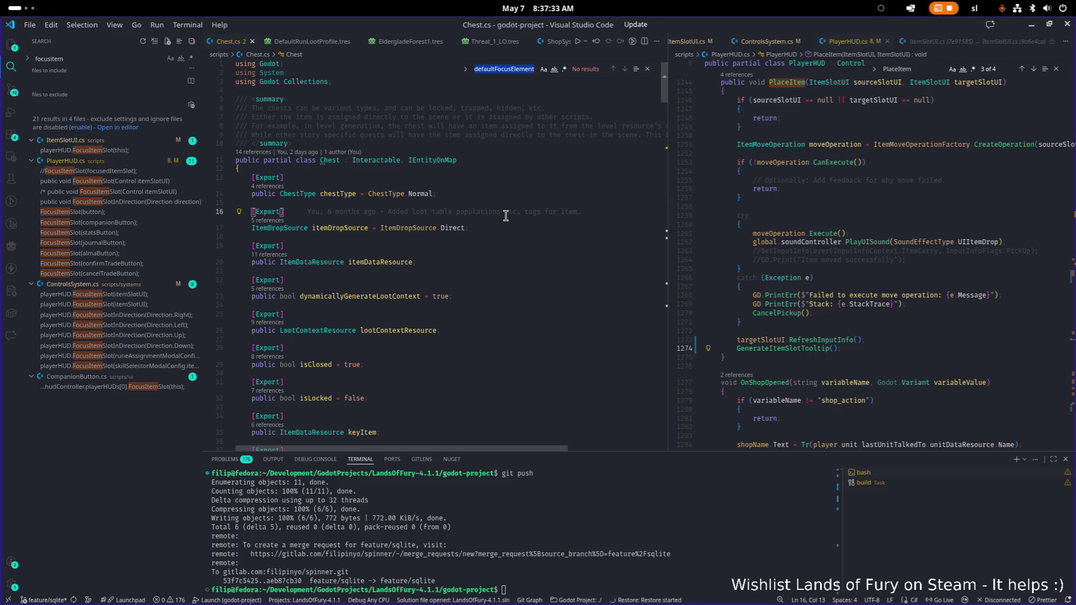
pyautogui.press('BackSpace')
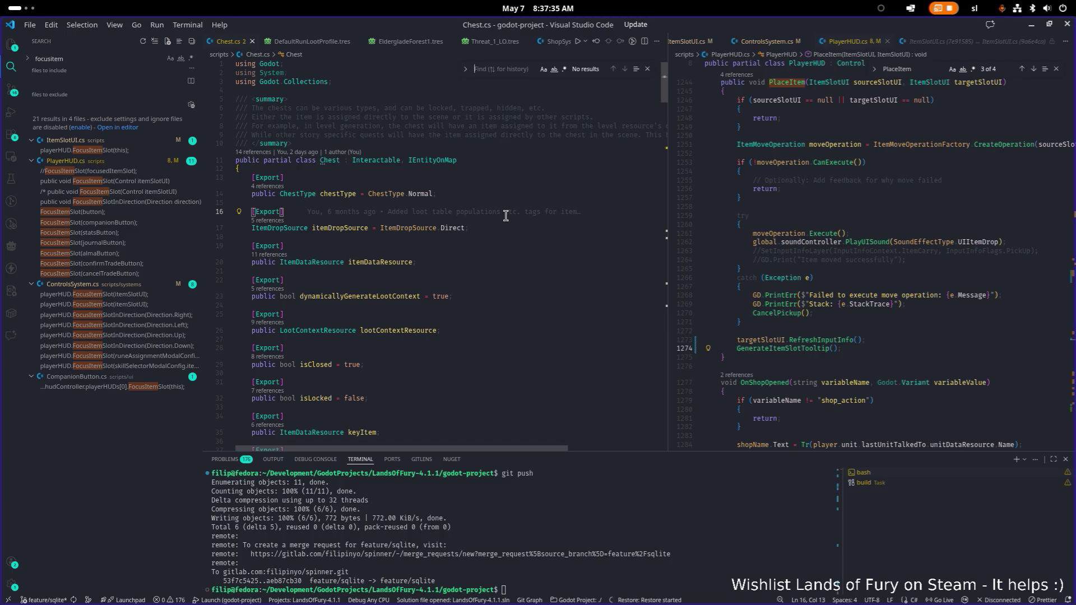
pyautogui.write('inter')
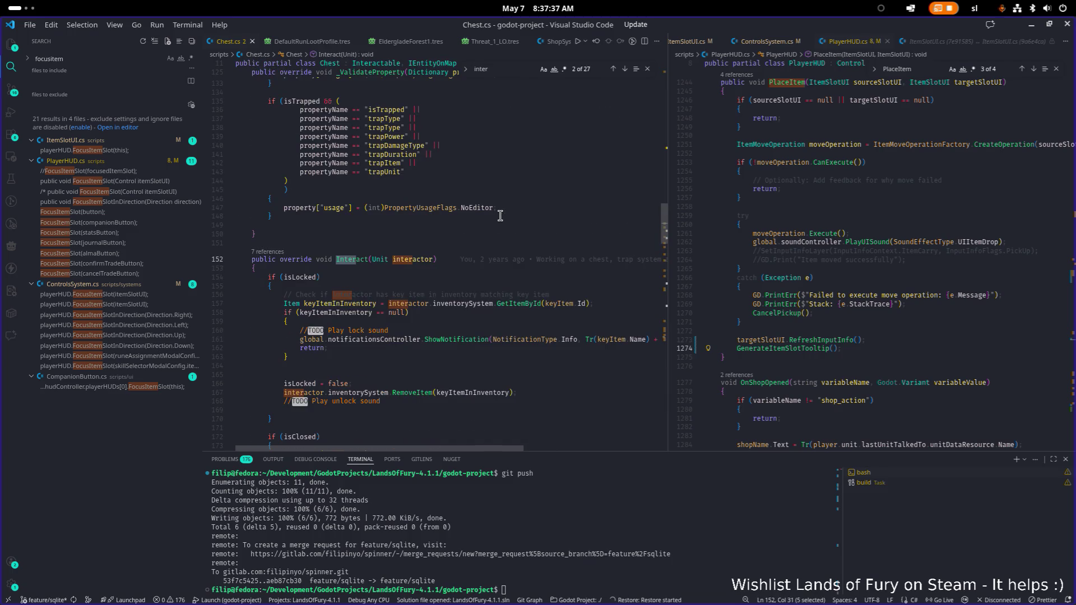
pyautogui.click(395, 340)
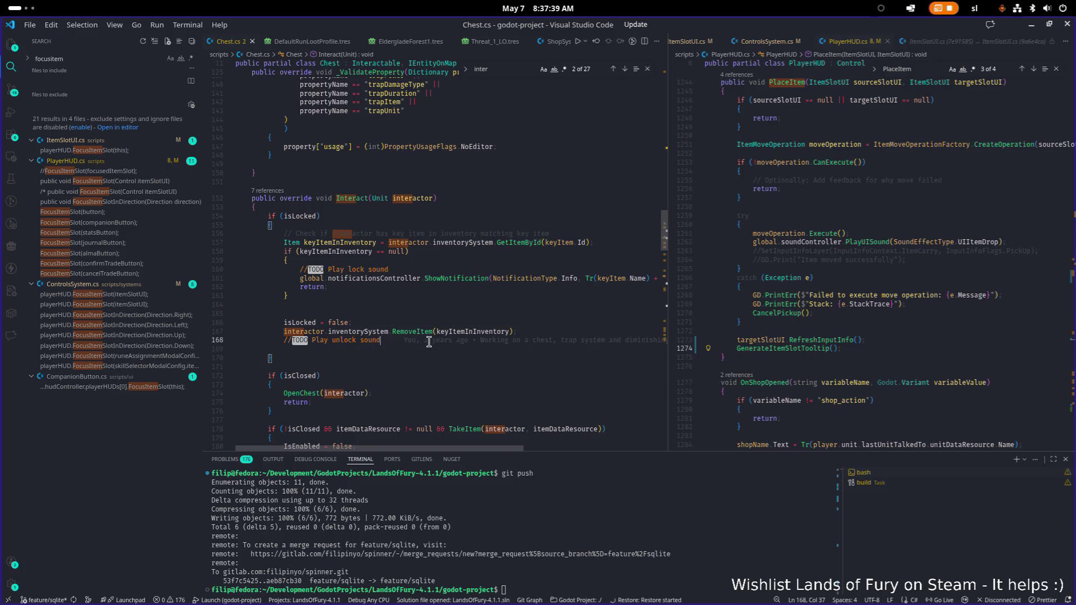
# Open EmoteSystem.cs in the right pane and find the ShowEmote method
pyautogui.click(831, 325)
pyautogui.hotkey('ctrl', 'p')
pyautogui.write('emote')
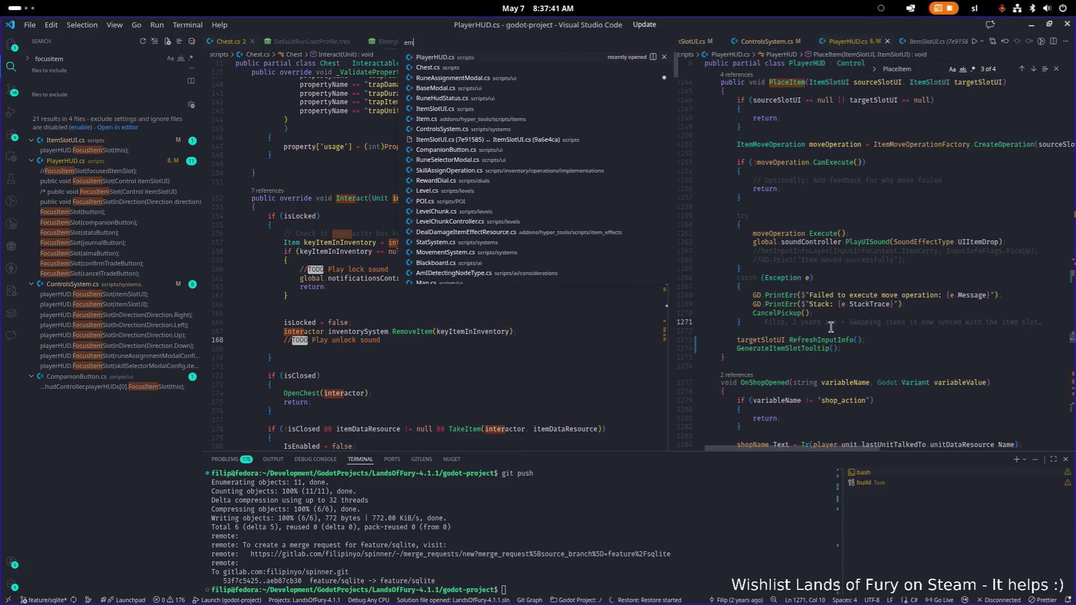
pyautogui.press('Return')
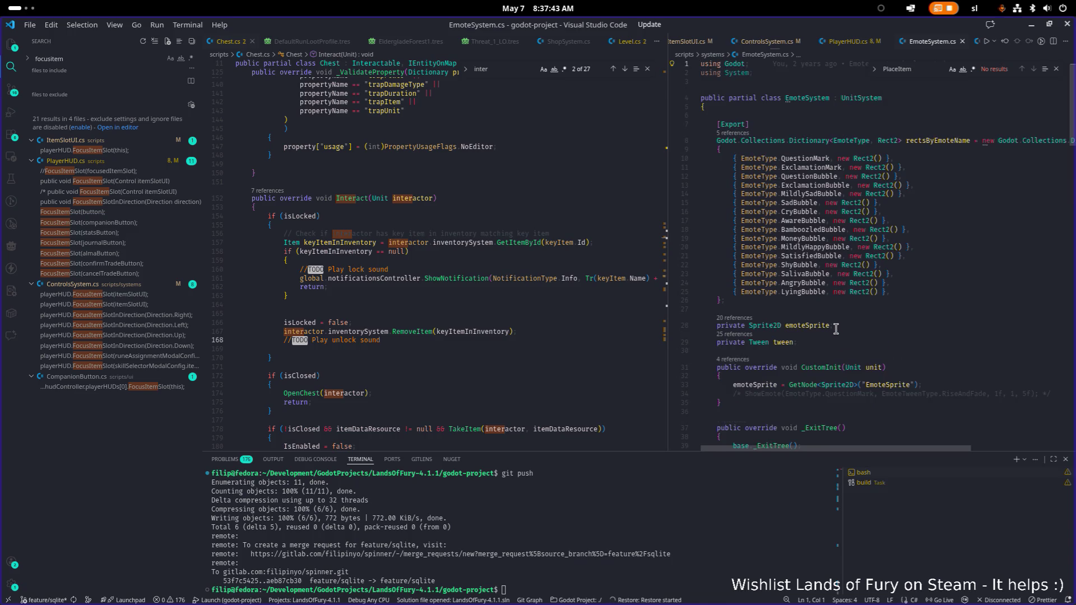
pyautogui.scroll(-12, 874, 241)
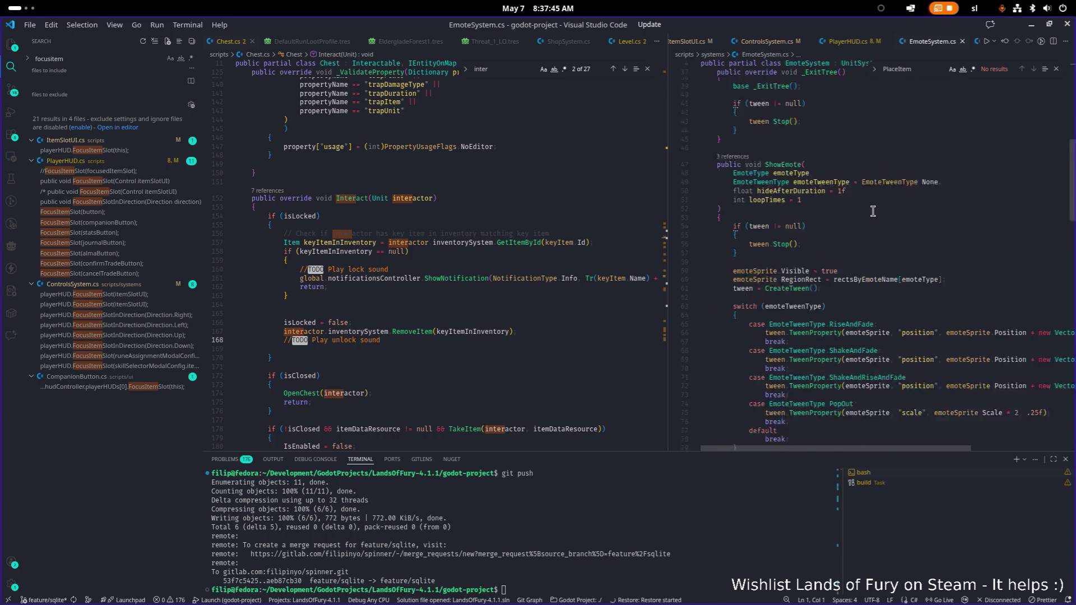
pyautogui.doubleClick(790, 119)
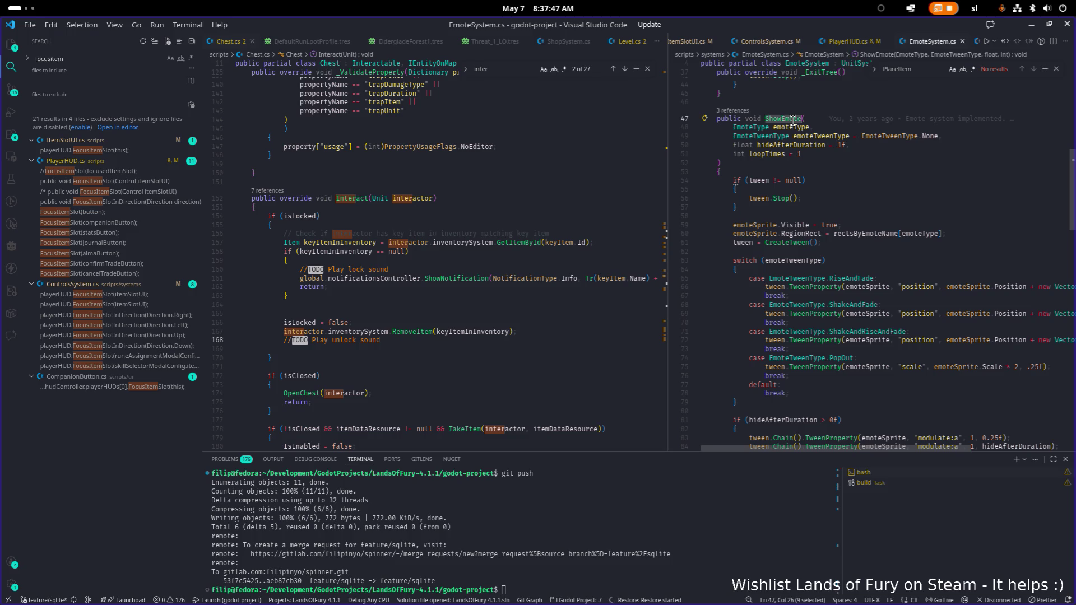
# Remove the blank line below the unlock-sound comment in Chest.cs
pyautogui.click(412, 347)
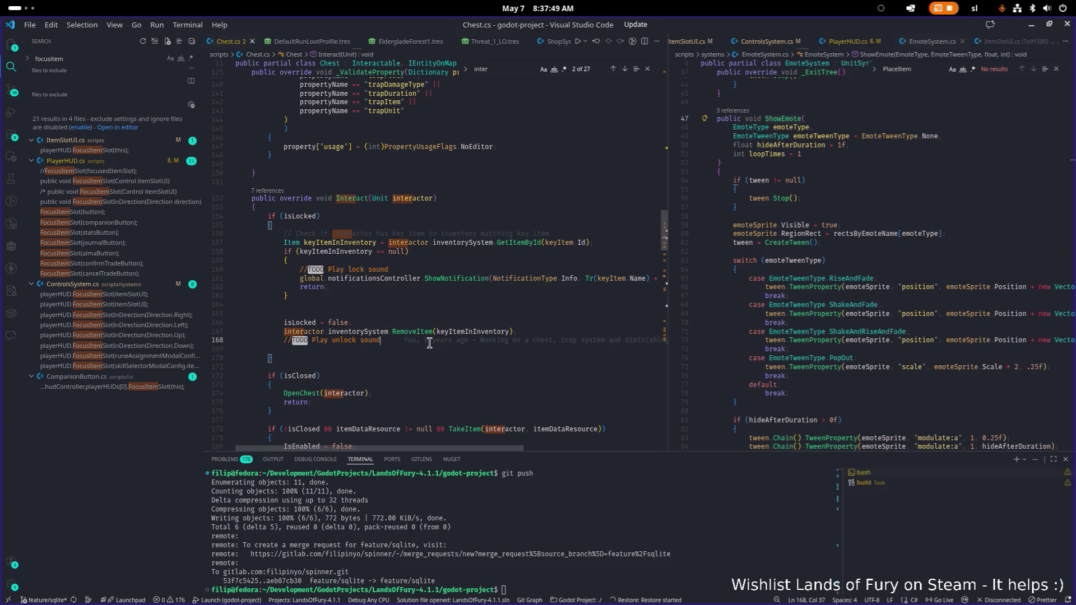
pyautogui.press('Tab')
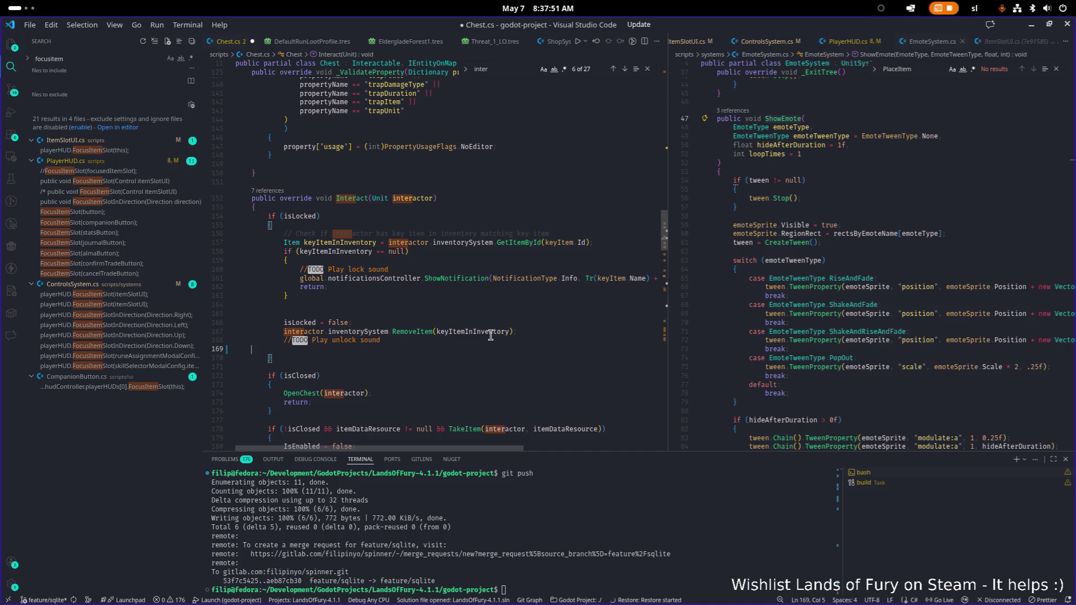
pyautogui.hotkey('ctrl', 'z')
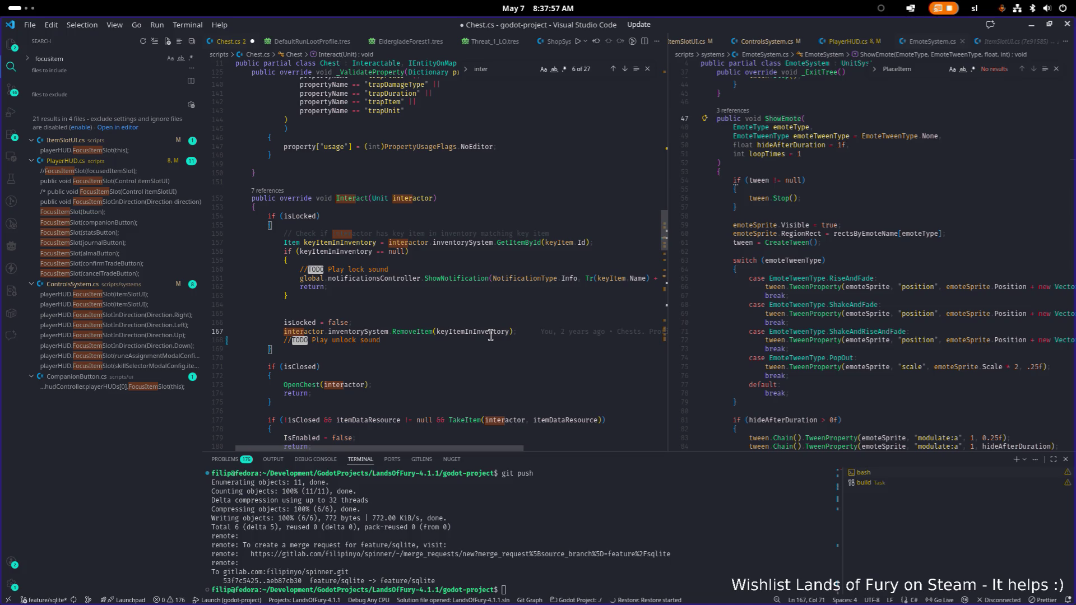
pyautogui.press('Up')
pyautogui.press('Up')
pyautogui.press('Up')
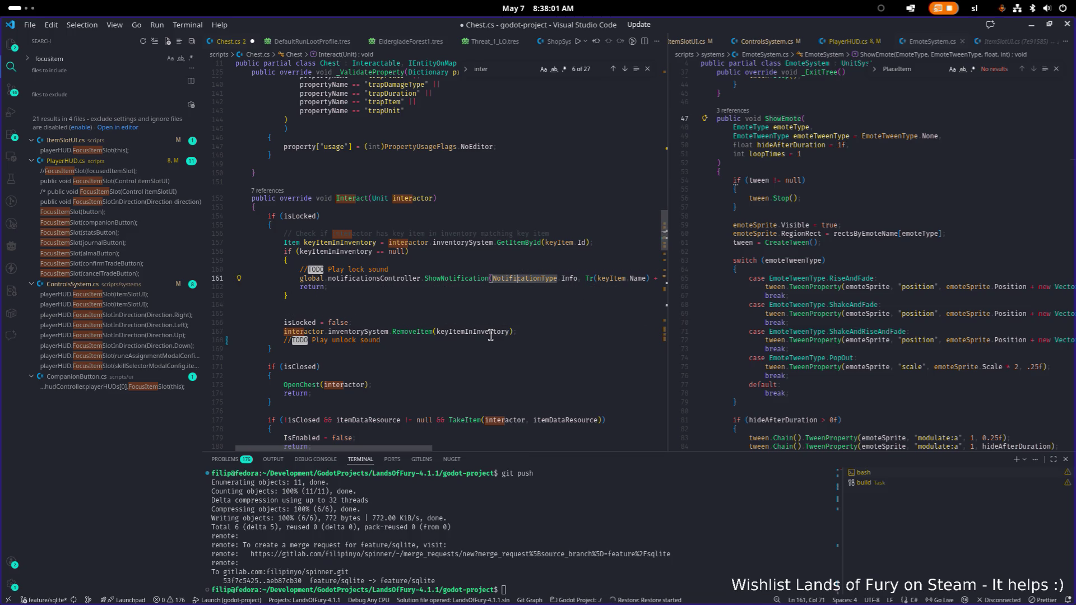
# Add a line under ShowNotification calling ShowEmote with EmoteType.SadBubble
pyautogui.press('End')
pyautogui.press('Return')
pyautogui.write('ShowEmote')
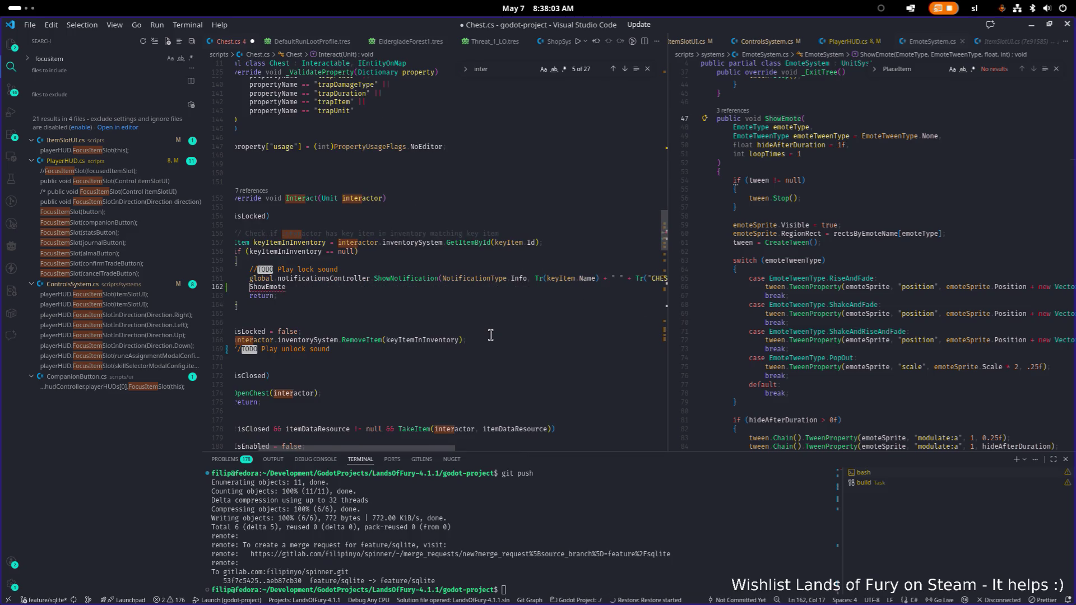
pyautogui.write(' inte')
pyautogui.press('Tab')
pyautogui.press('Delete')
pyautogui.write('.')
pyautogui.press('End')
pyautogui.write('(')
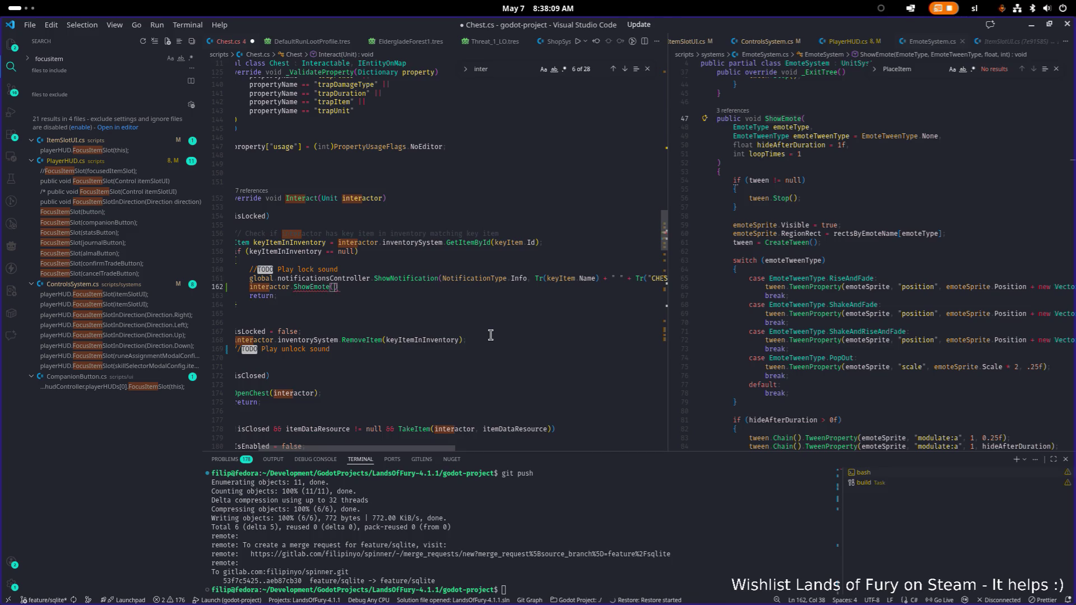
pyautogui.write('emi')
pyautogui.press('BackSpace')
pyautogui.write('ote')
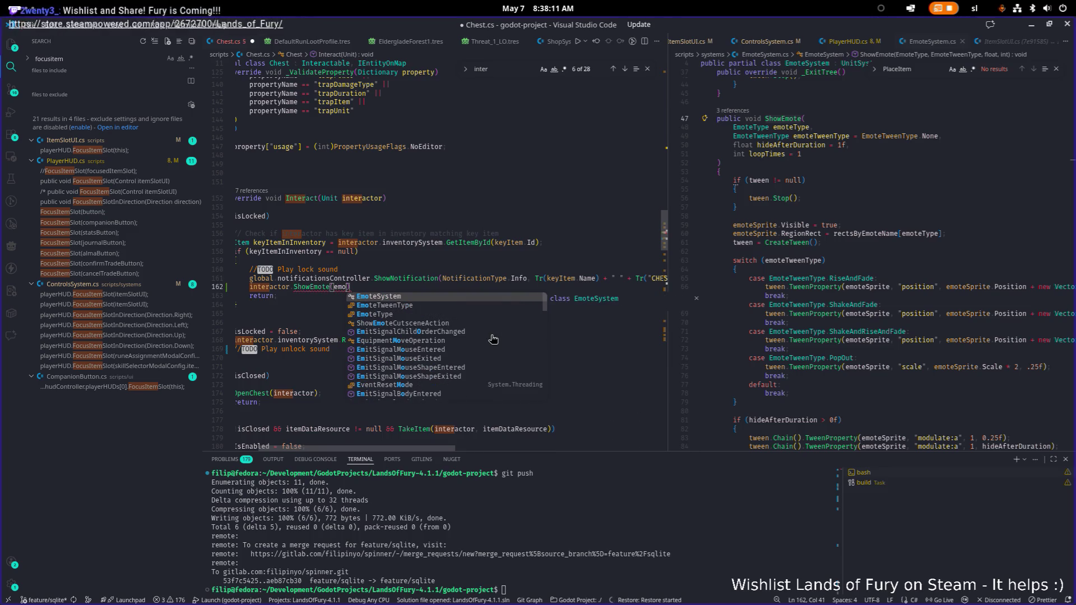
pyautogui.write('t')
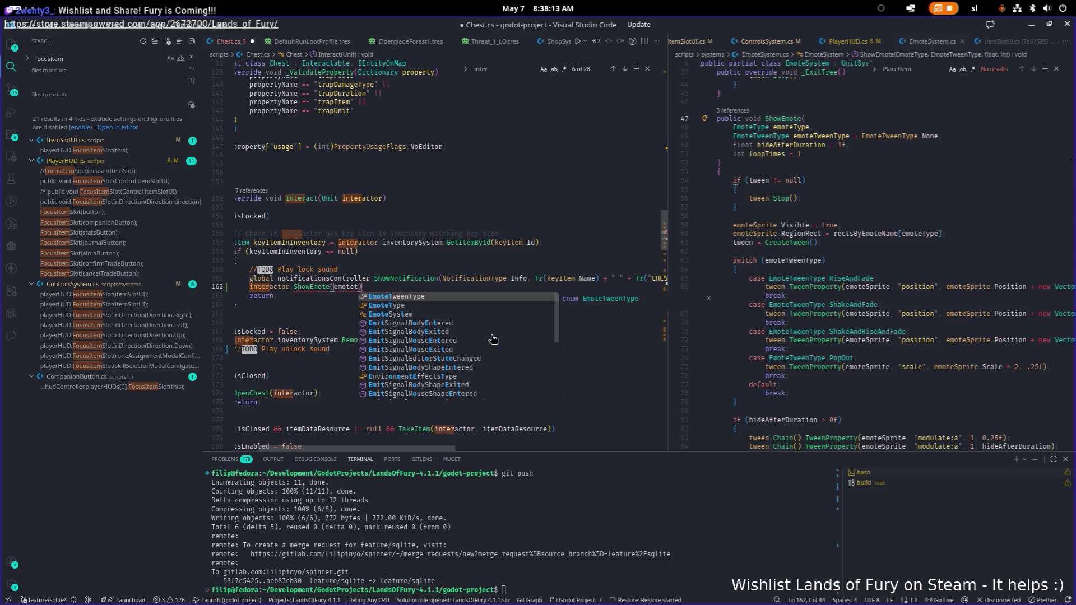
pyautogui.press('Down')
pyautogui.press('Tab')
pyautogui.write('s')
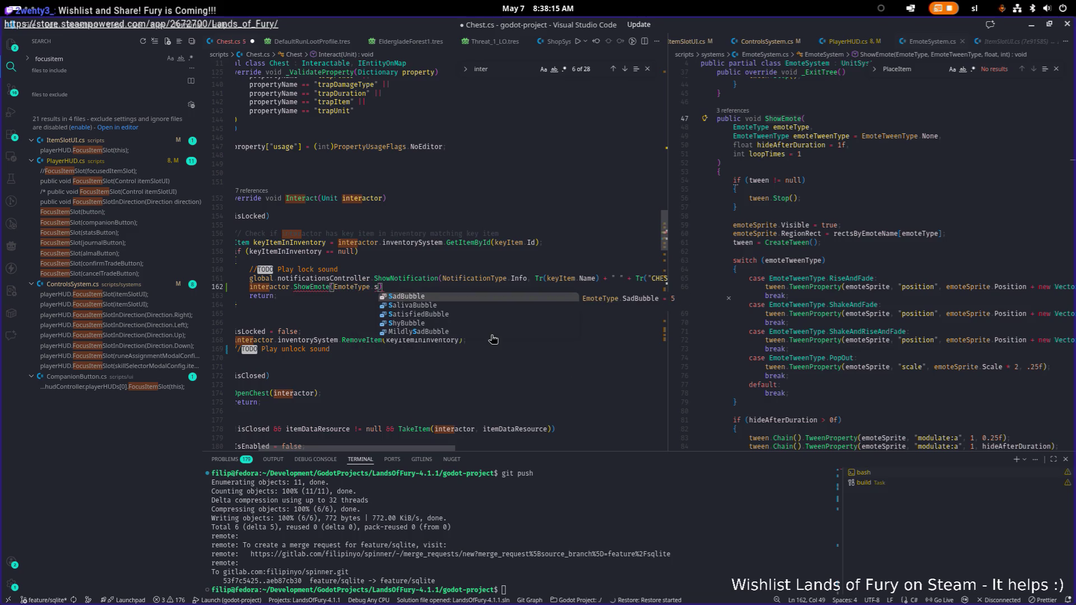
pyautogui.press('Tab')
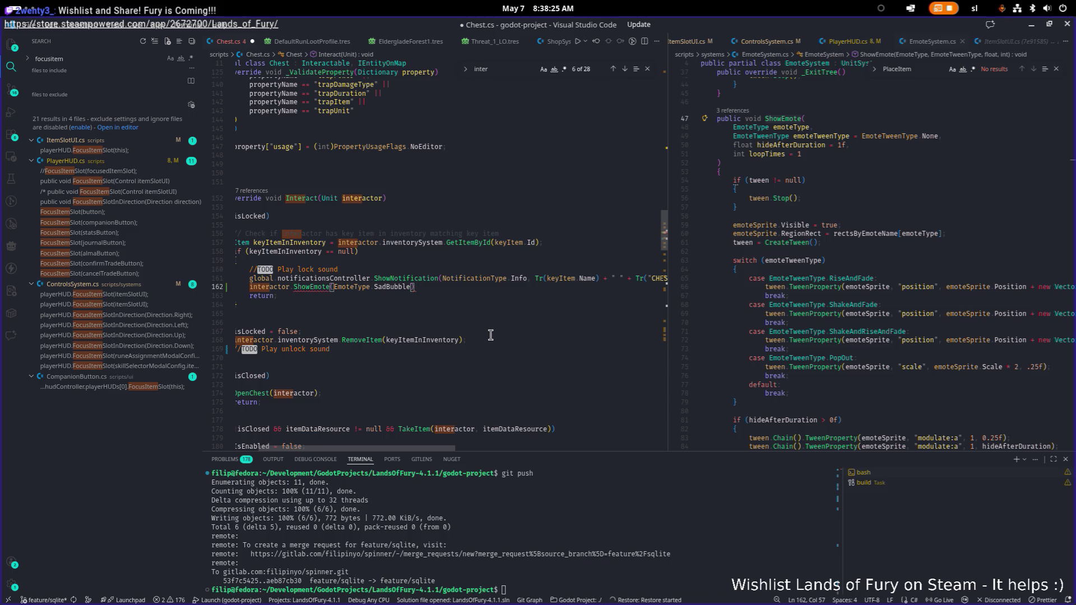
# Fix the line to read 'interactor.emoteSystem.ShowEmote(EmoteType.SadBubble);'
pyautogui.press('Home')
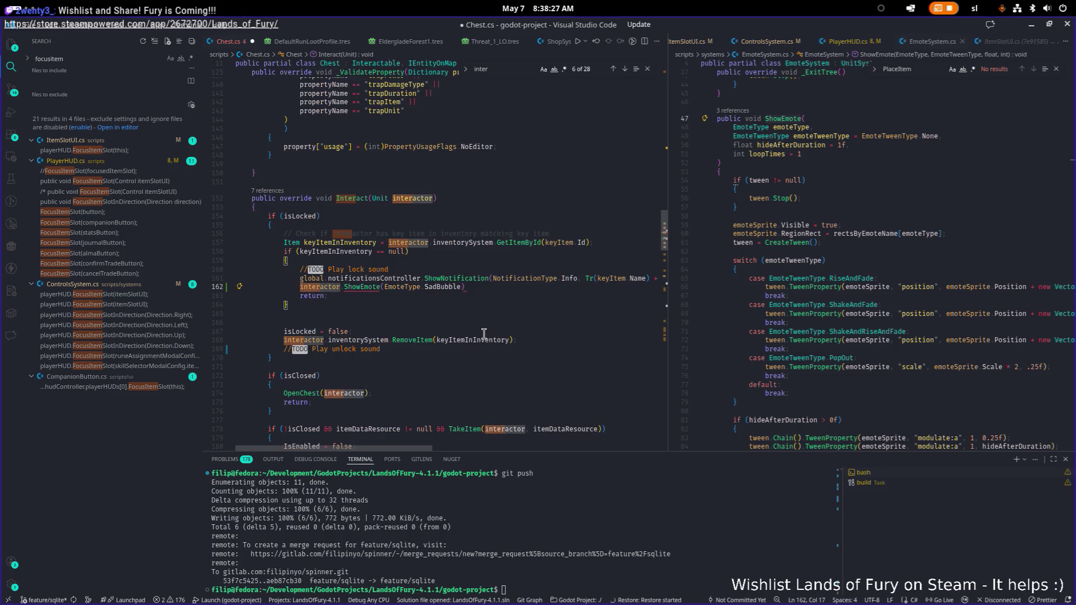
pyautogui.hscroll(-3, 488, 333)
pyautogui.click(492, 285)
pyautogui.click(343, 280)
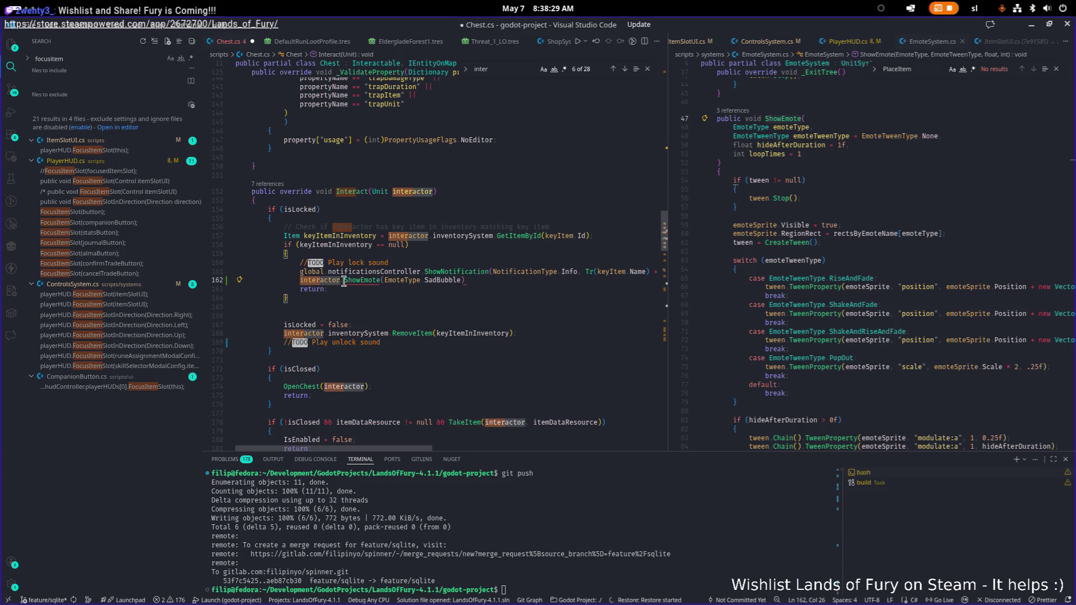
pyautogui.press('BackSpace')
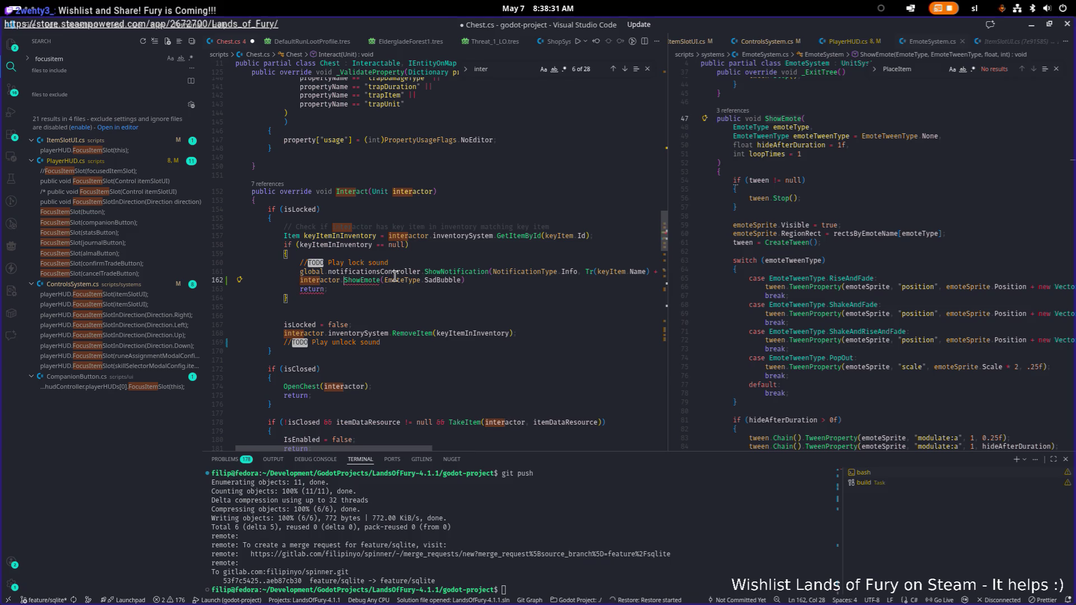
pyautogui.write('.em')
pyautogui.press('Tab')
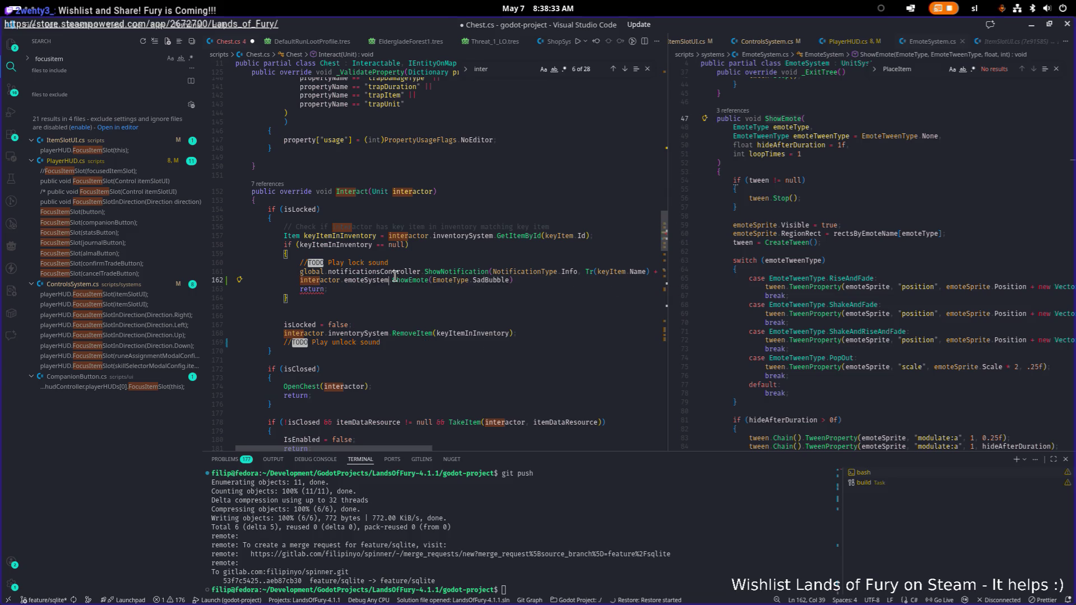
pyautogui.press('Tab')
pyautogui.write(';')
# Save Chest.cs and run the project in Godot to test the locked chest
pyautogui.hotkey('ctrl', 's')
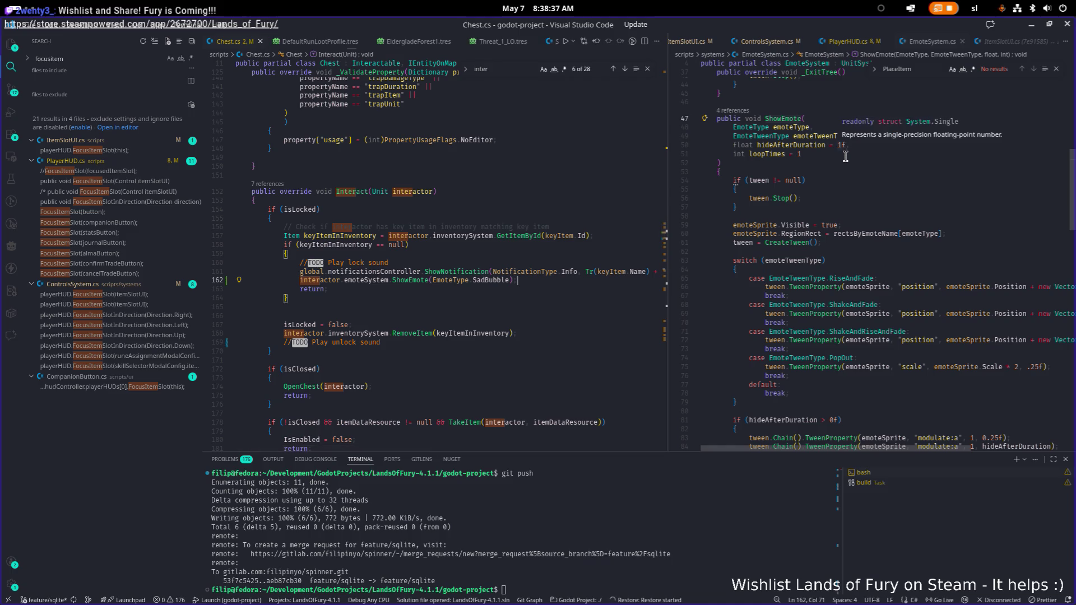
pyautogui.click(512, 287)
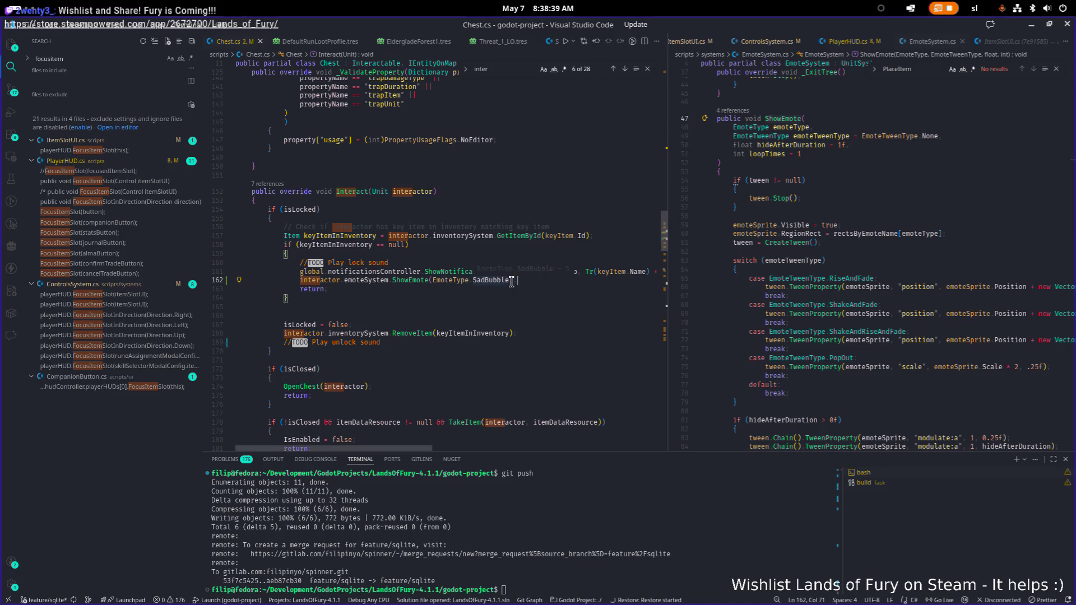
pyautogui.hotkey('alt', 'Tab')
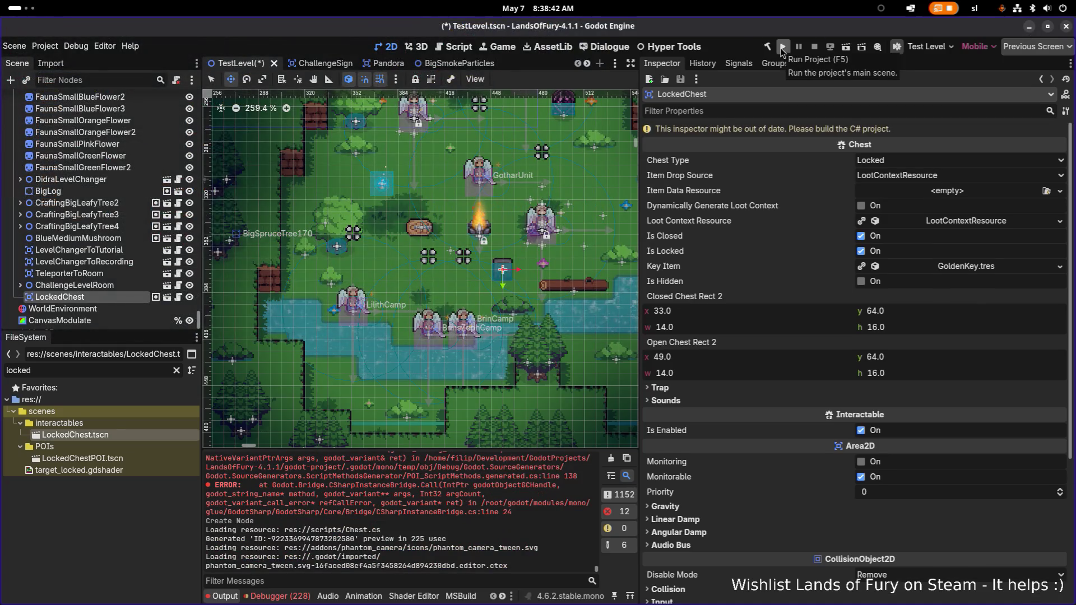
pyautogui.click(781, 49)
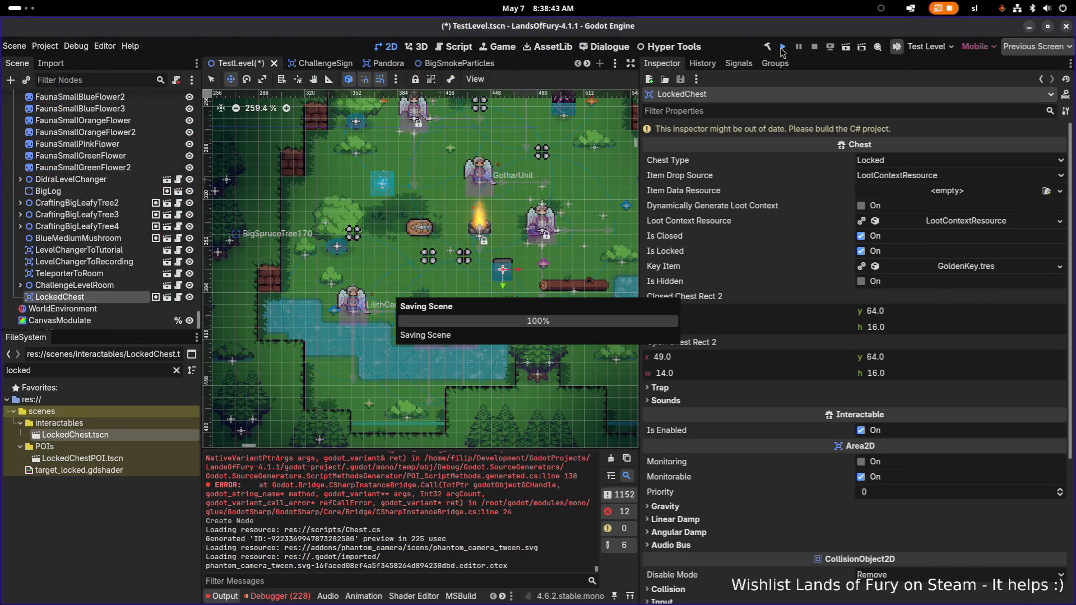
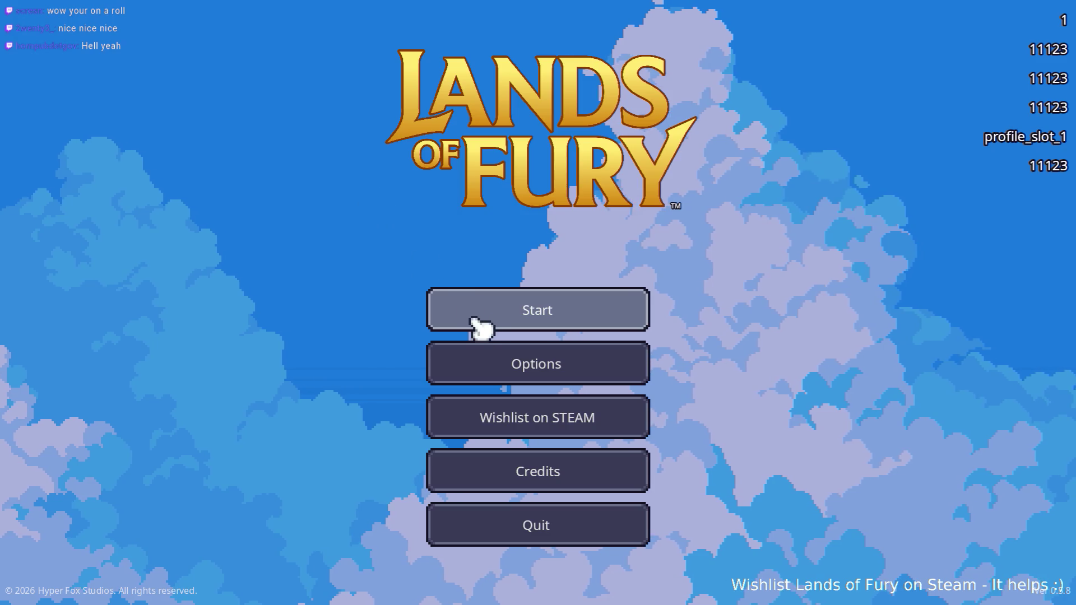
# Start Lands of Fury on the first saved profile and walk the player to the locked chest
pyautogui.click(480, 328)
pyautogui.click(483, 319)
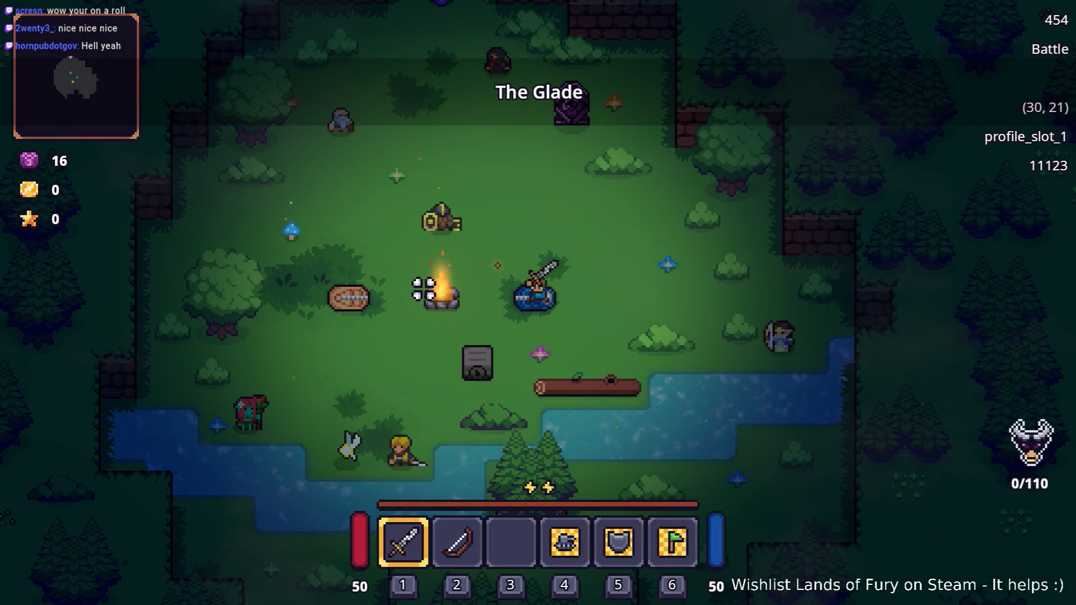
pyautogui.press('s')
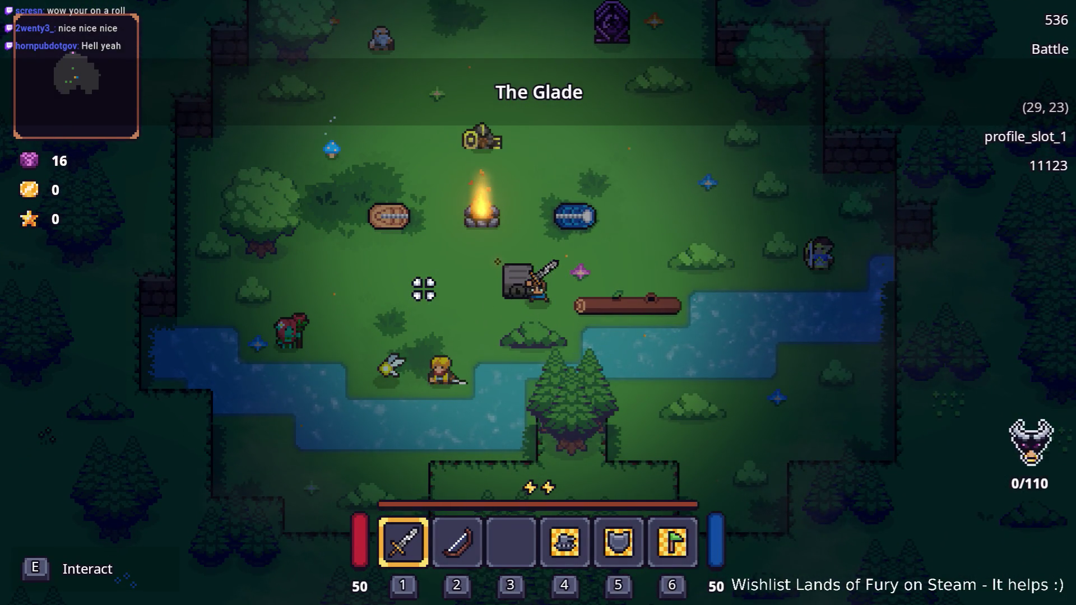
pyautogui.press('e')
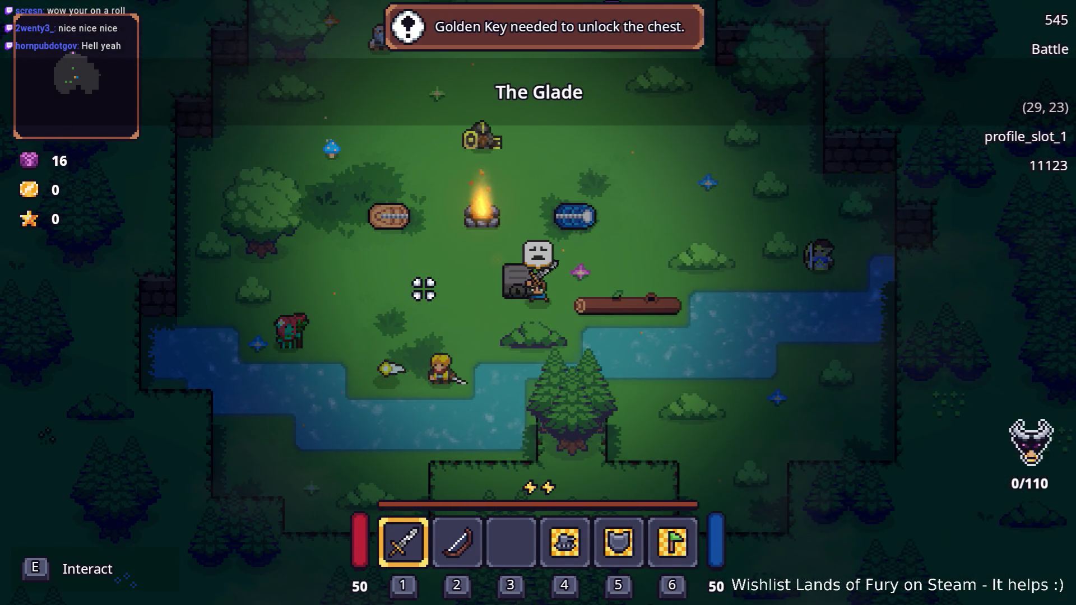
pyautogui.press('d')
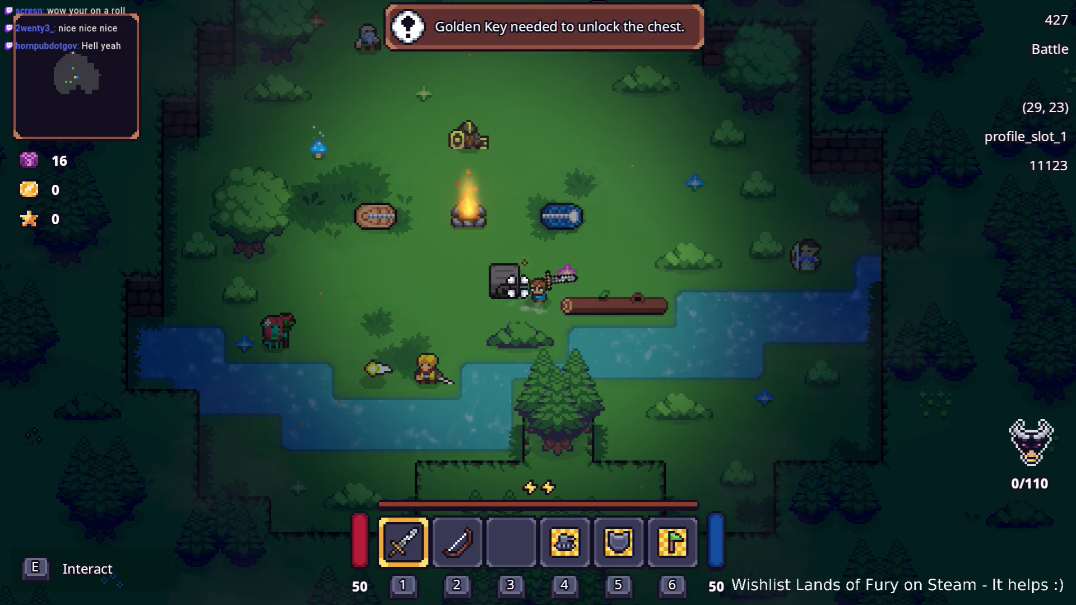
pyautogui.press('w')
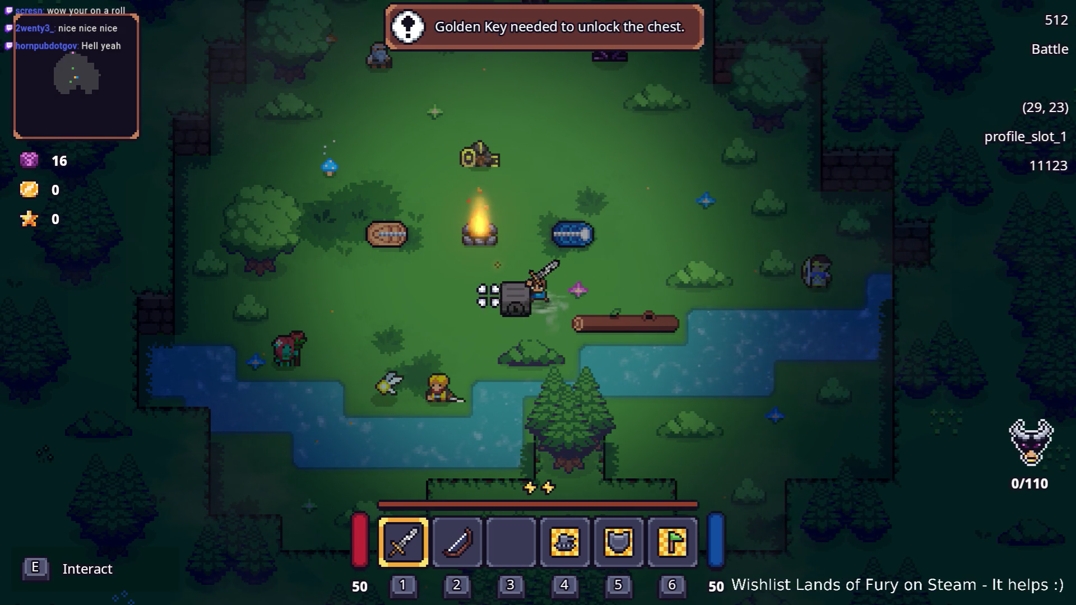
# Keep trying the locked chest until 'Golden Key needed to unlock the chest.' and the sad emote appear
pyautogui.press('e')
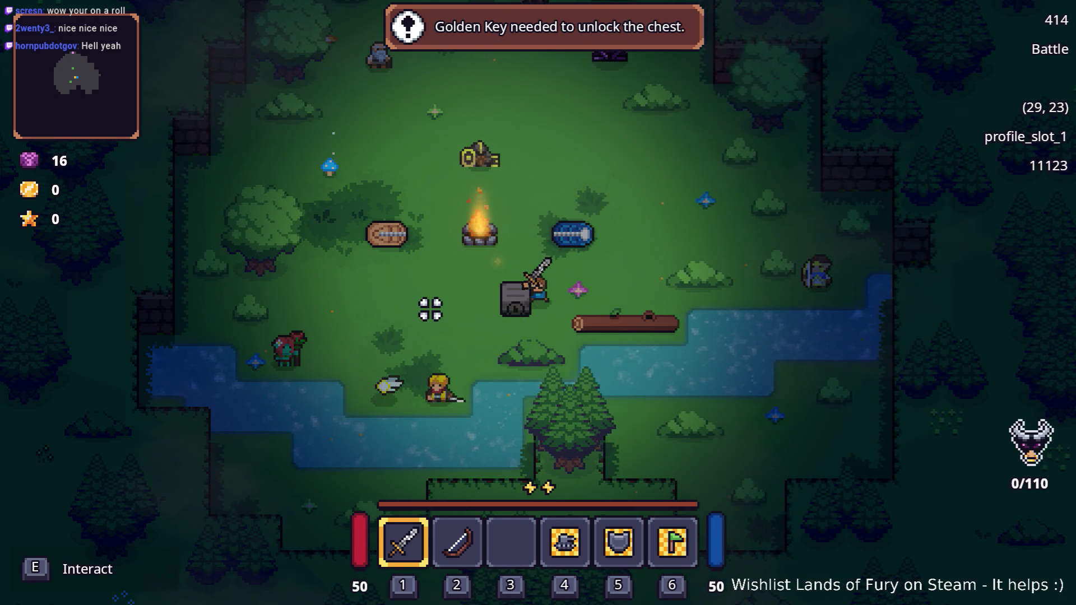
pyautogui.press('e')
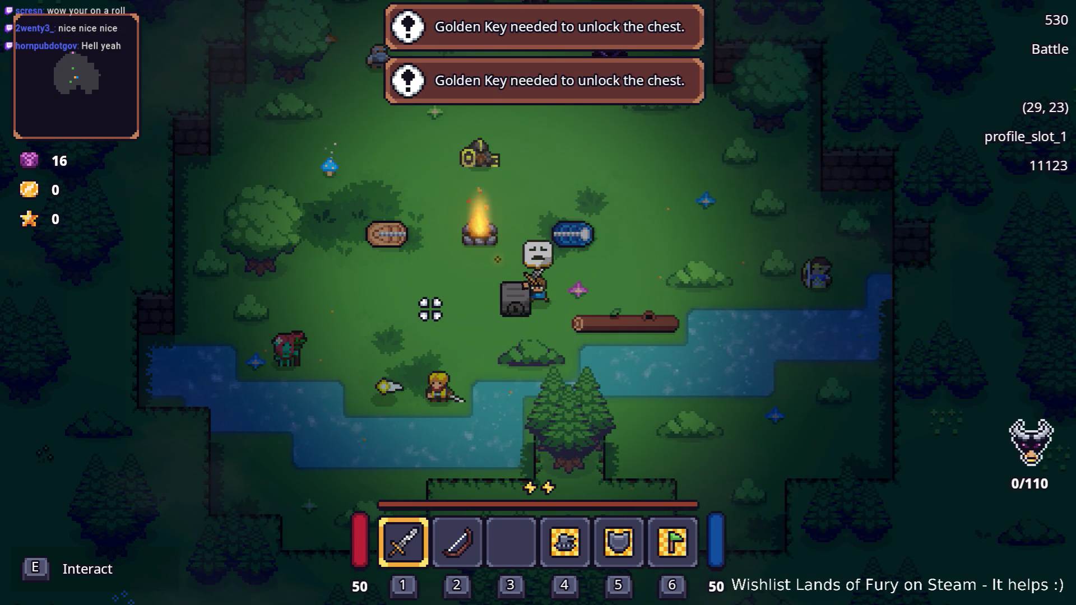
pyautogui.press('e')
pyautogui.press('e')
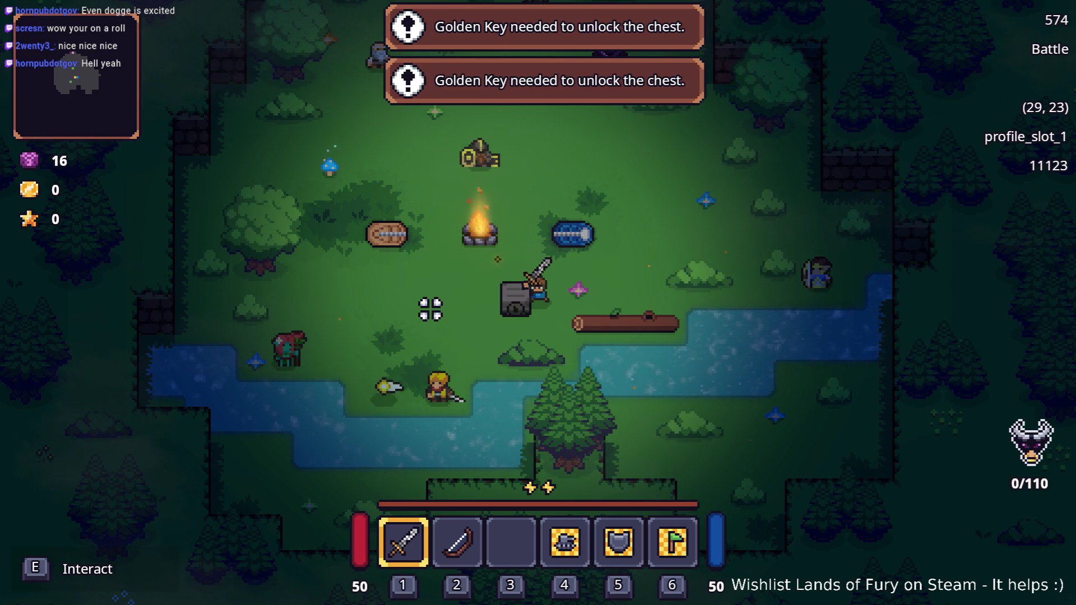
pyautogui.press('e')
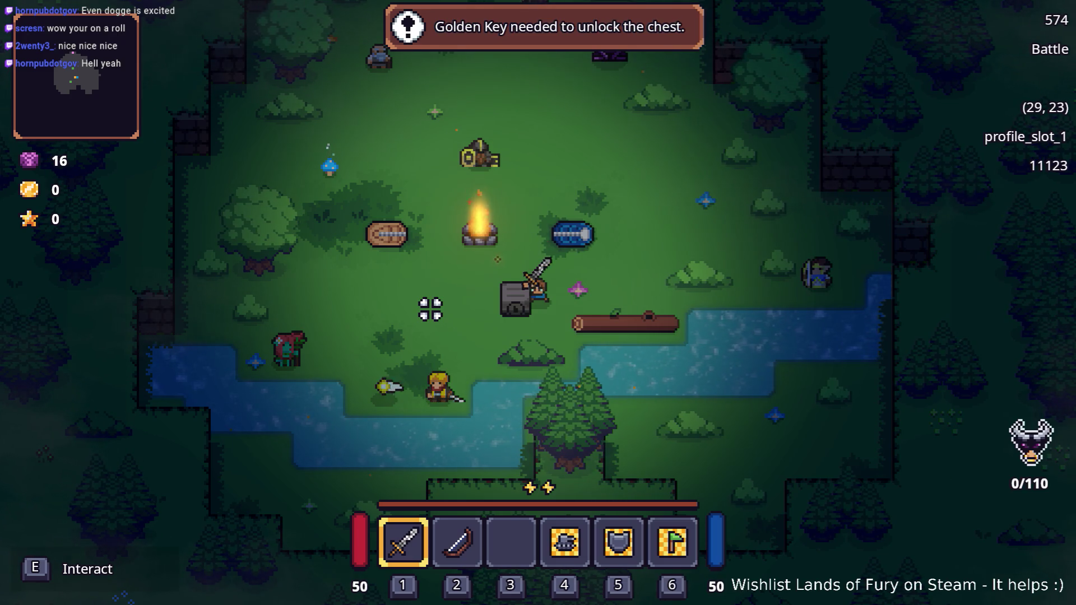
pyautogui.press('e')
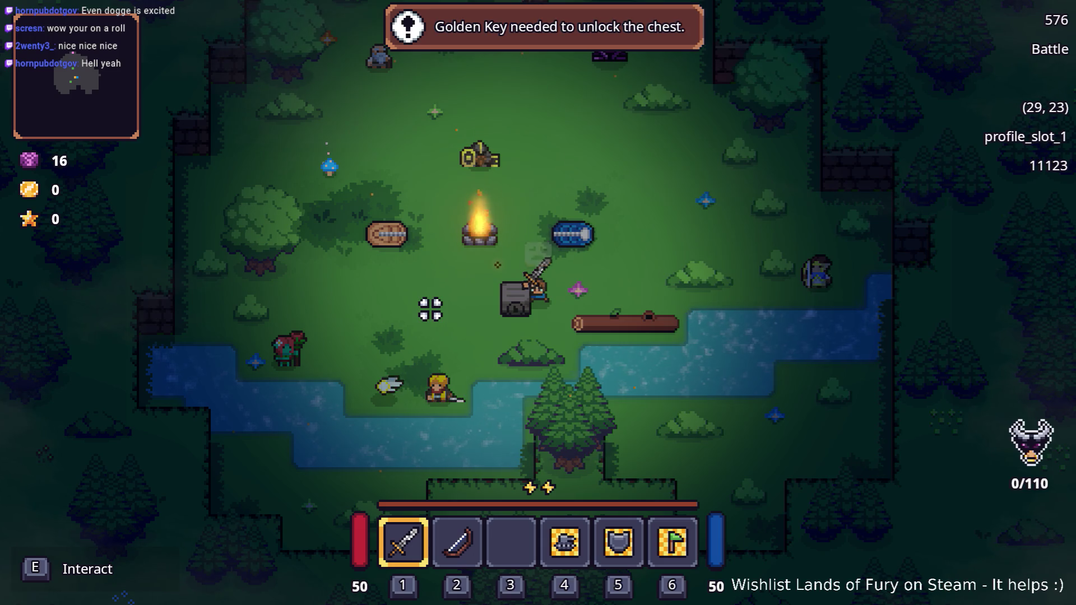
pyautogui.press('d')
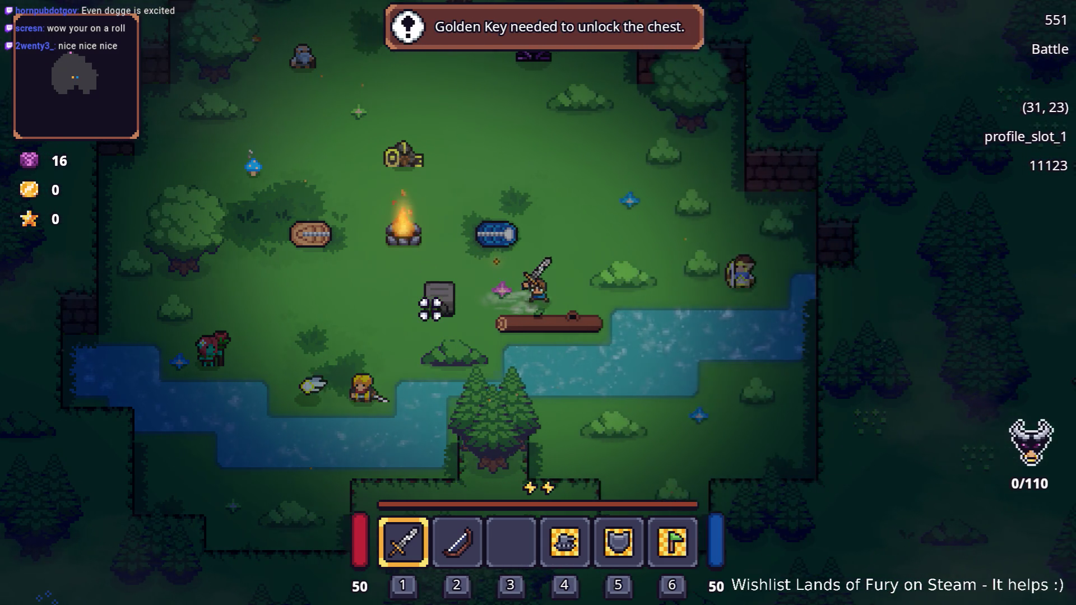
pyautogui.press('a')
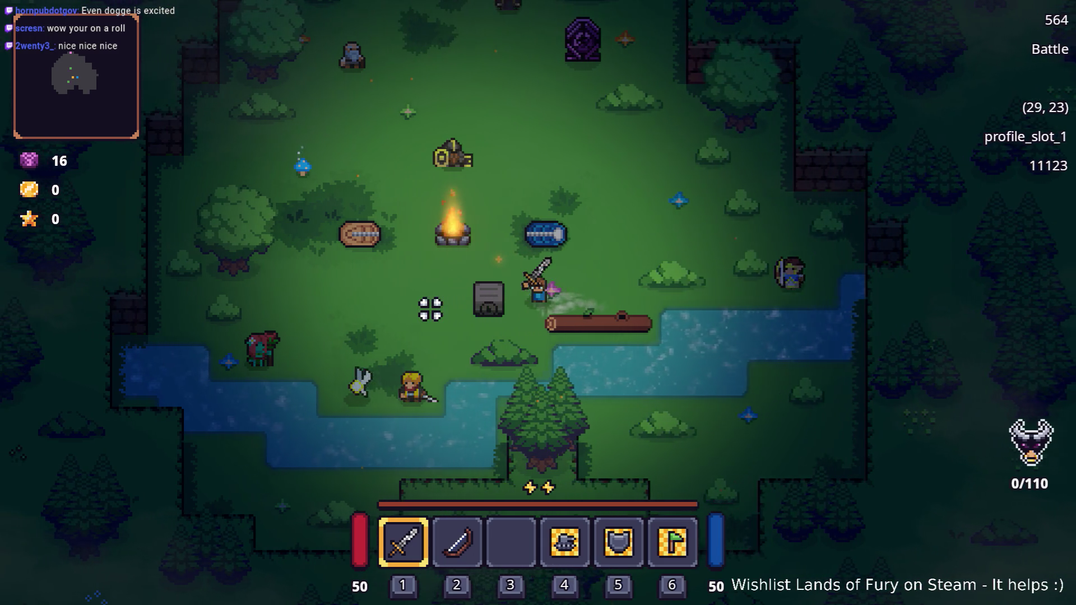
pyautogui.press('e')
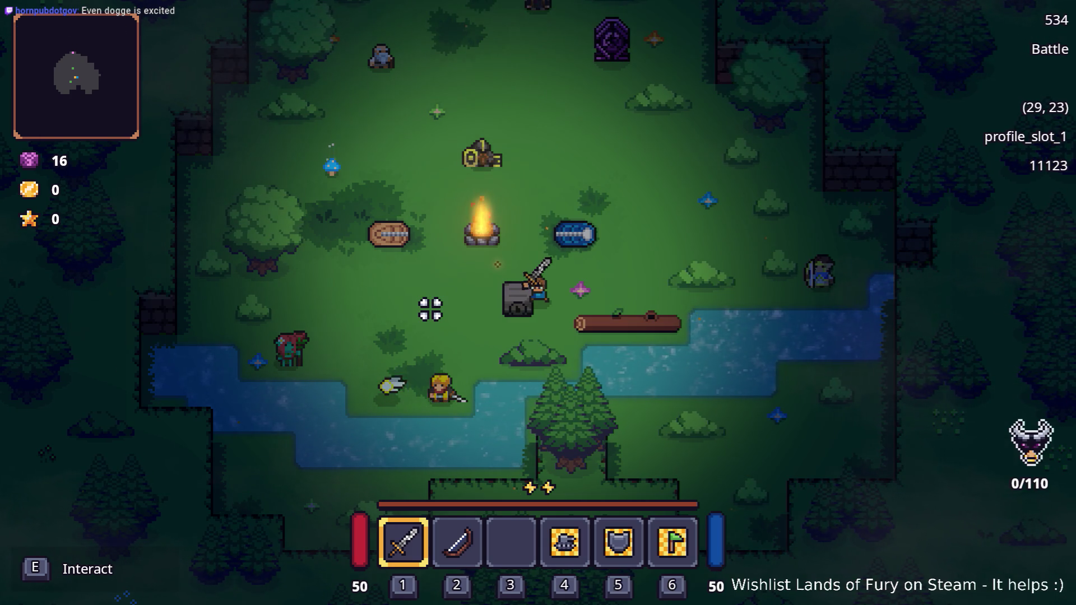
pyautogui.press('e')
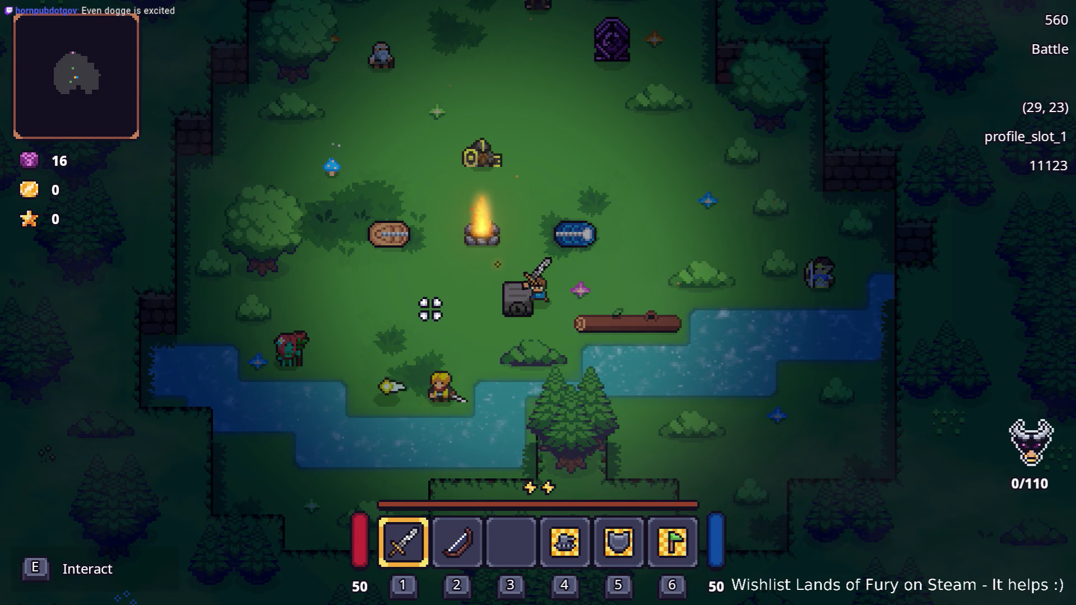
pyautogui.press('e')
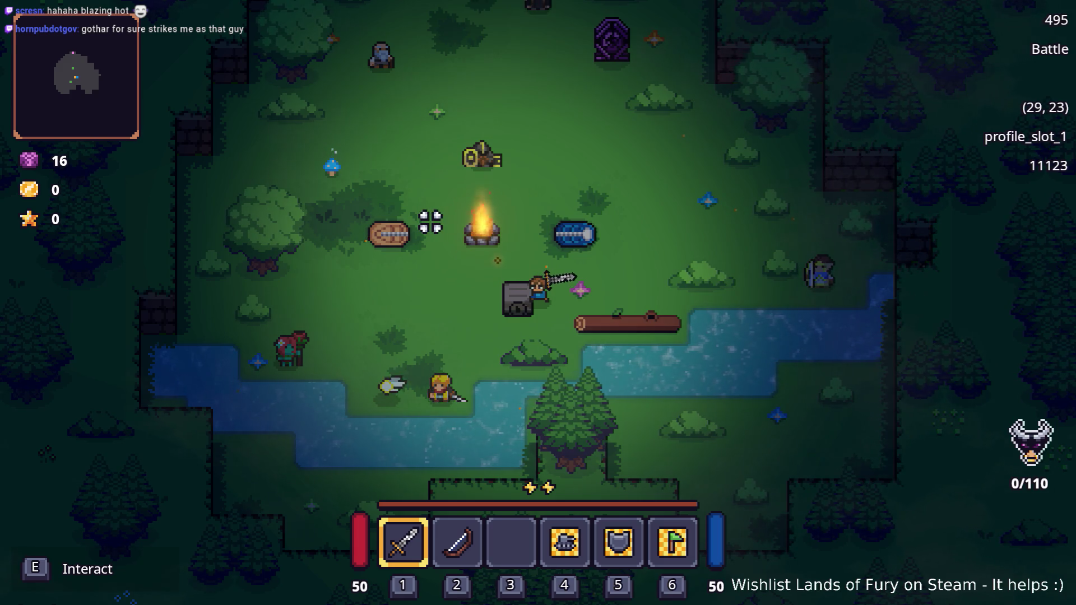
pyautogui.press('e')
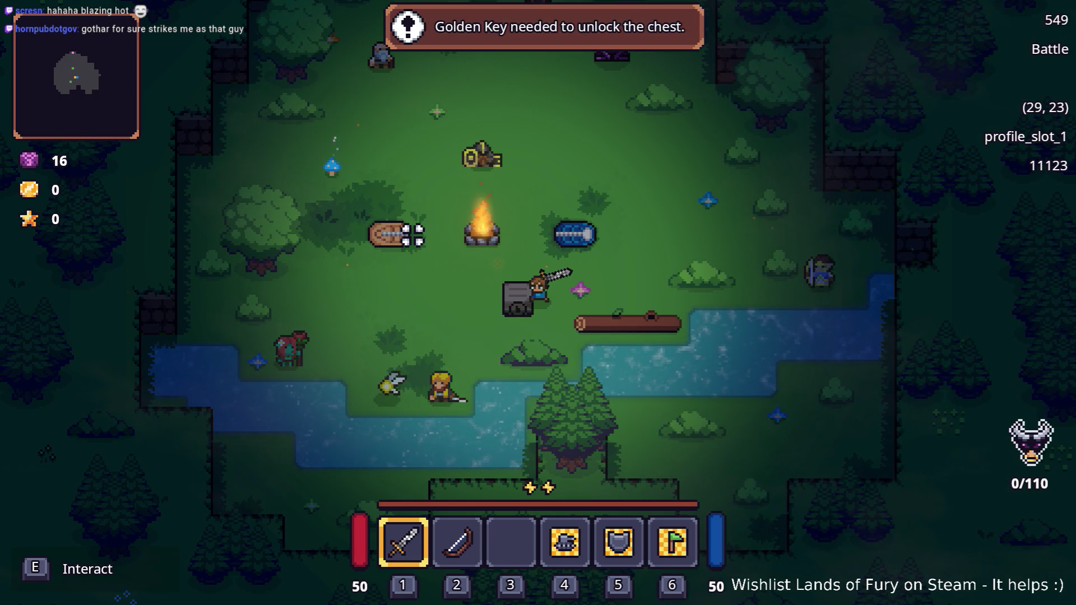
pyautogui.press('space')
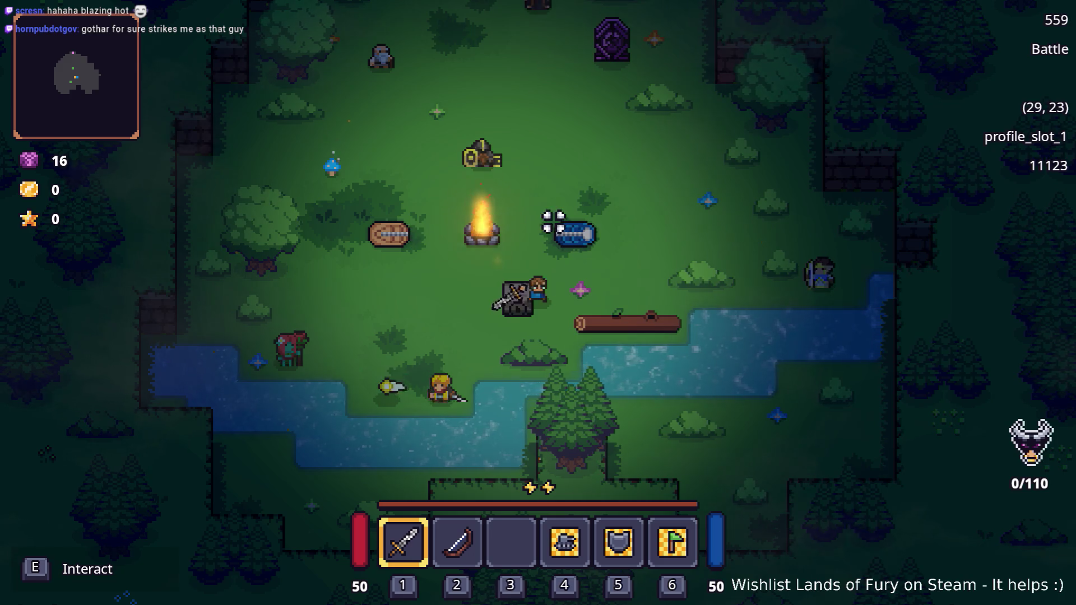
# Quit the game back to the Godot editor and bring VS Code with Chest.cs forward
pyautogui.press('Escape')
pyautogui.click(551, 524)
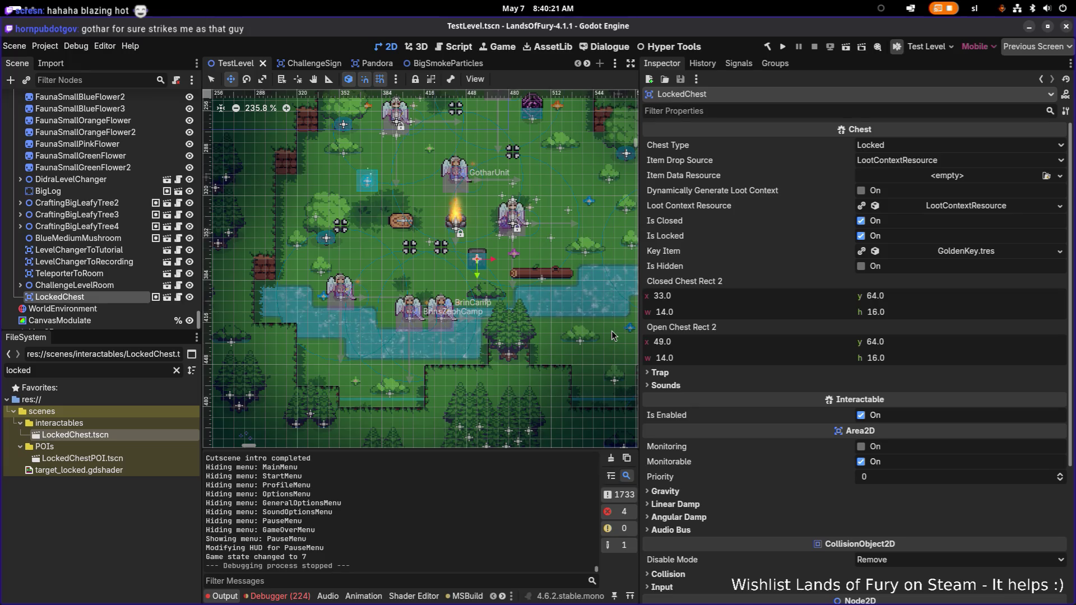
pyautogui.hotkey('alt', 'Tab')
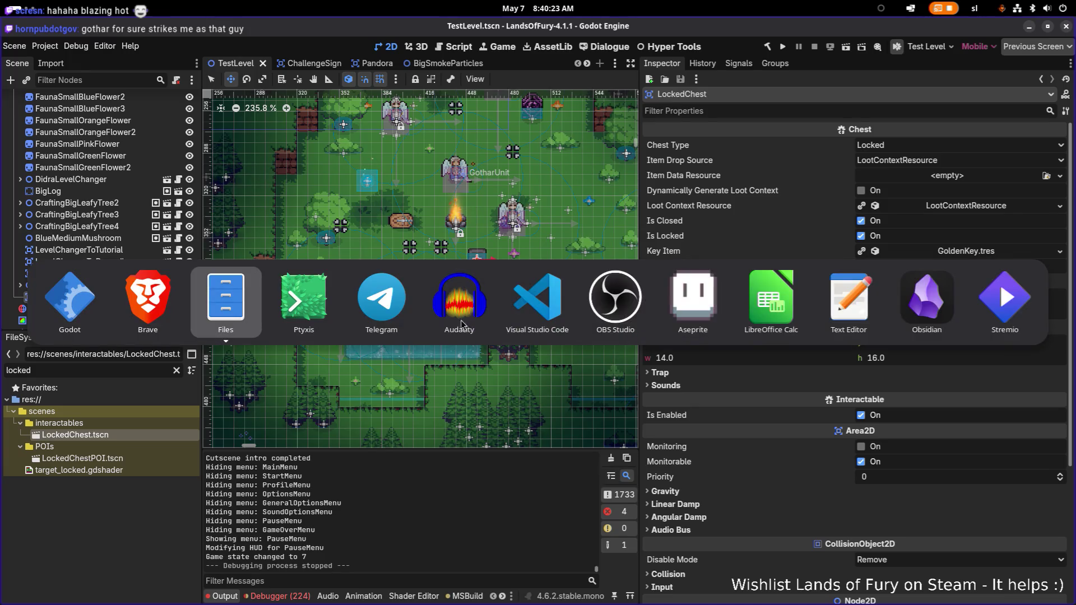
pyautogui.click(574, 313)
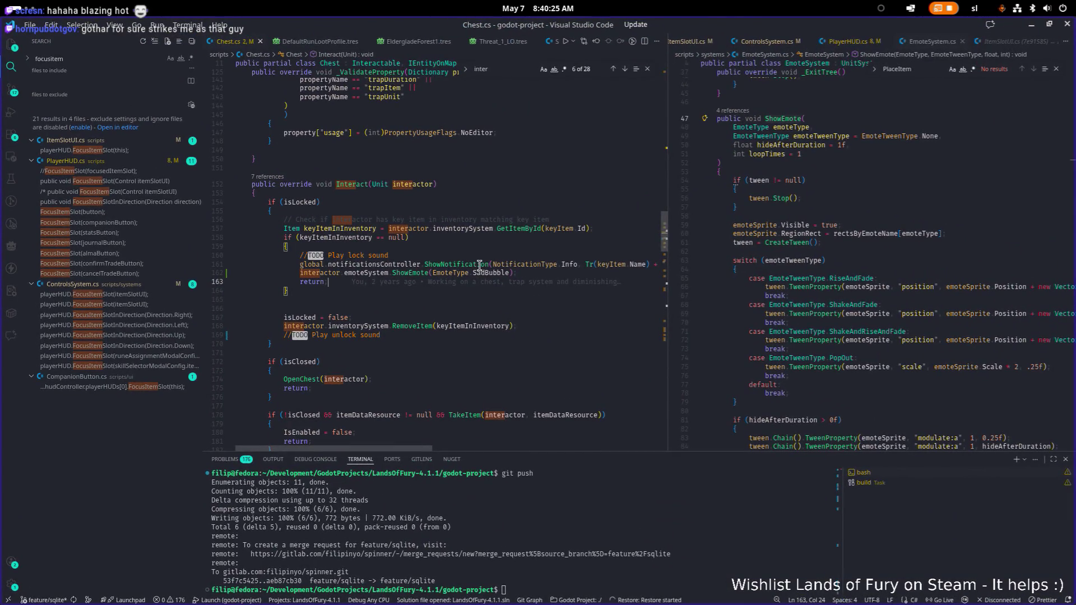
# Add a line below the ShowEmote call starting 'global.levelController.currentlyLoadedLevel'
pyautogui.press('Up')
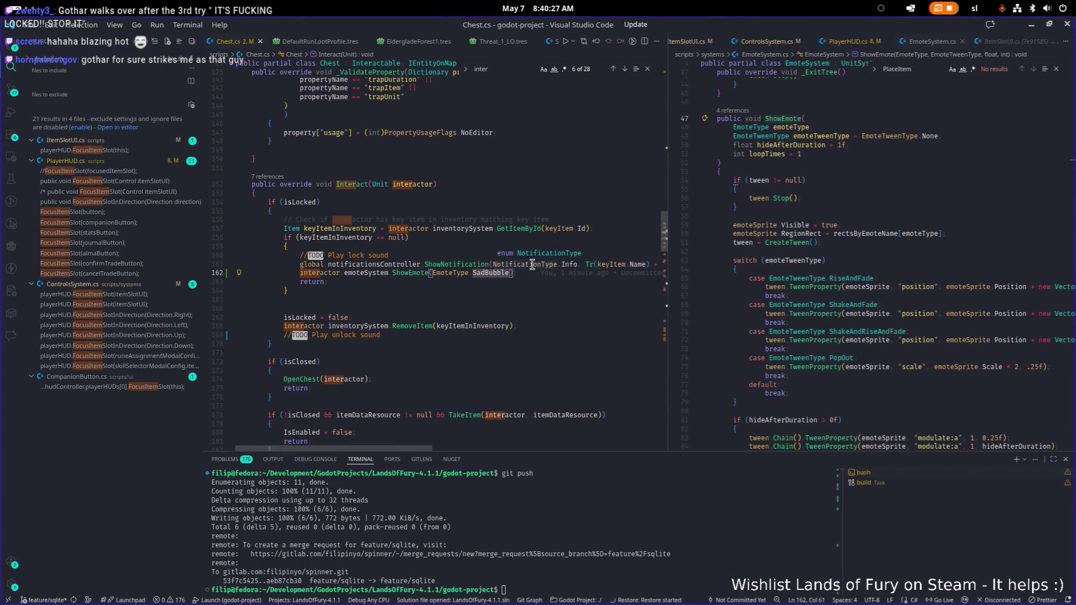
pyautogui.press('Return')
pyautogui.press('Return')
pyautogui.press('Return')
pyautogui.press('Up')
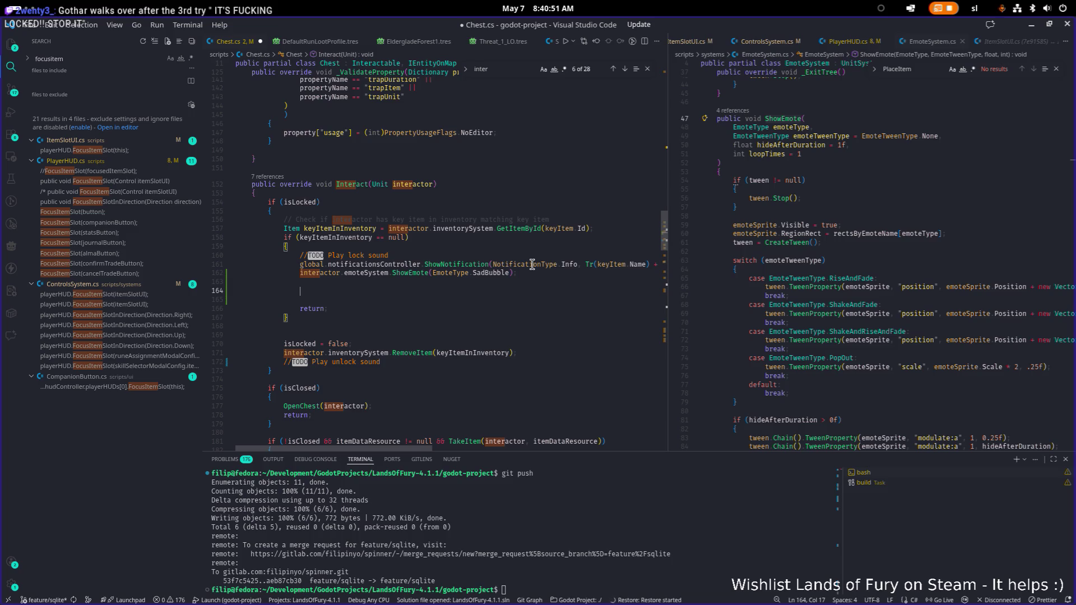
pyautogui.write('global')
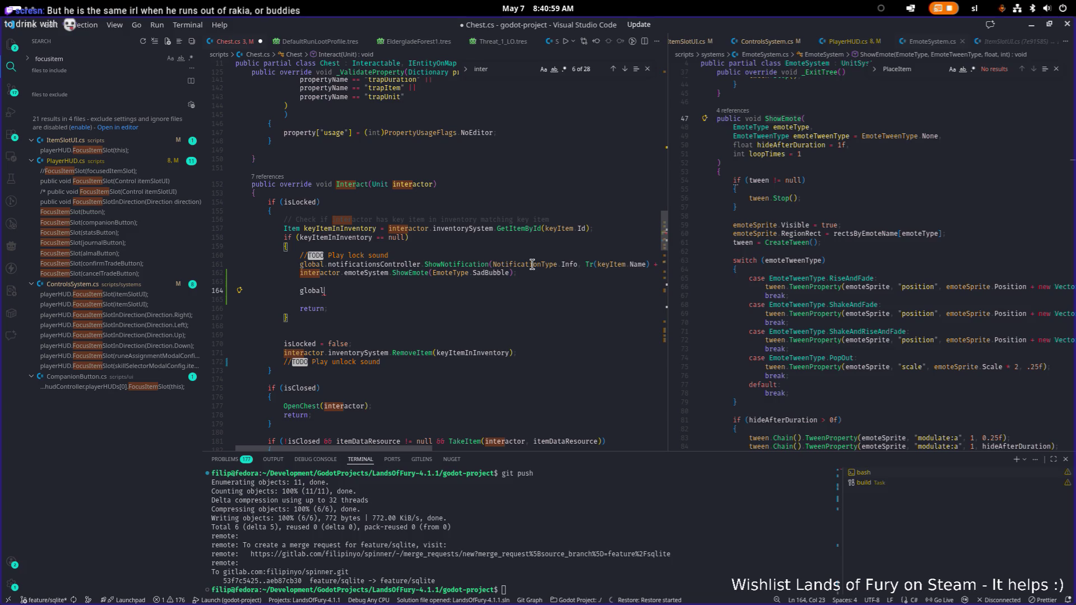
pyautogui.write('.levelController')
pyautogui.write('.')
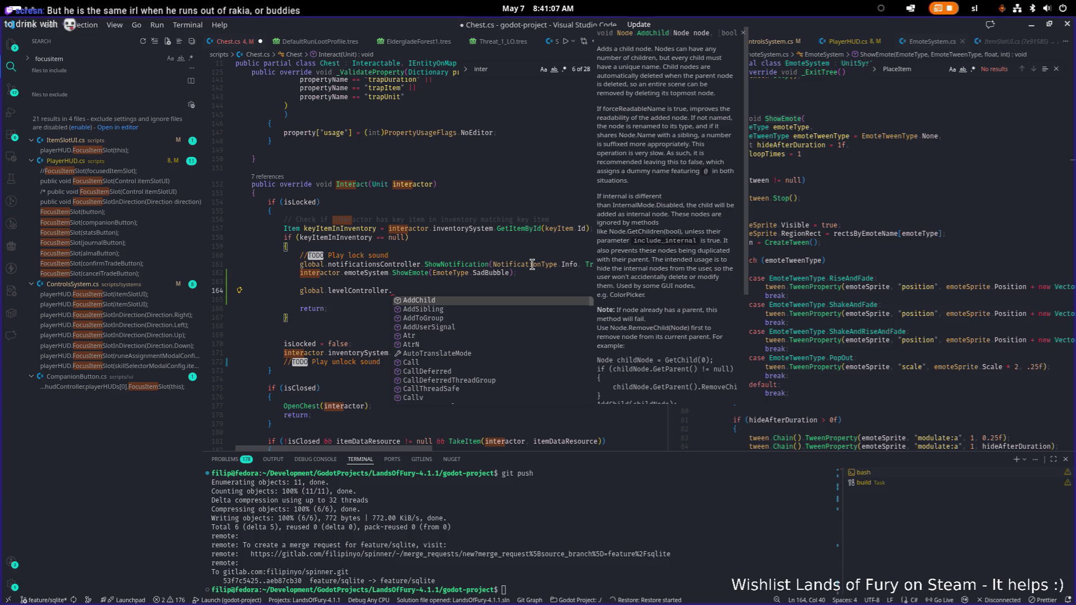
pyautogui.write('cu')
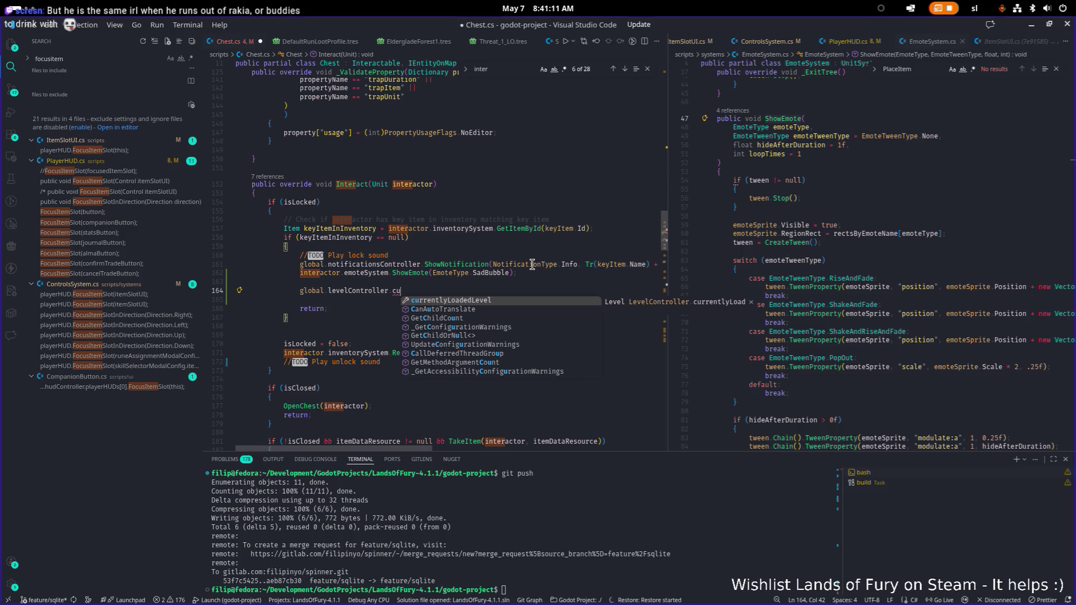
pyautogui.press('Tab')
pyautogui.write('.pl')
pyautogui.press('BackSpace')
pyautogui.press('BackSpace')
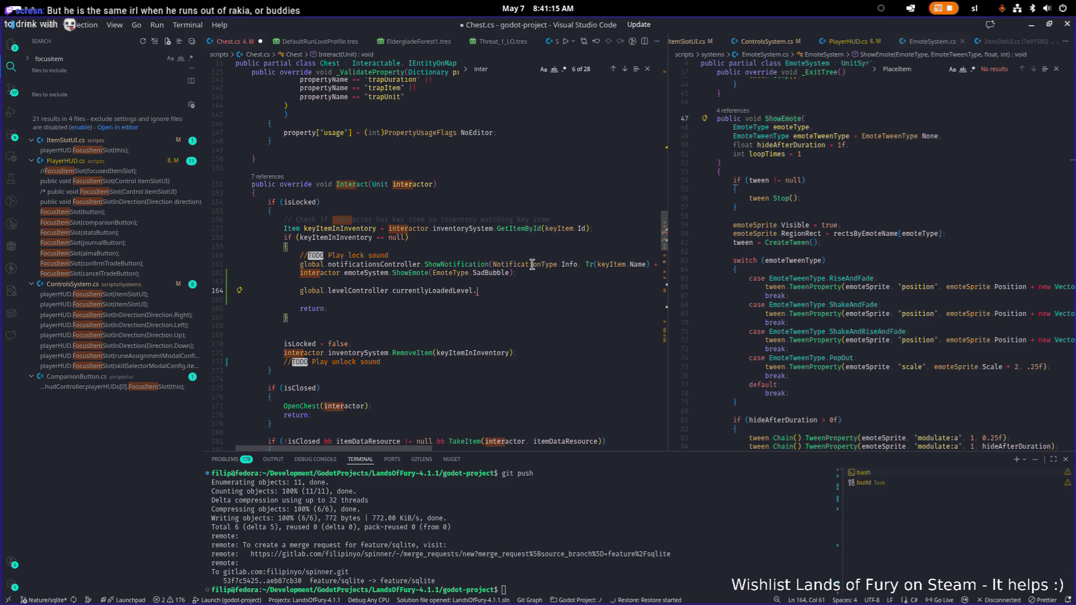
# Rewrite that line as 'global.gameController.players[0].' using the players completion
pyautogui.hotkey('ctrl', 'shift', 'Left')
pyautogui.write('p')
pyautogui.hotkey('ctrl', 'shift', 'Left')
pyautogui.hotkey('ctrl', 'shift', 'Left')
pyautogui.write('gameController.play')
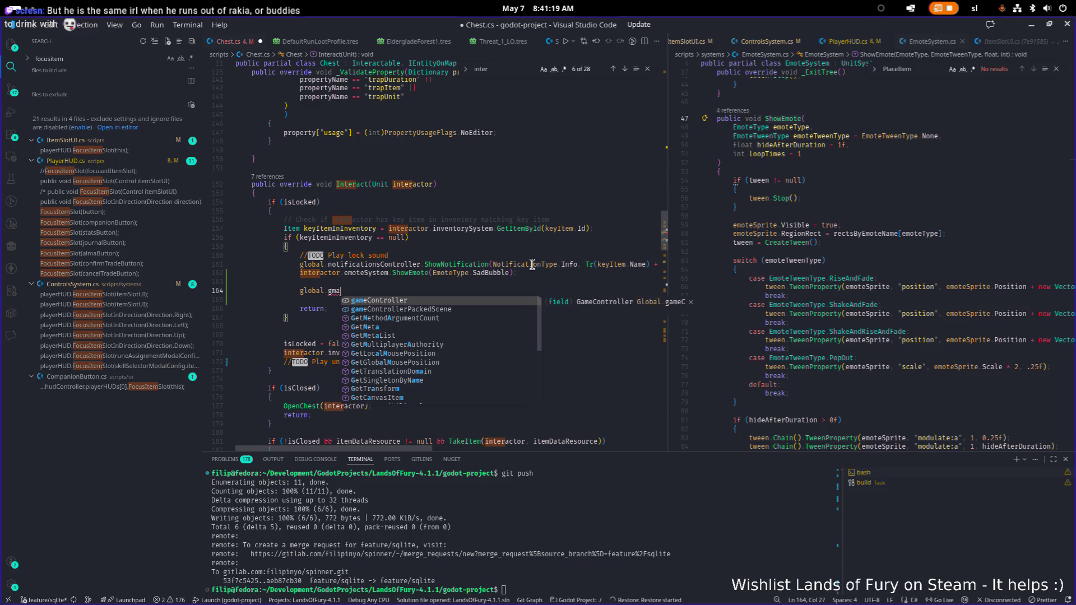
pyautogui.press('Tab')
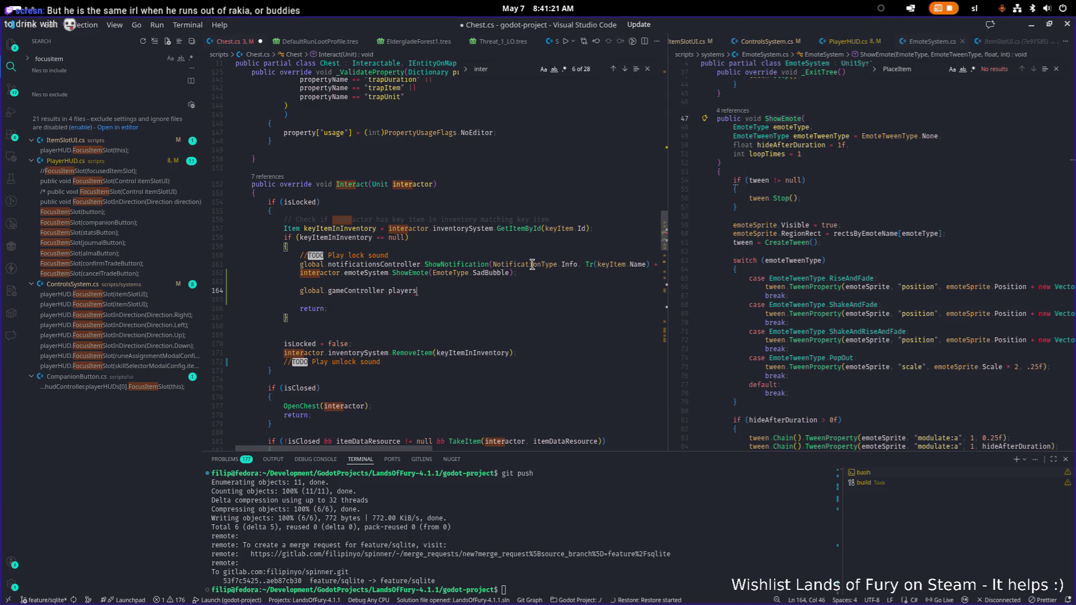
pyautogui.write('[0]')
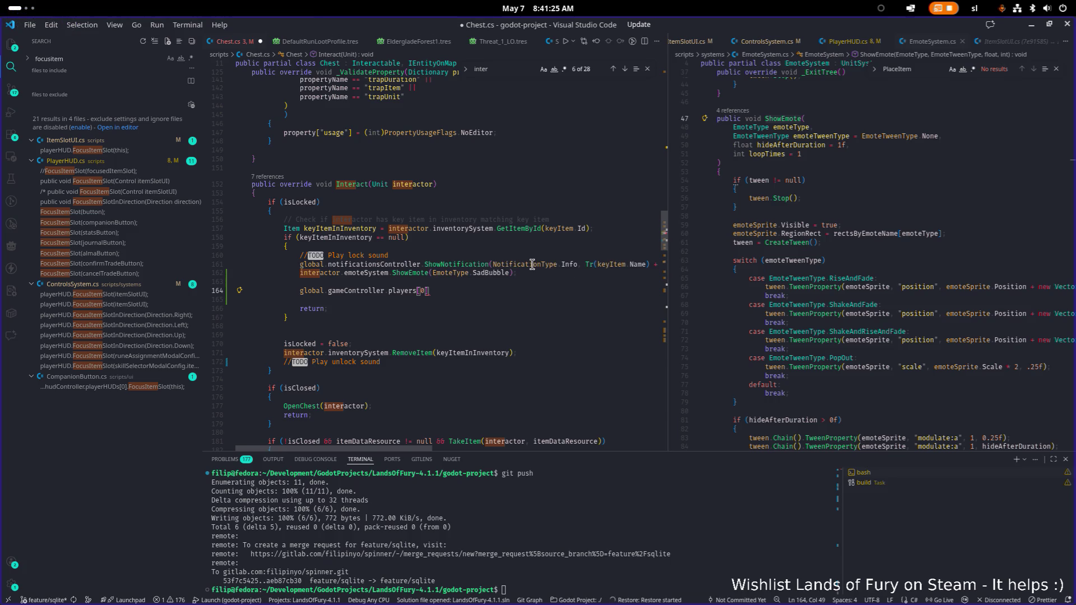
pyautogui.write('.')
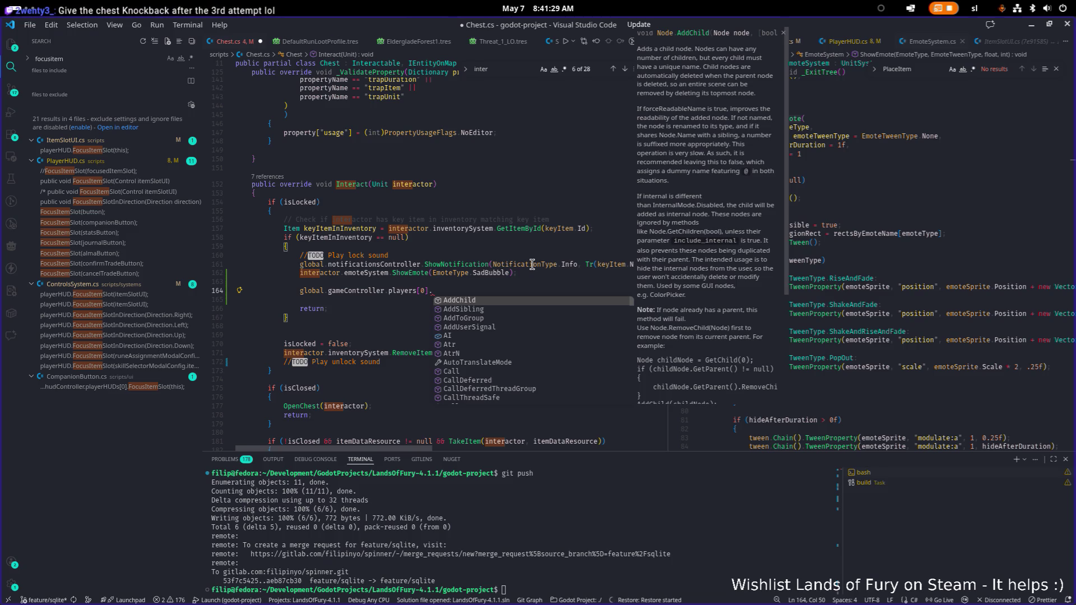
pyautogui.press('Escape')
# Open Player.cs in the right editor and look up its units list
pyautogui.click(818, 230)
pyautogui.hotkey('ctrl', 'p')
pyautogui.write('play')
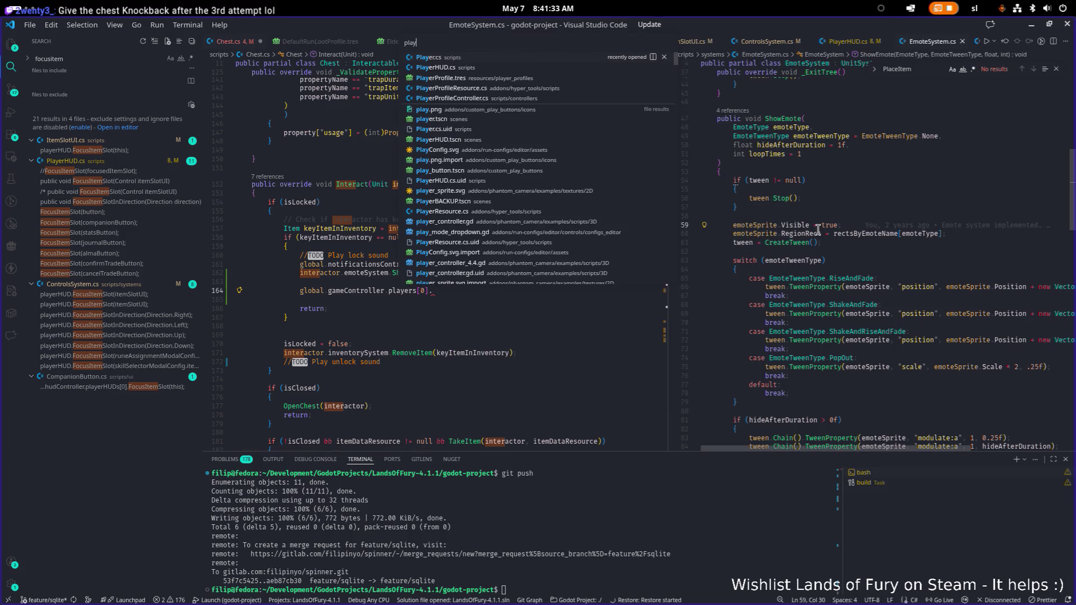
pyautogui.press('Return')
pyautogui.scroll(-3, 821, 229)
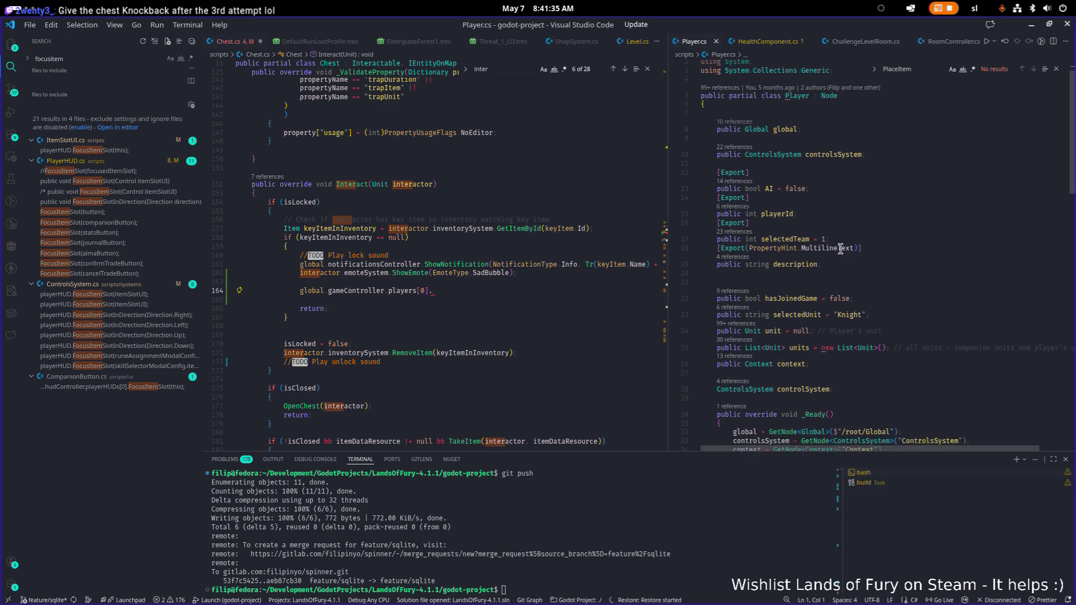
pyautogui.doubleClick(799, 294)
pyautogui.click(674, 307)
pyautogui.hscroll(2, 866, 442)
pyautogui.hscroll(-2, 840, 365)
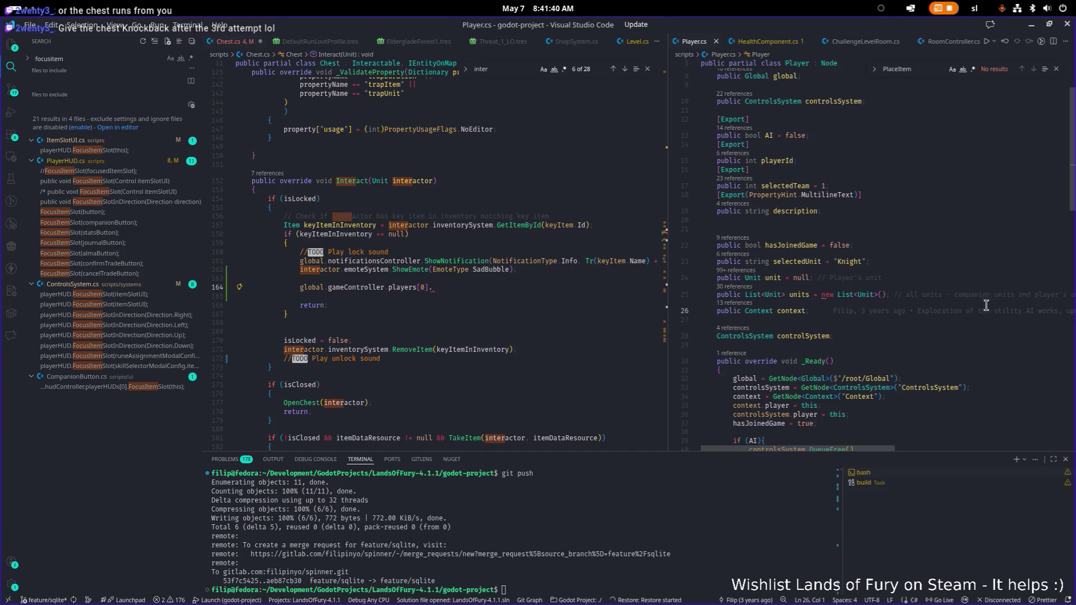
# Insert a for-loop template above the players line and cut the leftover players[0] line
pyautogui.click(467, 289)
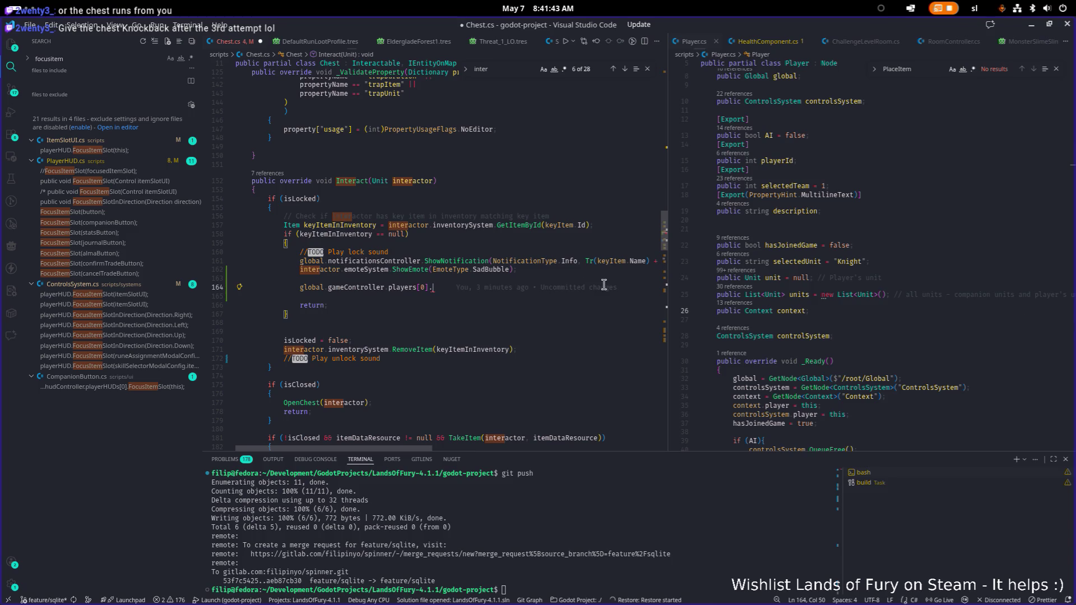
pyautogui.press('Up')
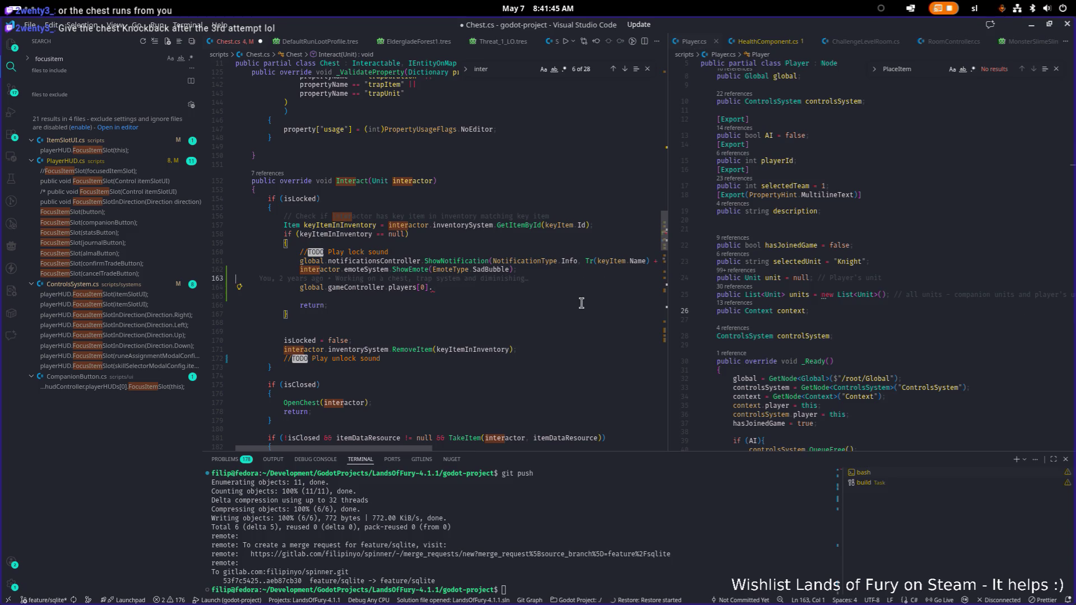
pyautogui.press('Return')
pyautogui.press('Return')
pyautogui.press('Up')
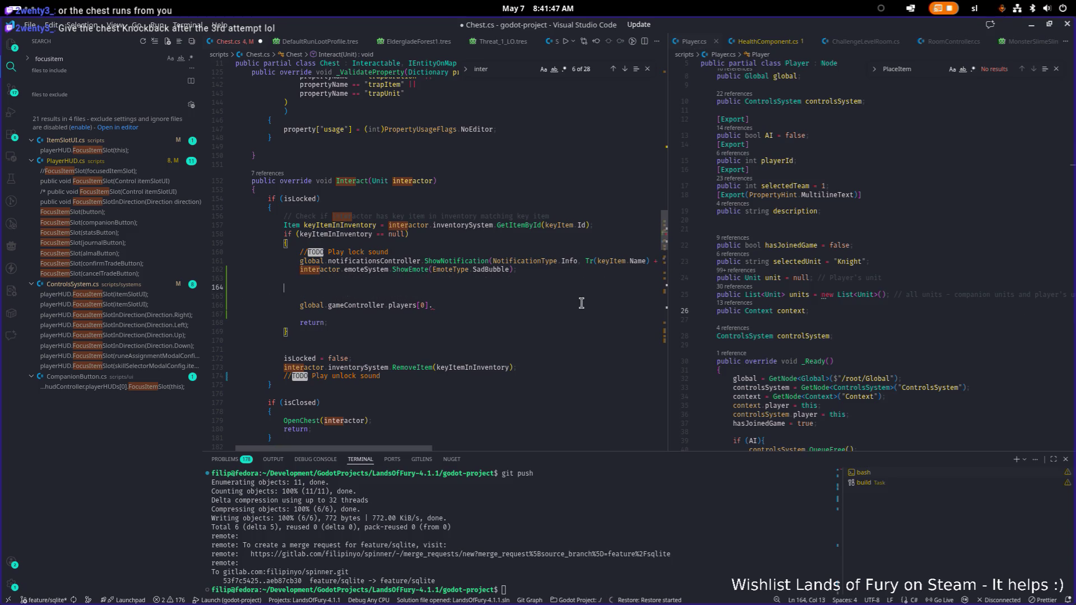
pyautogui.write('for')
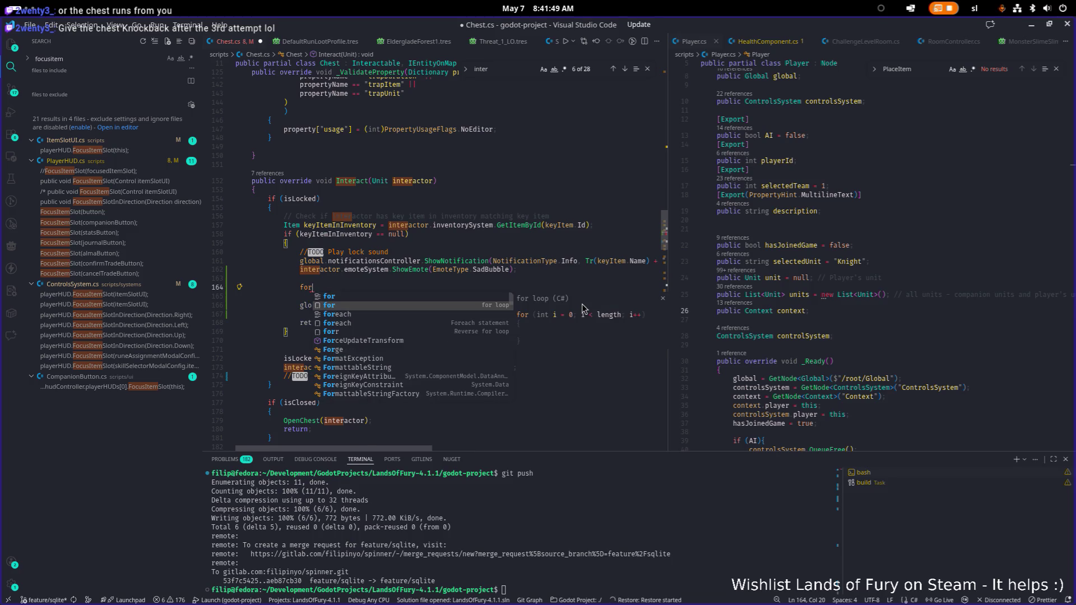
pyautogui.press('Tab')
pyautogui.press('Escape')
pyautogui.press('Down')
pyautogui.press('Down')
pyautogui.press('Down')
pyautogui.press('End')
pyautogui.hotkey('shift', 'Home')
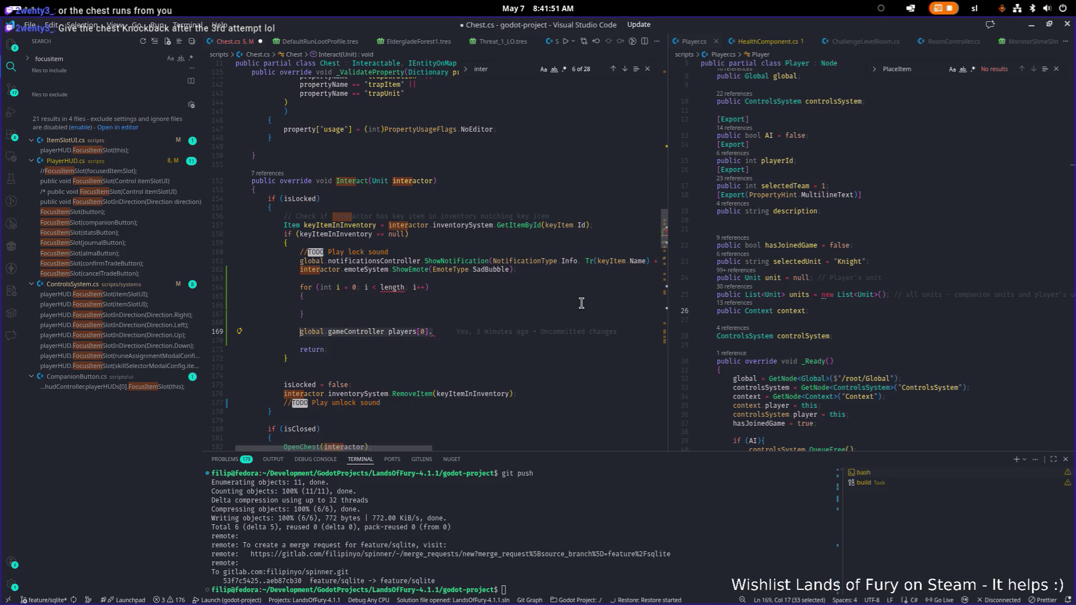
pyautogui.hotkey('ctrl', 'x')
pyautogui.press('Up')
pyautogui.press('Up')
# Set the for-loop bound to global.gameController.players[0].units.Count
pyautogui.press('End')
pyautogui.press('Left')
pyautogui.press('Left')
pyautogui.press('Left')
pyautogui.write('global.gameController.players[0].')
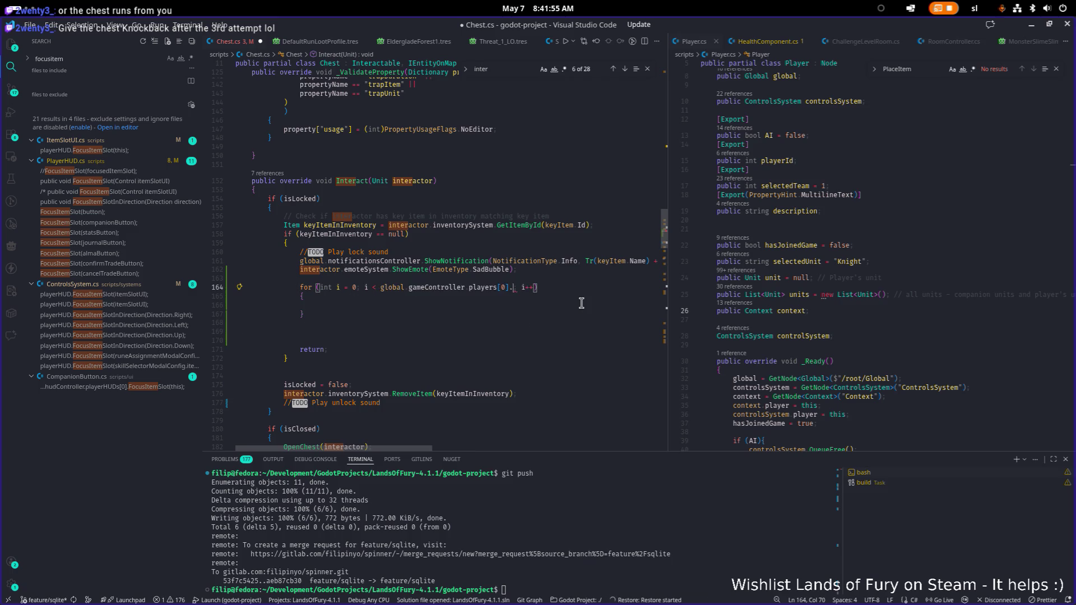
pyautogui.write('unit')
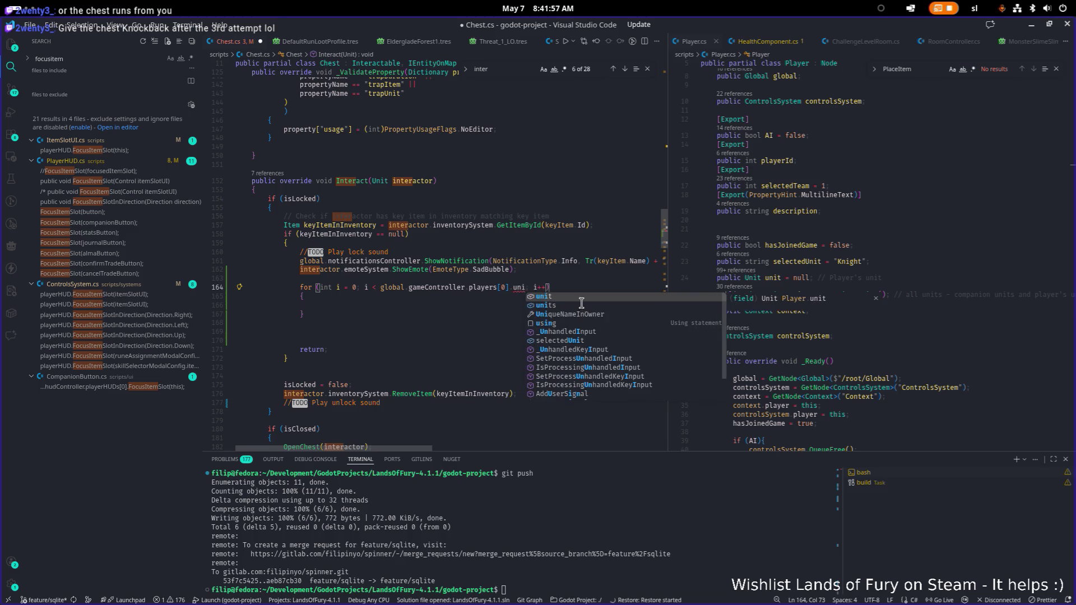
pyautogui.press('Escape')
pyautogui.write('s')
pyautogui.press('Escape')
pyautogui.press('Up')
pyautogui.press('Down')
pyautogui.press('End')
pyautogui.press('Left')
pyautogui.press('Left')
pyautogui.press('Left')
pyautogui.write('.Count')
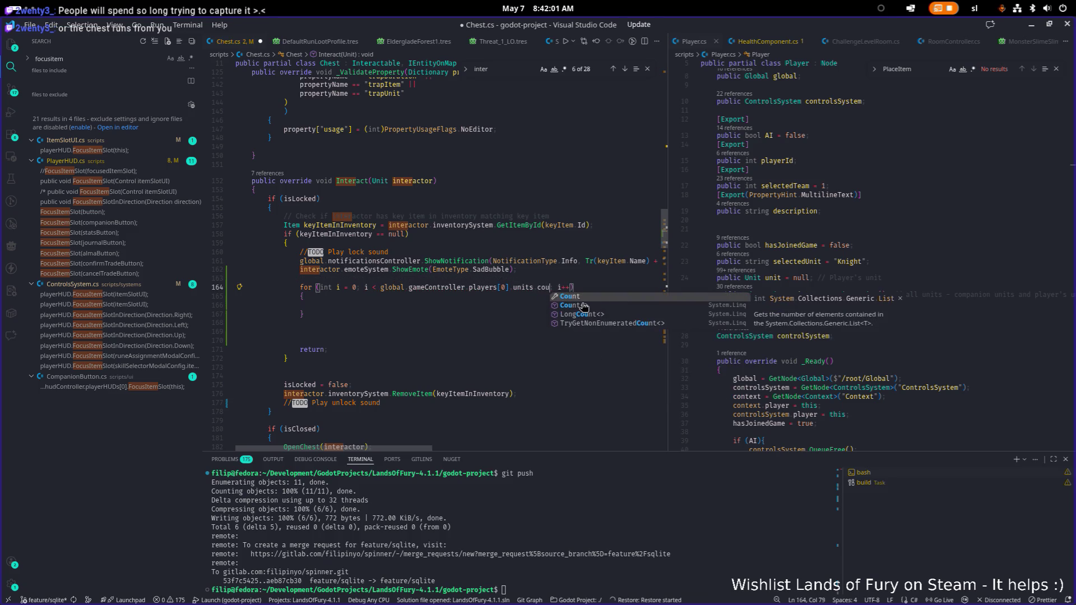
# Open a line inside the for-loop body and begin typing 'Unit'
pyautogui.click(581, 303)
pyautogui.press('Return')
pyautogui.press('Return')
pyautogui.press('Up')
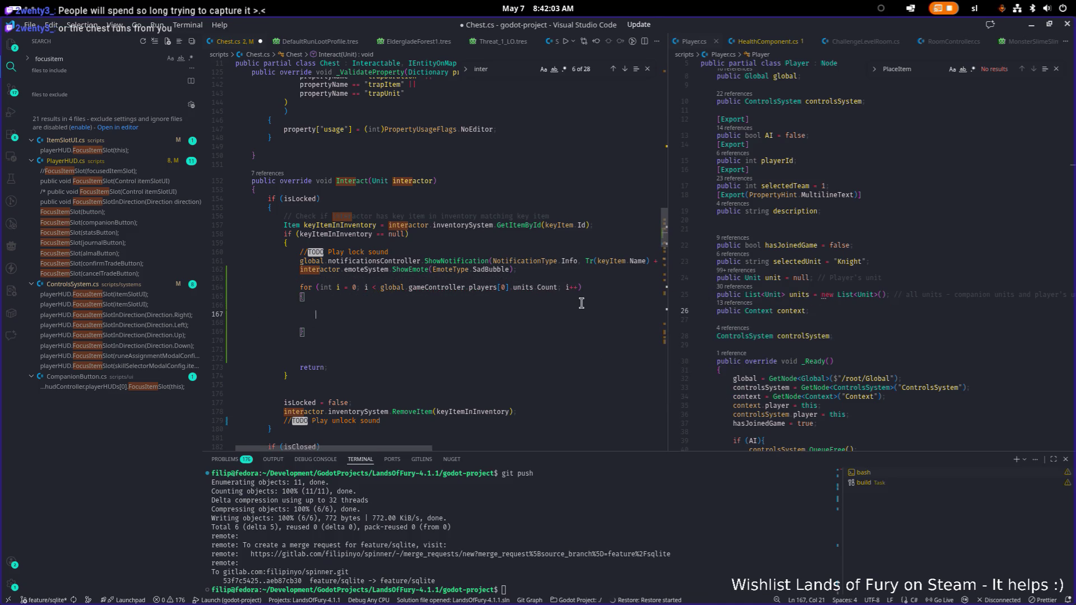
pyautogui.press('Up')
pyautogui.write('f')
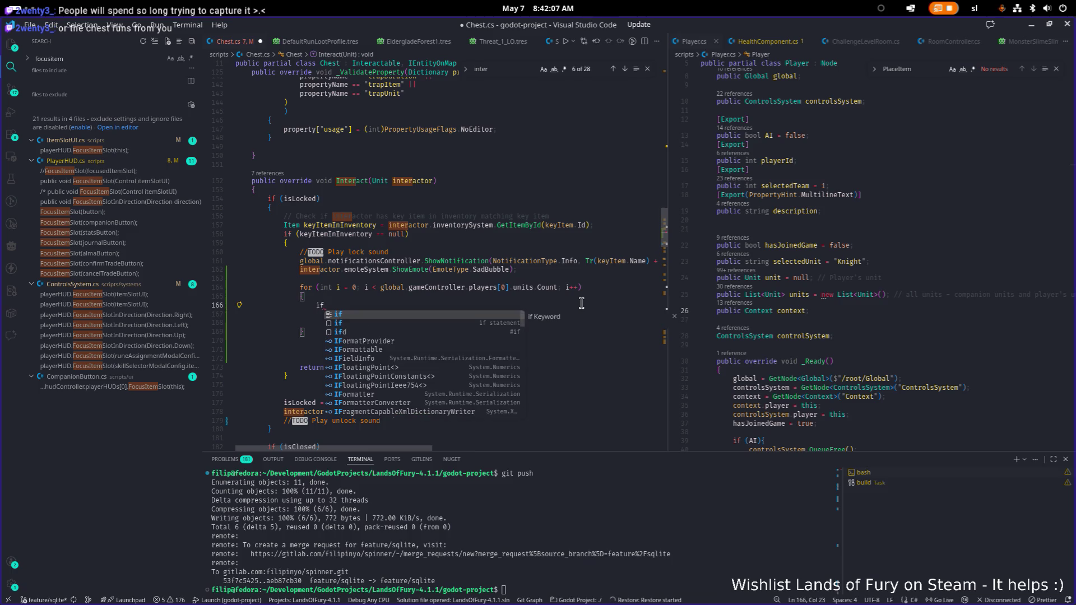
pyautogui.press('BackSpace')
pyautogui.press('BackSpace')
pyautogui.write('Uni')
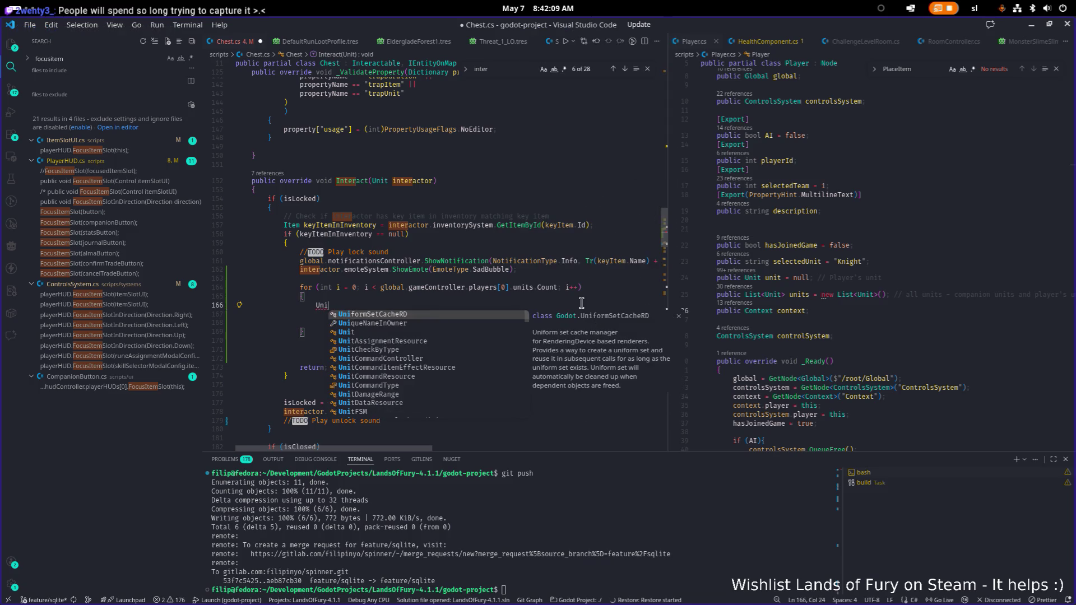
pyautogui.write('t')
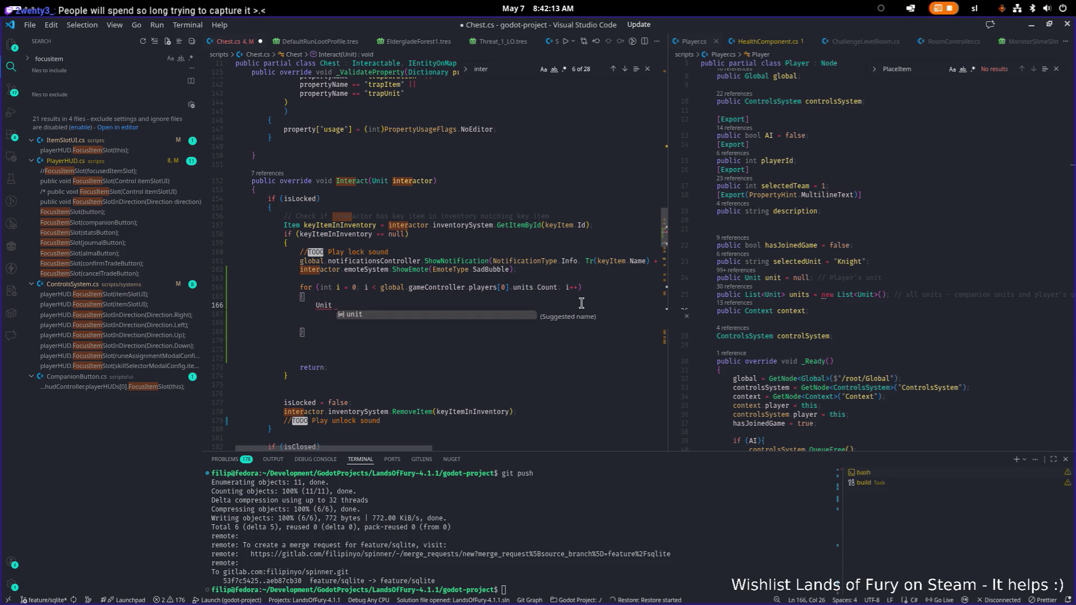
# Replace the whole for-loop block with the pasted units.Count expression
pyautogui.press('Escape')
pyautogui.press('Down')
pyautogui.press('Down')
pyautogui.press('Down')
pyautogui.hotkey('shift', 'Up')
pyautogui.hotkey('shift', 'Up')
pyautogui.hotkey('shift', 'Up')
pyautogui.hotkey('shift', 'Home')
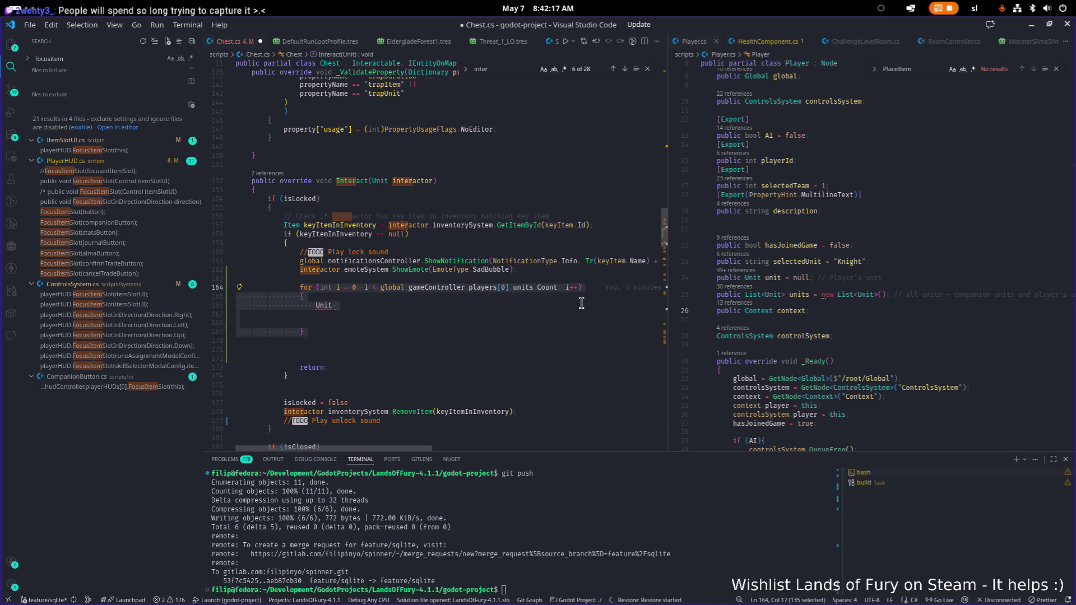
pyautogui.press('Left')
pyautogui.press('Right')
pyautogui.press('Right')
pyautogui.press('Right')
pyautogui.press('Right')
pyautogui.press('Right')
pyautogui.press('Right')
pyautogui.hotkey('ctrl', 'shift', 'Right')
pyautogui.hotkey('ctrl', 'shift', 'Right')
pyautogui.hotkey('ctrl', 'shift', 'Right')
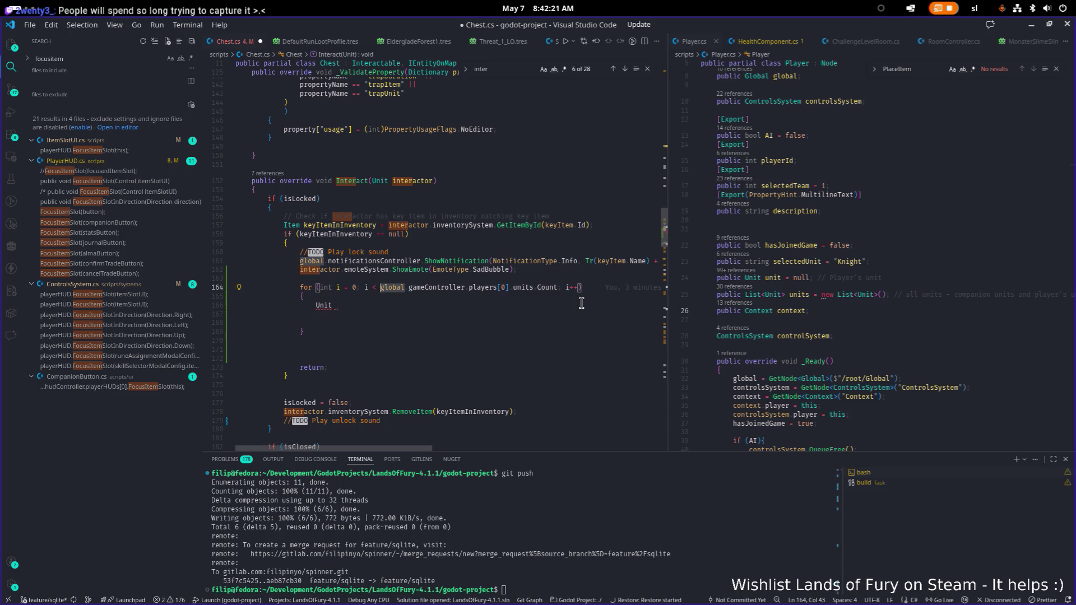
pyautogui.hotkey('ctrl', 'shift', 'Right')
pyautogui.hotkey('ctrl', 'shift', 'Right')
pyautogui.press('Down')
pyautogui.press('Down')
pyautogui.press('Down')
pyautogui.hotkey('shift', 'Up')
pyautogui.hotkey('shift', 'Up')
pyautogui.hotkey('shift', 'Up')
pyautogui.hotkey('shift', 'Home')
pyautogui.hotkey('ctrl', 'v')
pyautogui.write('.')
pyautogui.press('BackSpace')
# Insert a foreach loop snippet and remove the leftover Count expression line
pyautogui.press('Return')
pyautogui.write('for')
pyautogui.press('Down')
pyautogui.press('Return')
pyautogui.press('Up')
pyautogui.hotkey('shift', 'Home')
pyautogui.hotkey('ctrl', 'x')
pyautogui.press('Down')
pyautogui.press('End')
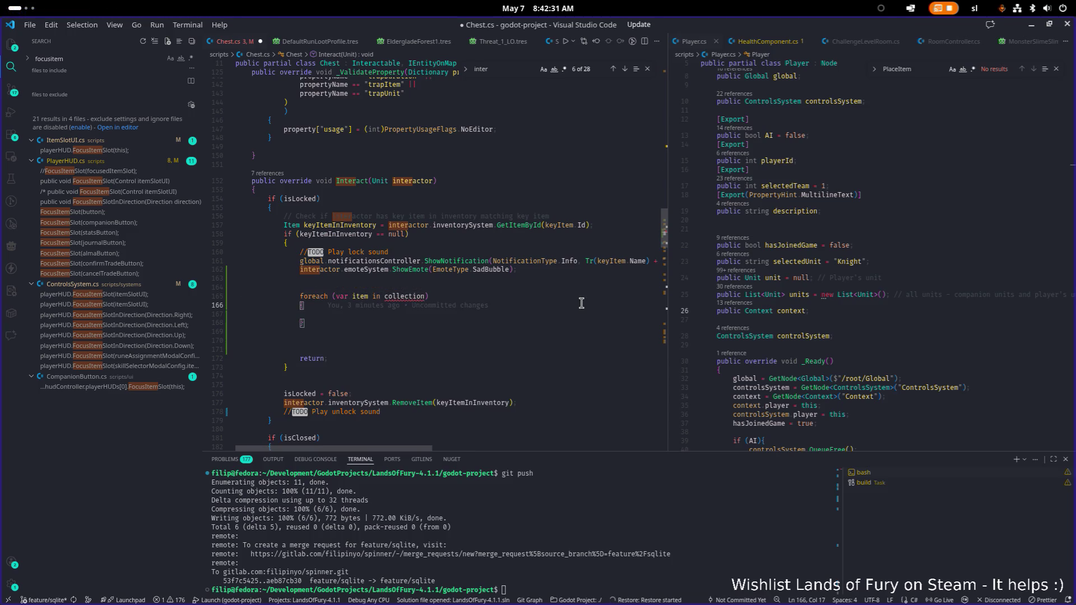
# Make the foreach iterate a Unit over global.gameController.players[0].units
pyautogui.write('global.gameController.players[0].units.Count')
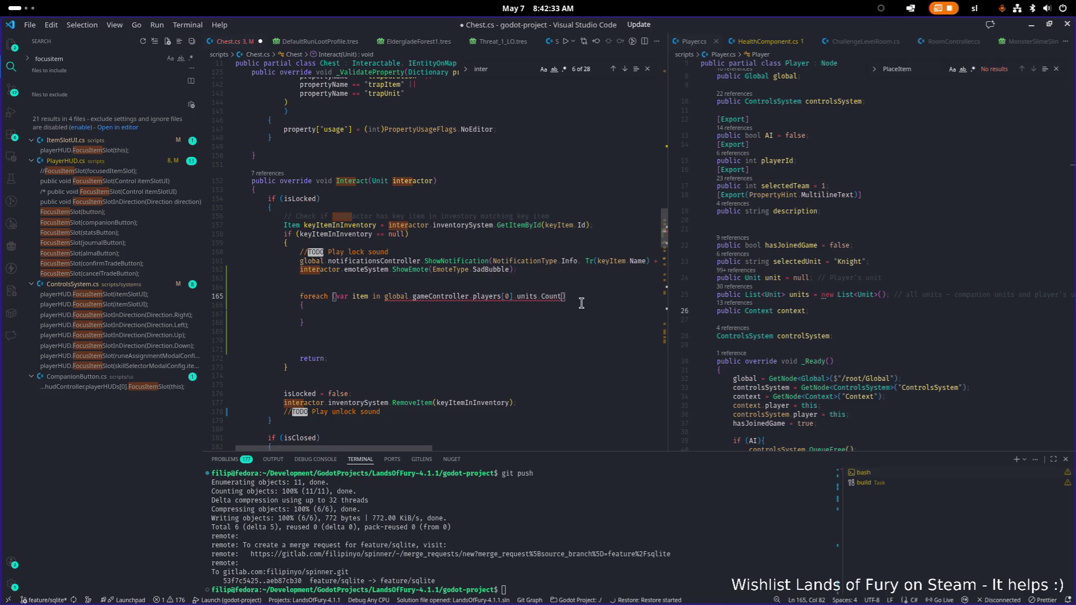
pyautogui.press('Home')
pyautogui.hotkey('ctrl', 'Right')
pyautogui.hotkey('ctrl', 'Right')
pyautogui.hotkey('ctrl', 'shift', 'Left')
pyautogui.write('Unit')
# Start an if statement in the loop body and rename the loop variable to unit
pyautogui.click(407, 316)
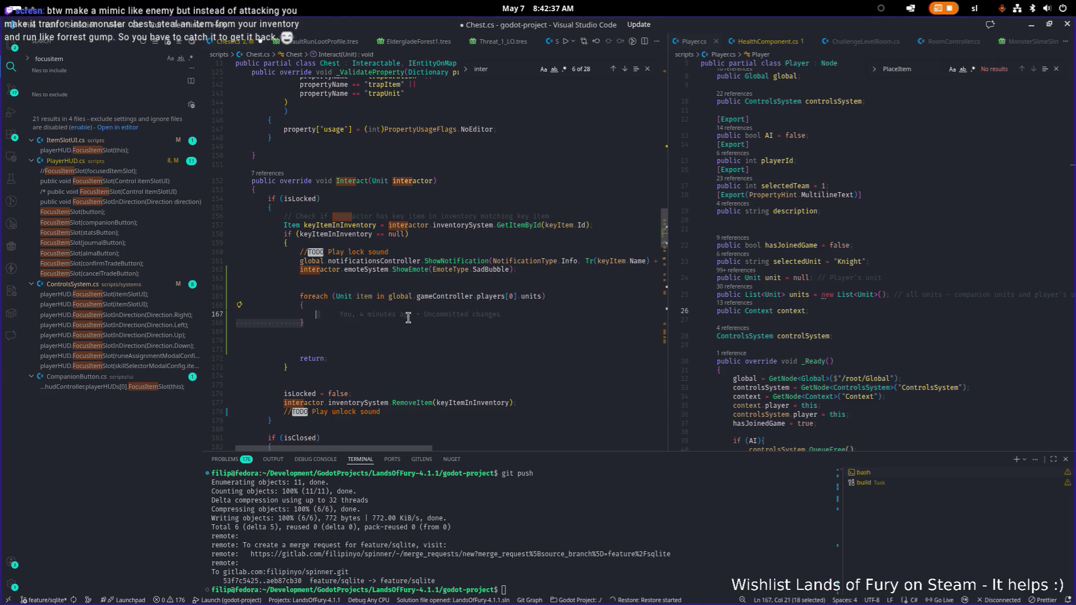
pyautogui.write('if(')
pyautogui.press('Up')
pyautogui.press('Up')
pyautogui.hotkey('ctrl', 'Right')
pyautogui.hotkey('ctrl', 'Right')
pyautogui.hotkey('ctrl', 'shift', 'Left')
pyautogui.write('unit')
# Write the if condition as IsInstanceValid(unit) == false
pyautogui.press('Down')
pyautogui.press('Down')
pyautogui.press('Left')
pyautogui.write('unit')
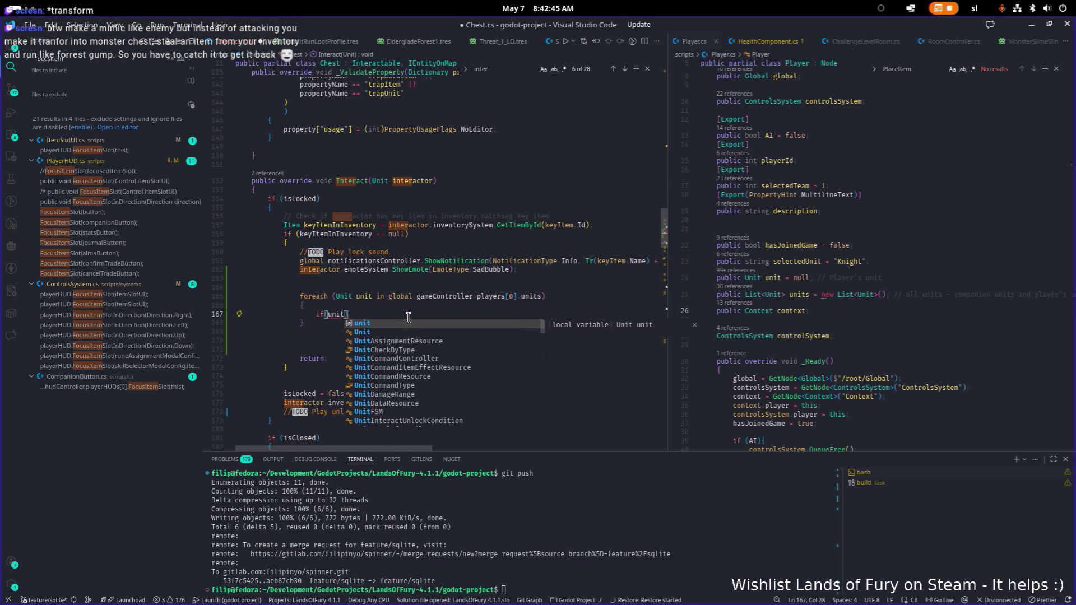
pyautogui.press('BackSpace')
pyautogui.press('BackSpace')
pyautogui.press('BackSpace')
pyautogui.write('Is')
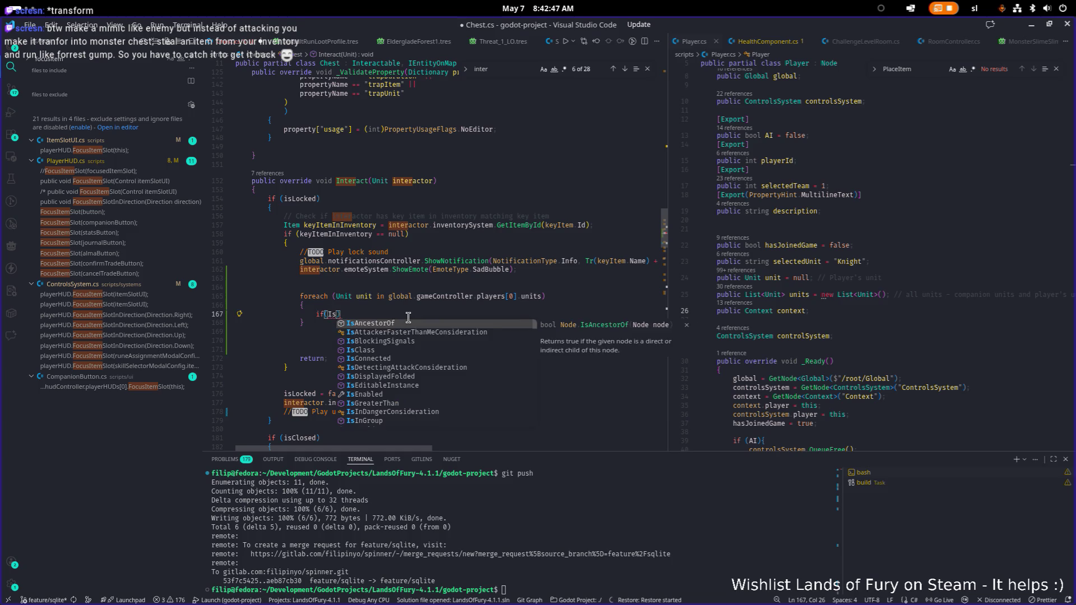
pyautogui.write('Instance')
pyautogui.press('Down')
pyautogui.press('Tab')
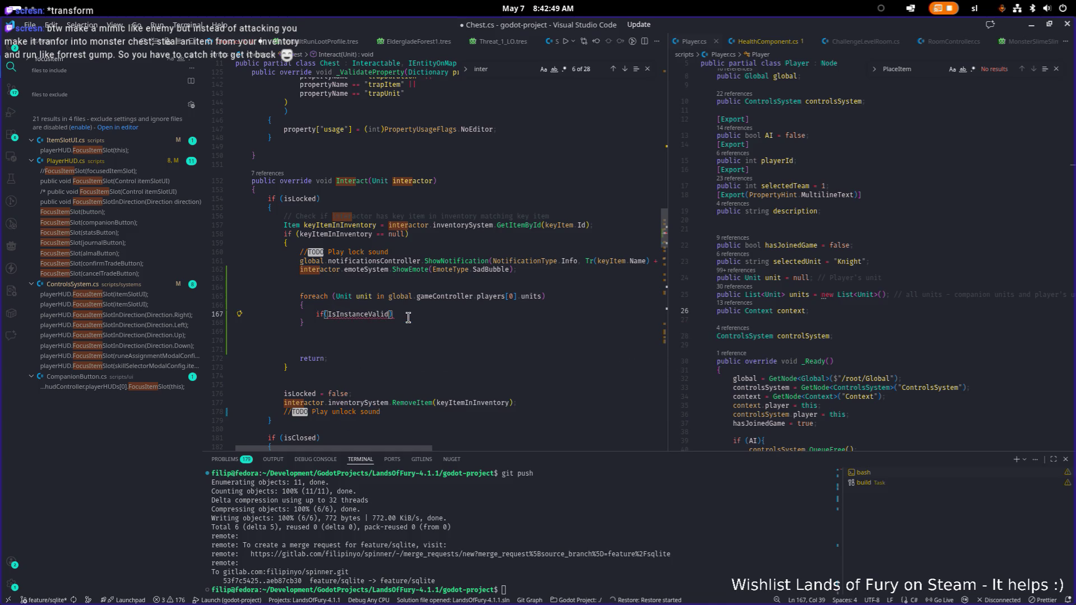
pyautogui.write('(')
pyautogui.press('Escape')
pyautogui.press('Return')
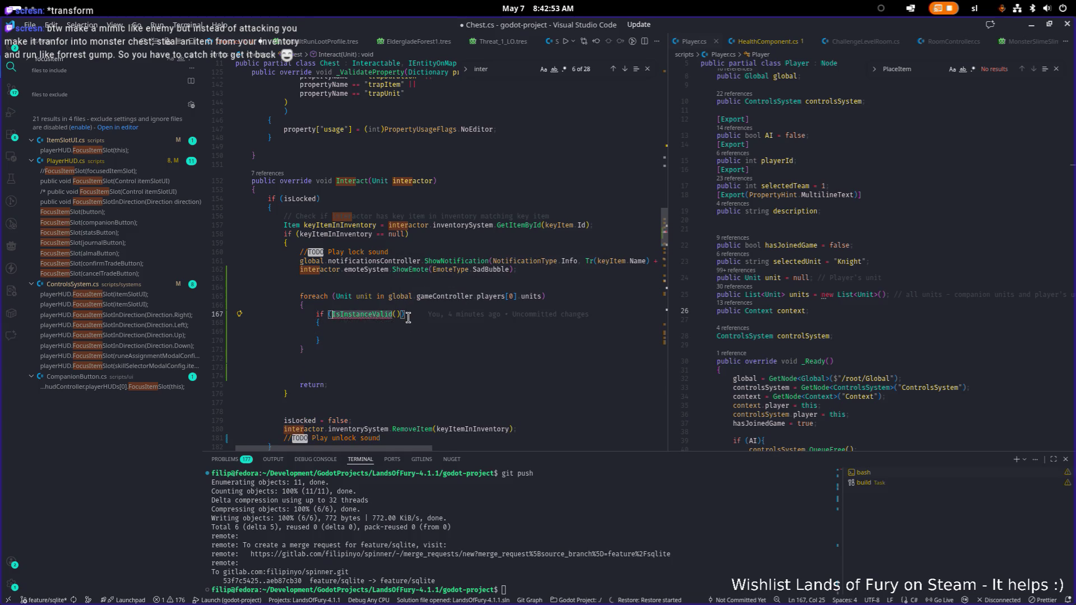
pyautogui.write('uni')
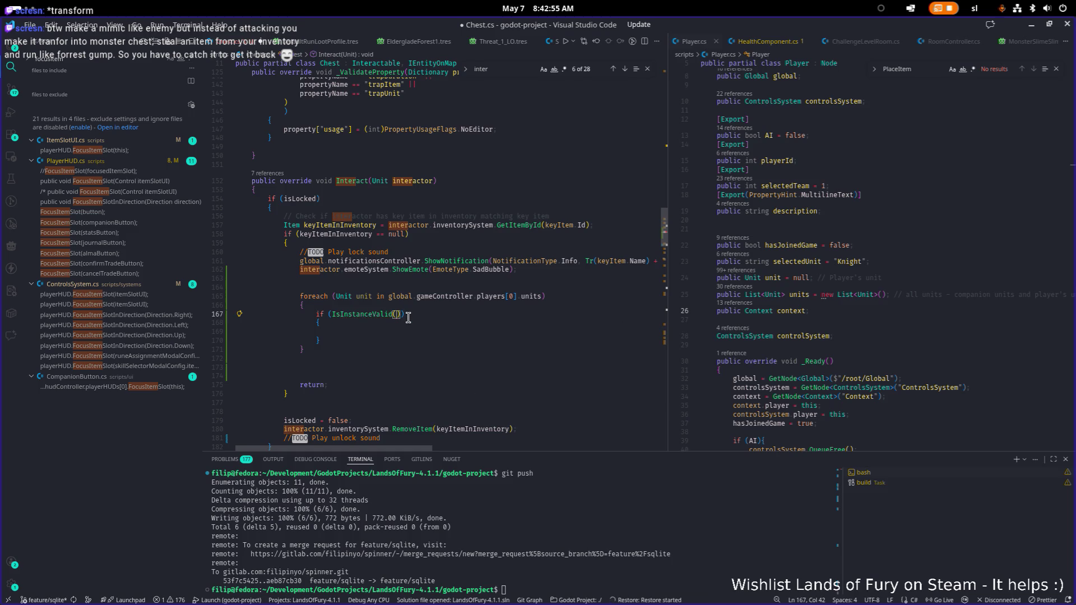
pyautogui.write('t) ==')
pyautogui.write(' false')
# Put continue inside the if block and add lines below it
pyautogui.press('Down')
pyautogui.press('Down')
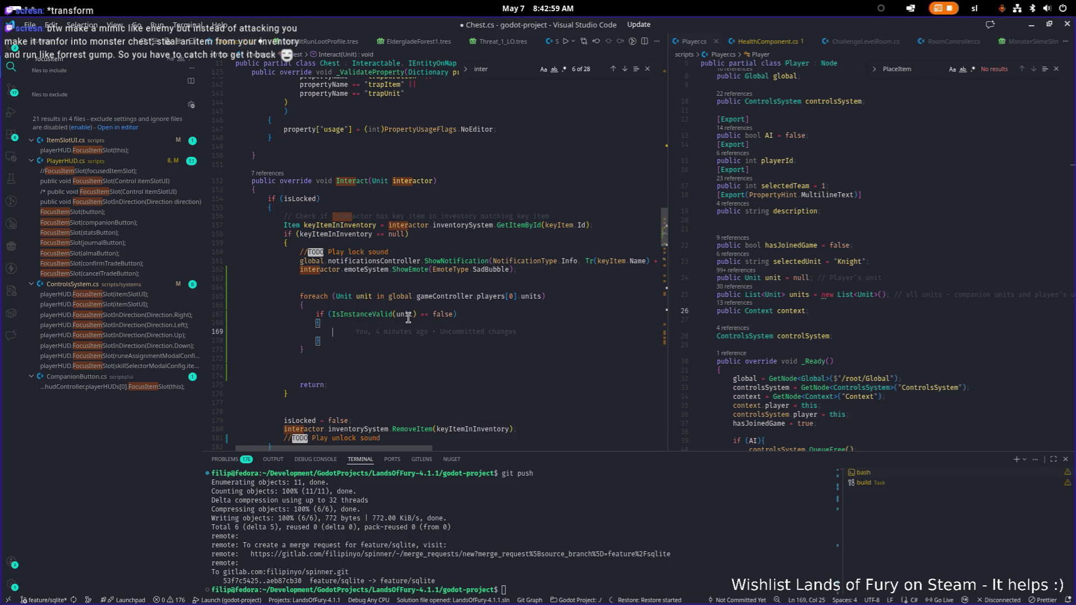
pyautogui.write('con')
pyautogui.press('Down')
pyautogui.press('Tab')
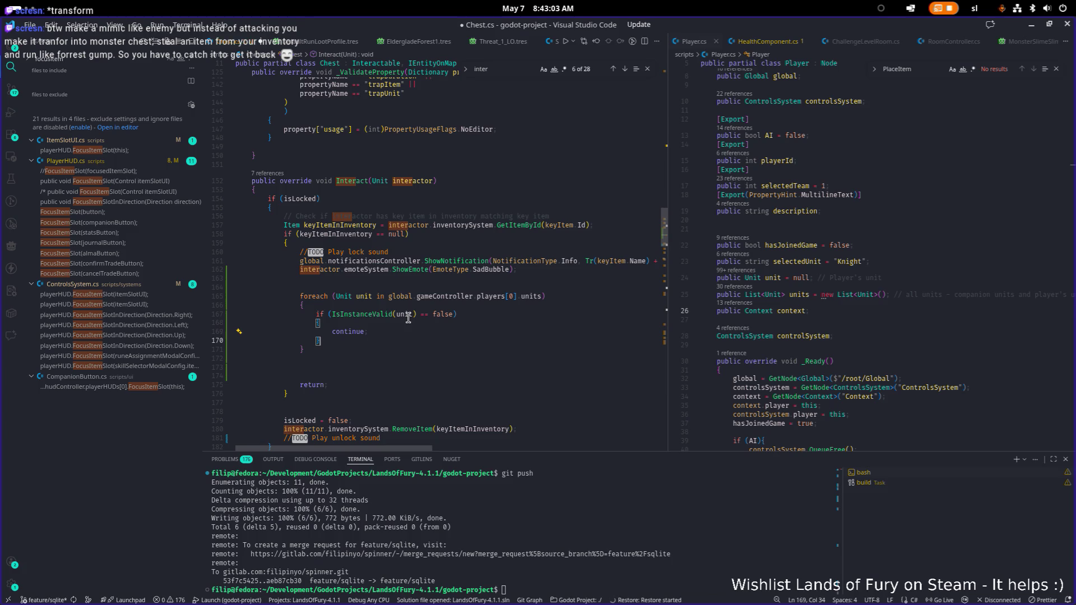
pyautogui.press('Down')
pyautogui.press('Return')
pyautogui.press('Return')
# Append an extra condition, ending as '|| unit.unitDataResource.AI == fa'
pyautogui.press('Up')
pyautogui.press('Up')
pyautogui.press('Up')
pyautogui.press('Up')
pyautogui.press('End')
pyautogui.write('|| unit.ubn')
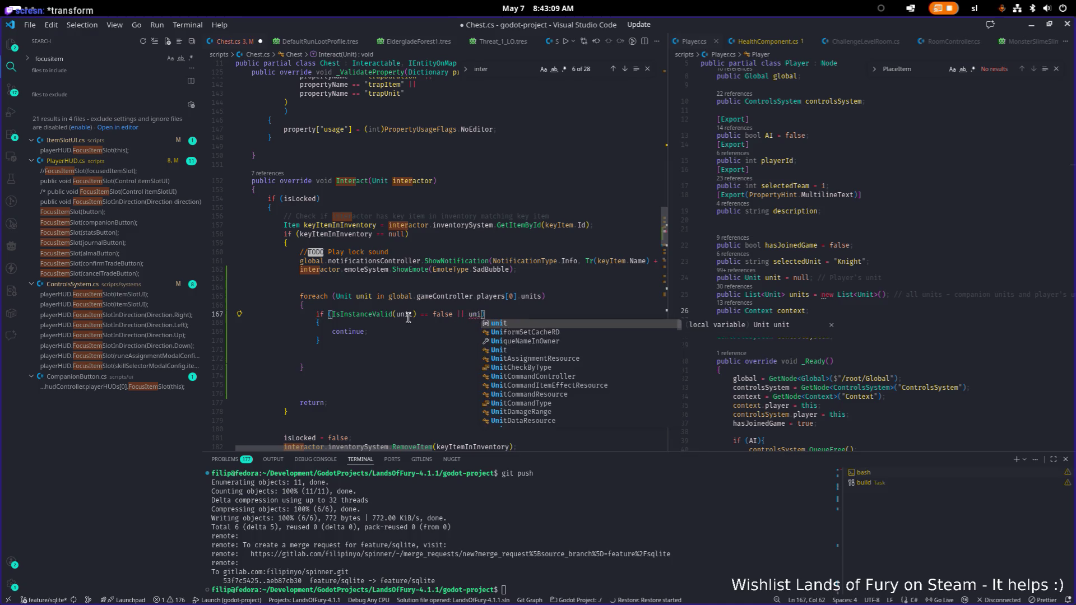
pyautogui.press('BackSpace')
pyautogui.press('BackSpace')
pyautogui.press('BackSpace')
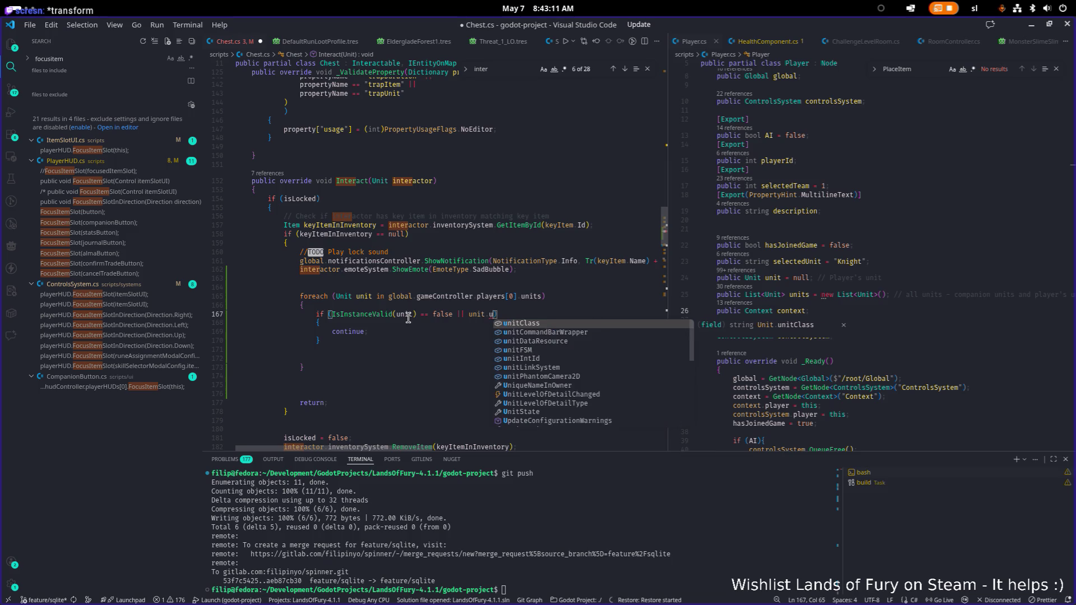
pyautogui.write('unitD')
pyautogui.press('Tab')
pyautogui.write('.')
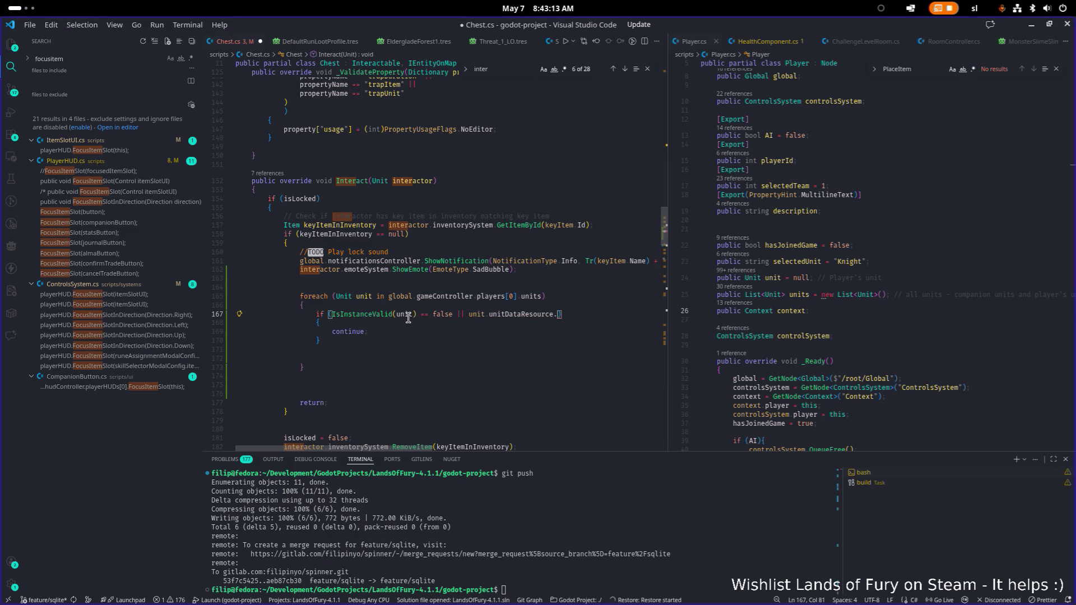
pyautogui.write('App')
pyautogui.press('Tab')
pyautogui.write('==')
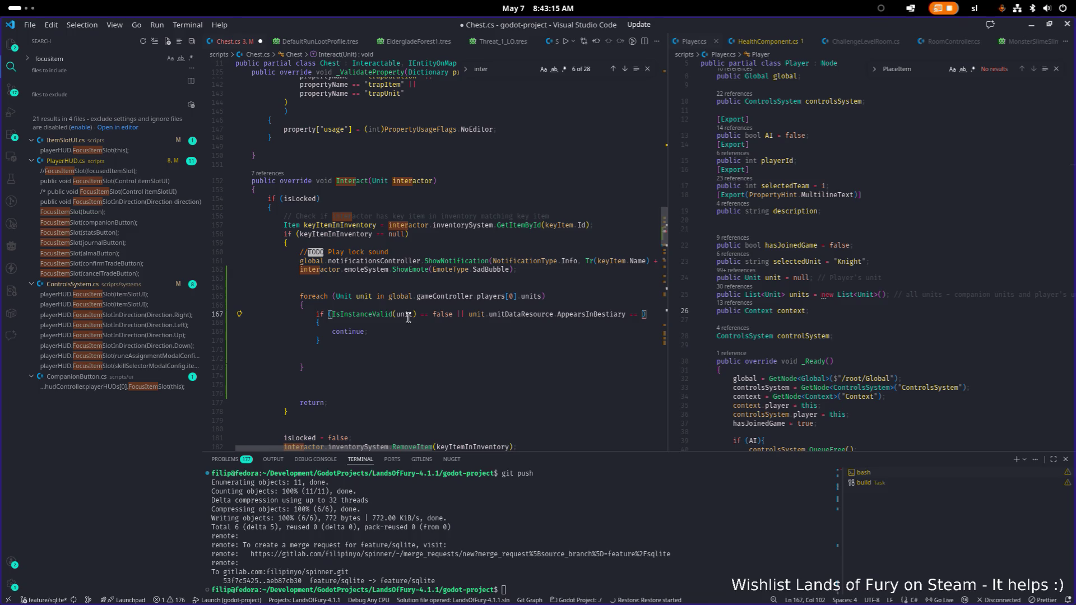
pyautogui.hotkey('ctrl', 'BackSpace')
pyautogui.hotkey('ctrl', 'BackSpace')
pyautogui.write('AI == ')
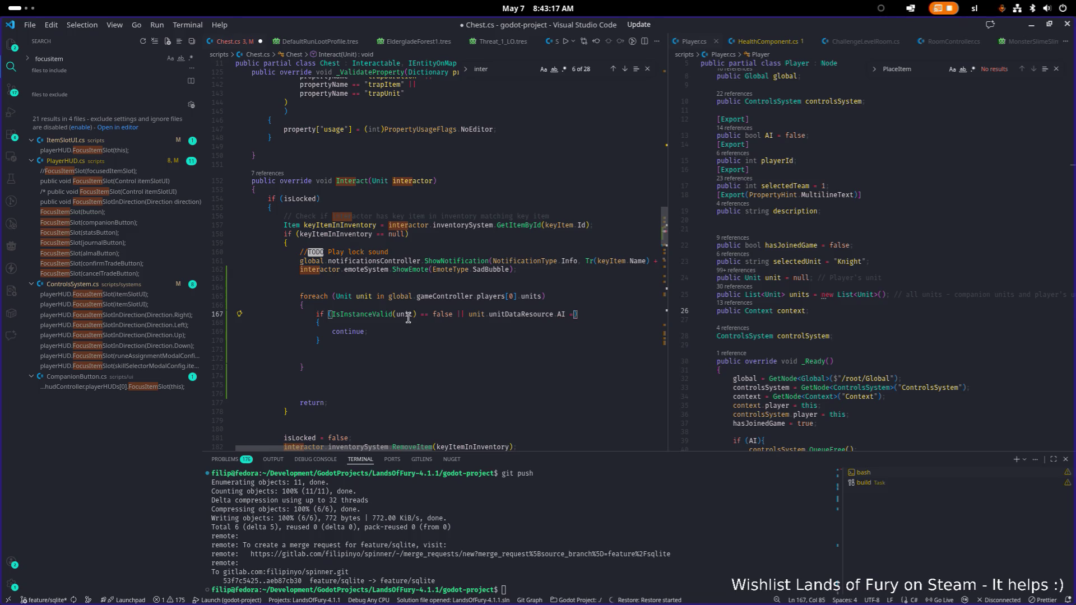
pyautogui.write('fa')
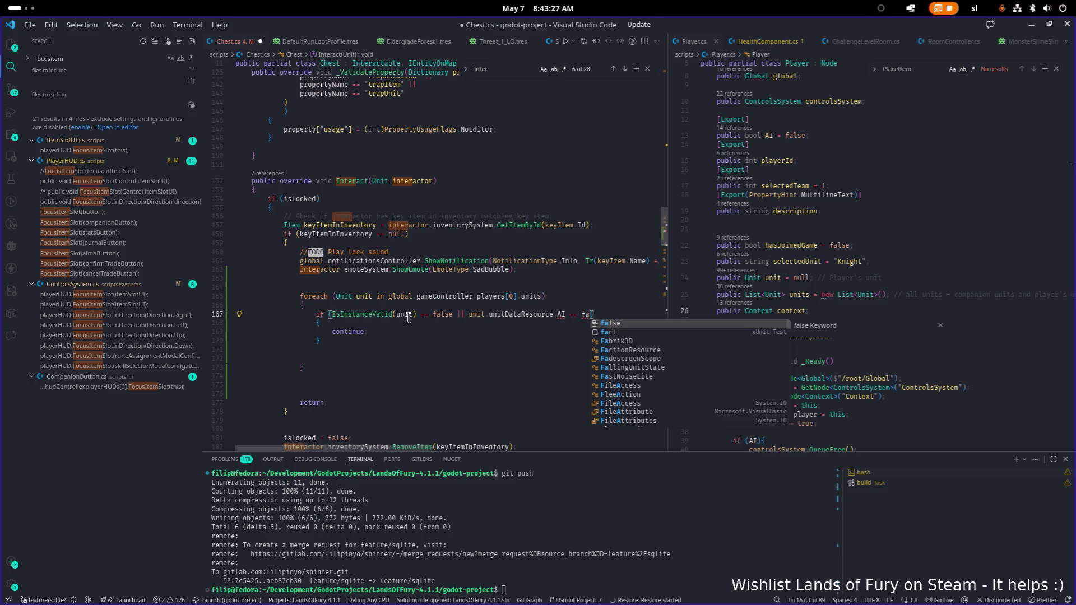
# Delete that extra condition and add an indented blank line after the if block
pyautogui.hotkey('ctrl', 'shift', 'Left')
pyautogui.hotkey('ctrl', 'shift', 'Left')
pyautogui.hotkey('ctrl', 'shift', 'Left')
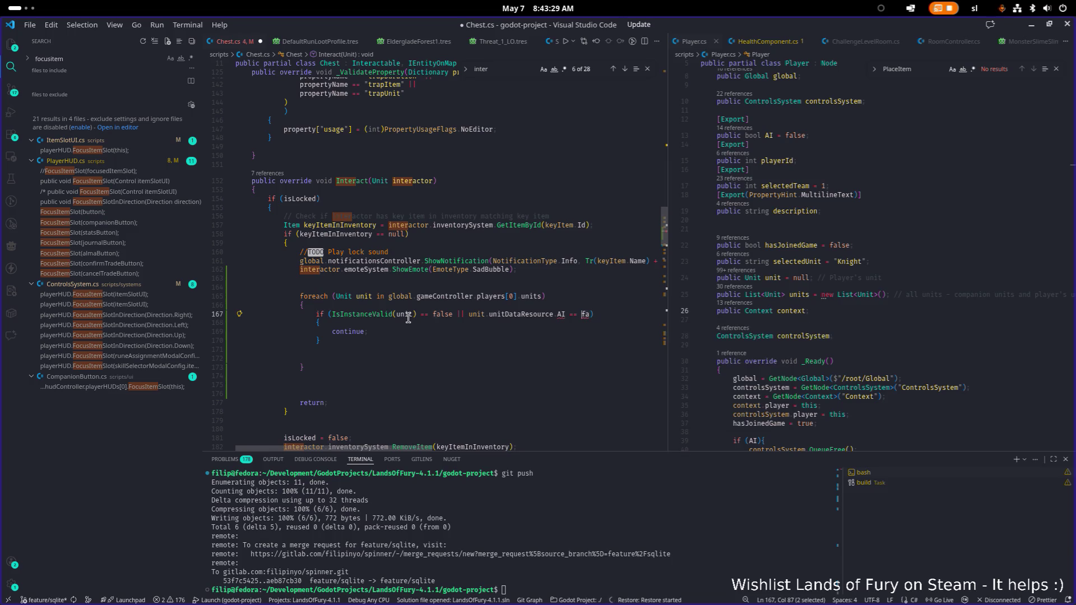
pyautogui.press('BackSpace')
pyautogui.press('BackSpace')
pyautogui.press('BackSpace')
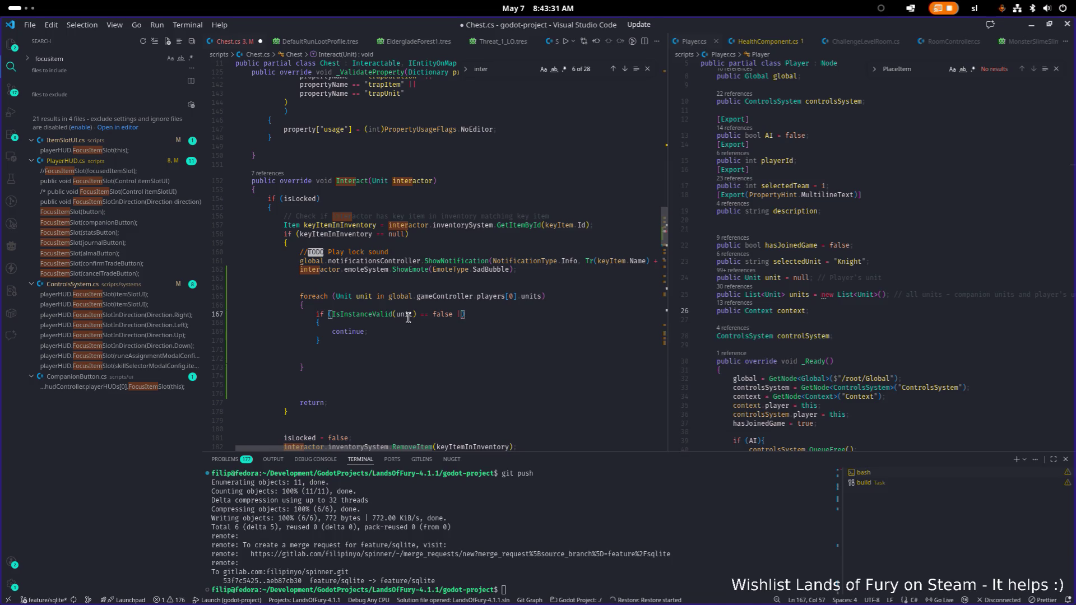
pyautogui.press('Down')
pyautogui.press('Down')
pyautogui.press('Down')
pyautogui.press('Return')
pyautogui.press('Down')
pyautogui.press('Tab')
pyautogui.press('Tab')
pyautogui.press('Tab')
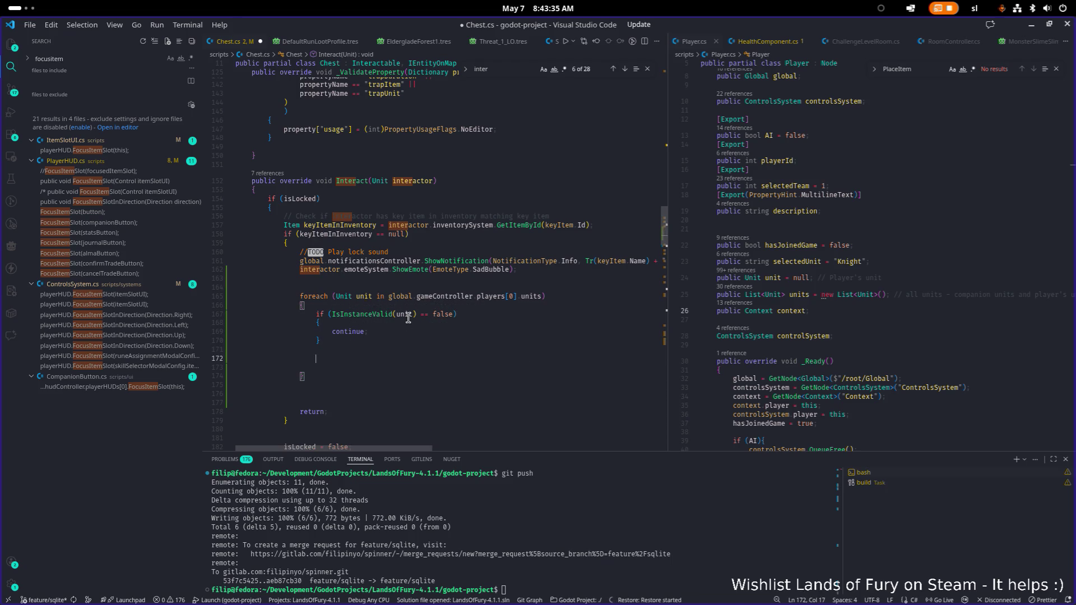
# Add an if block for unit.unitDataResource.Id == "gothar_coalbeard_companion"
pyautogui.write('if(')
pyautogui.write('unit unitD')
pyautogui.press('Tab')
pyautogui.write('.Id')
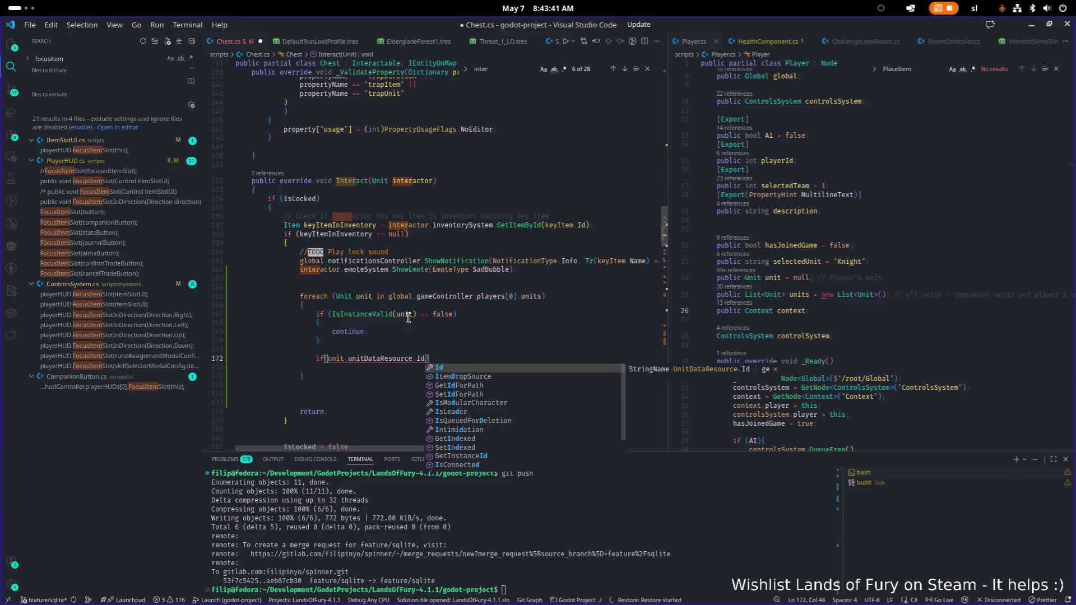
pyautogui.write(' == "gothar_companion')
pyautogui.hotkey('ctrl', 'Left')
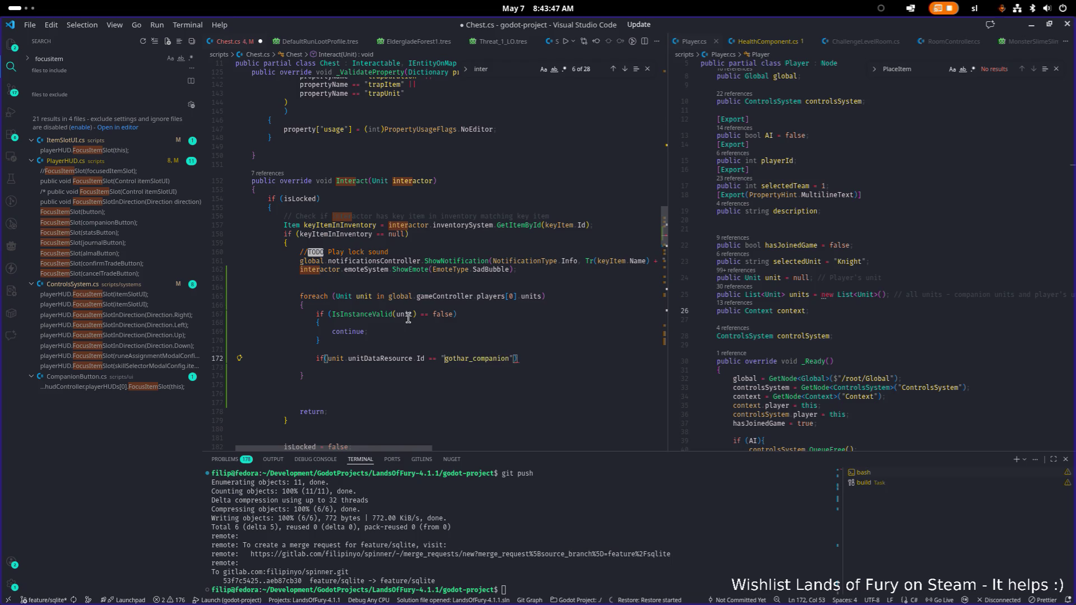
pyautogui.write('_coalbeard')
pyautogui.press('End')
pyautogui.write('{')
pyautogui.press('Return')
pyautogui.press('Up')
pyautogui.press('Up')
pyautogui.press('Up')
# Move the emote call into that block and change it to EmoteType.MildlyHappyBubble
pyautogui.press('Up')
pyautogui.press('Up')
pyautogui.press('Up')
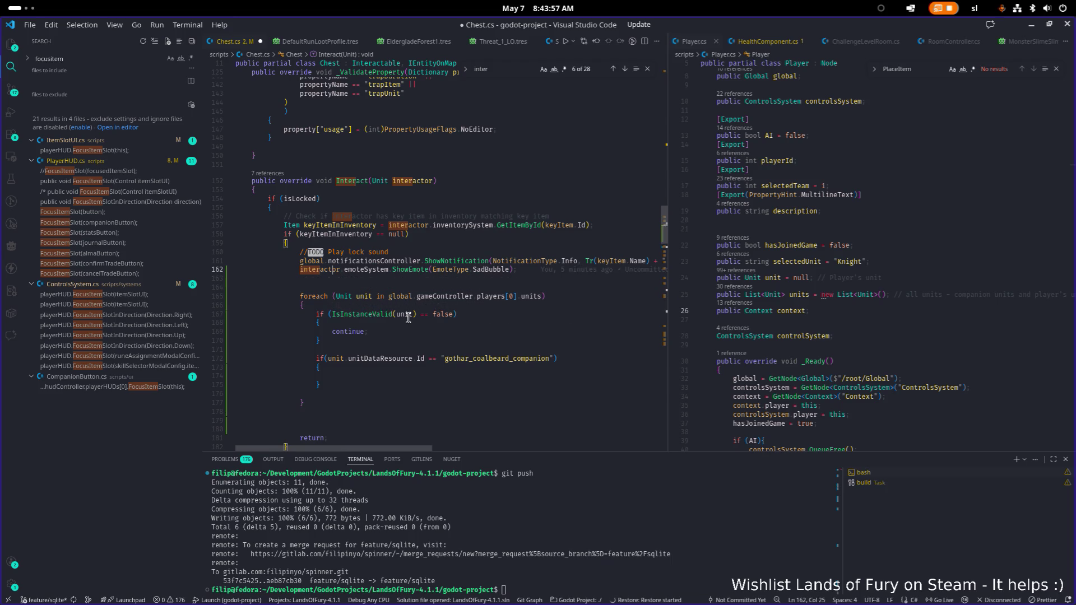
pyautogui.press('Up')
pyautogui.press('Up')
pyautogui.press('Up')
pyautogui.press('End')
pyautogui.press('Down')
pyautogui.press('Down')
pyautogui.press('Down')
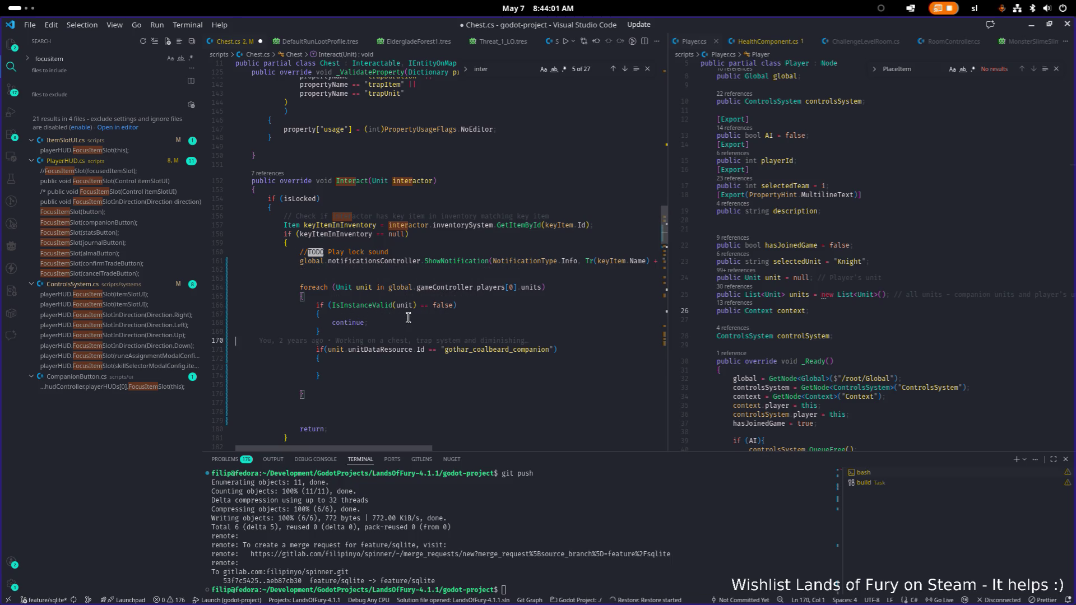
pyautogui.write('interactor.emoteSystem.ShowEmote(EmoteType.SadBubble);')
pyautogui.hotkey('ctrl', 'Left')
pyautogui.hotkey('ctrl', 'Left')
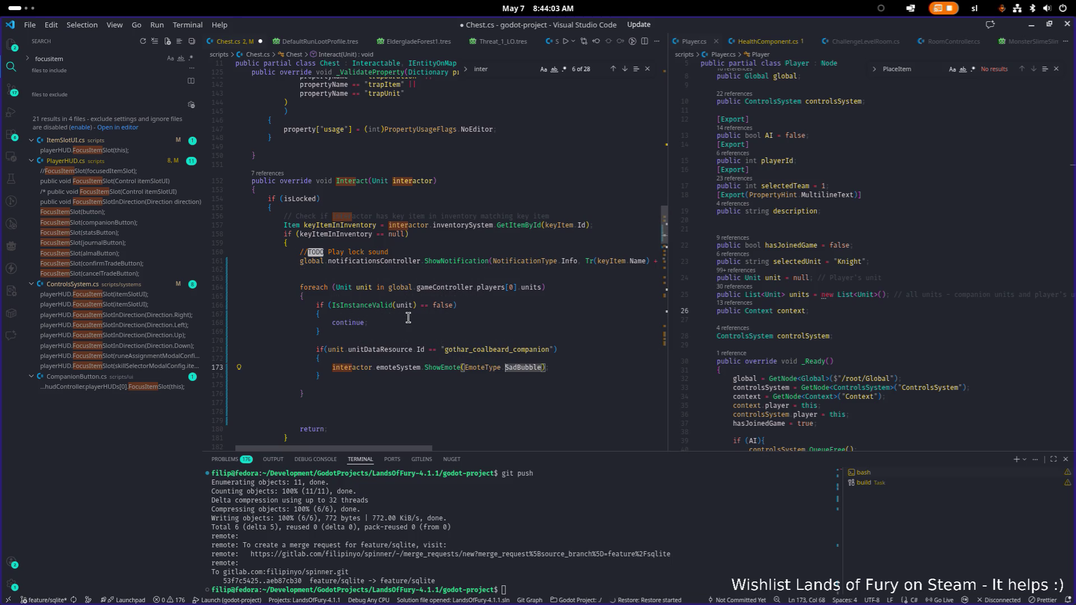
pyautogui.hotkey('ctrl', 'Delete')
pyautogui.hotkey('ctrl', 'space')
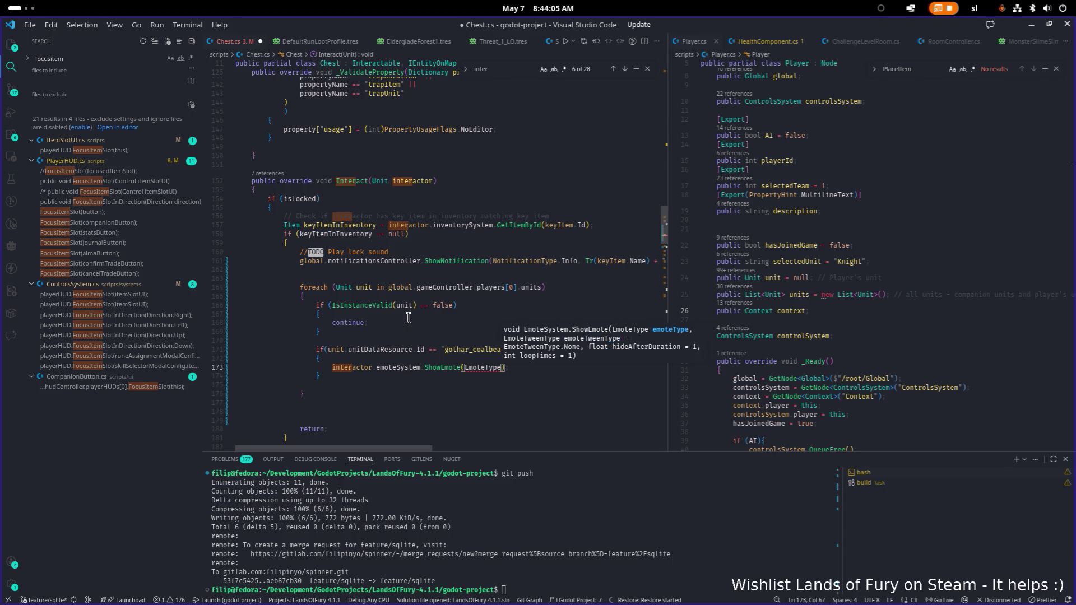
pyautogui.press('Down')
pyautogui.press('Down')
pyautogui.press('Down')
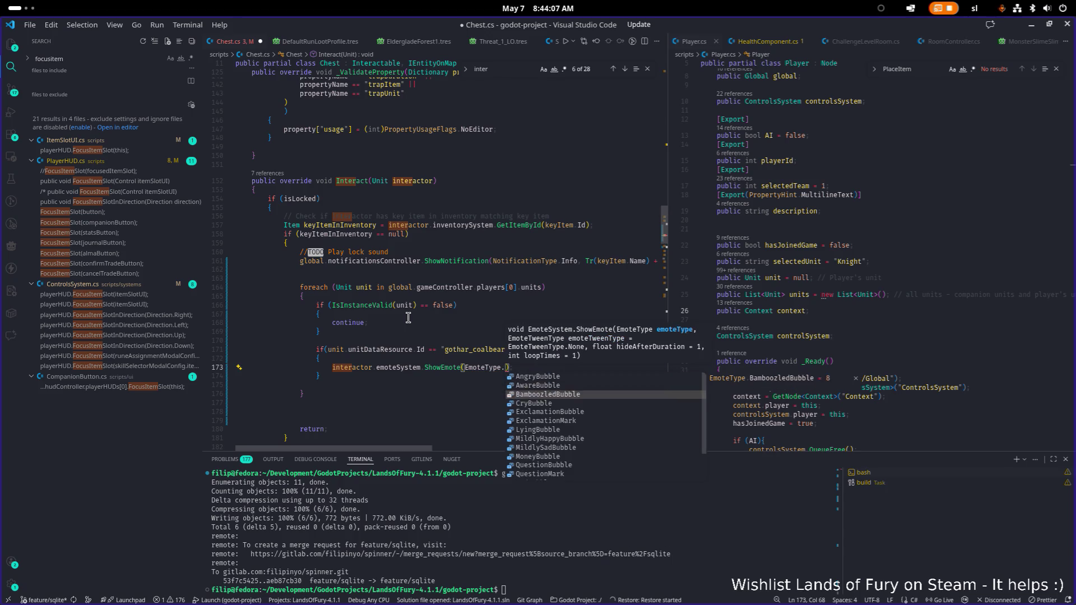
pyautogui.press('Up')
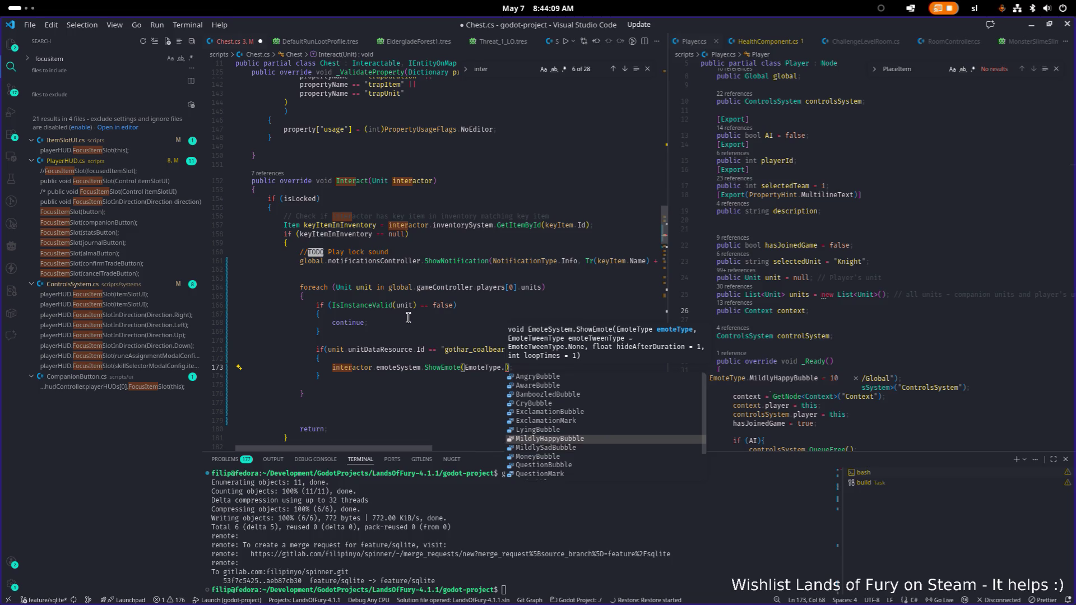
pyautogui.press('Return')
pyautogui.write(';')
# End the block with continue after the emote, discarding a trial else and return
pyautogui.press('Down')
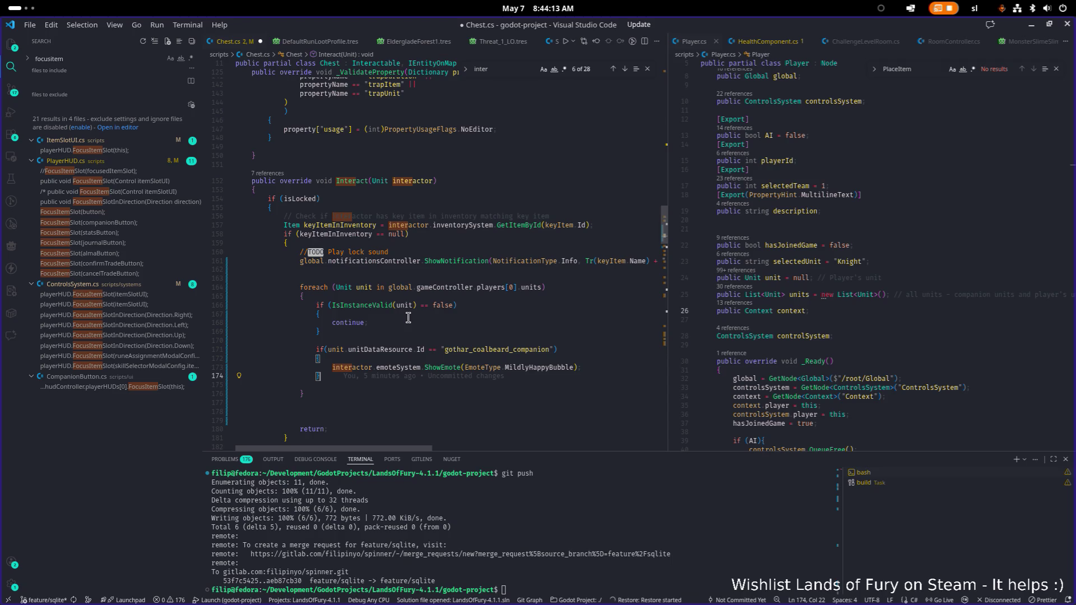
pyautogui.write(' else')
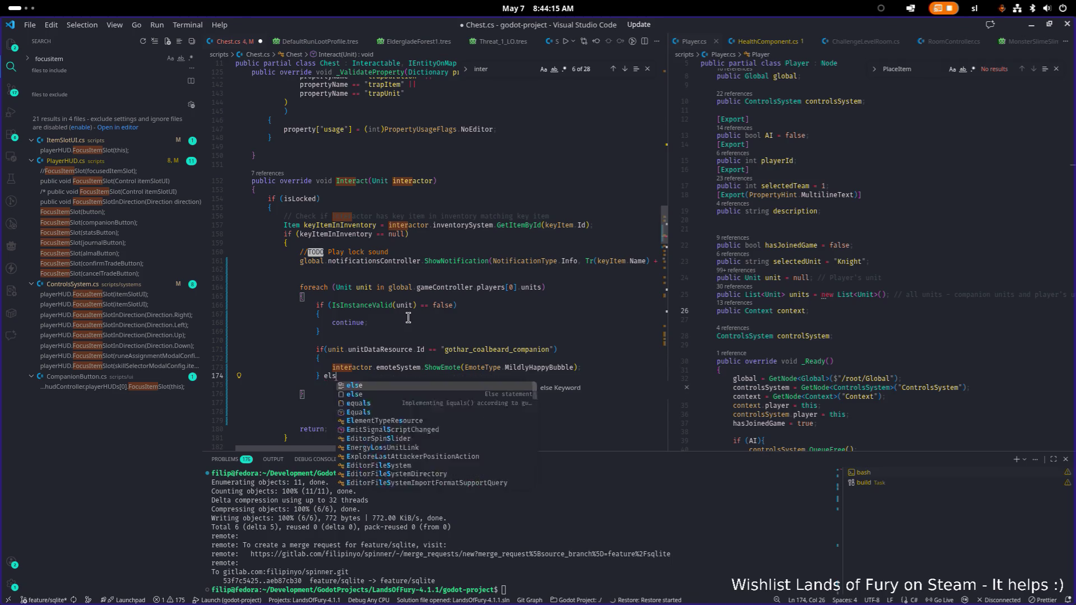
pyautogui.press('Return')
pyautogui.press('Up')
pyautogui.press('Up')
pyautogui.hotkey('ctrl', 'z')
pyautogui.hotkey('ctrl', 'z')
pyautogui.press('Return')
pyautogui.write('return')
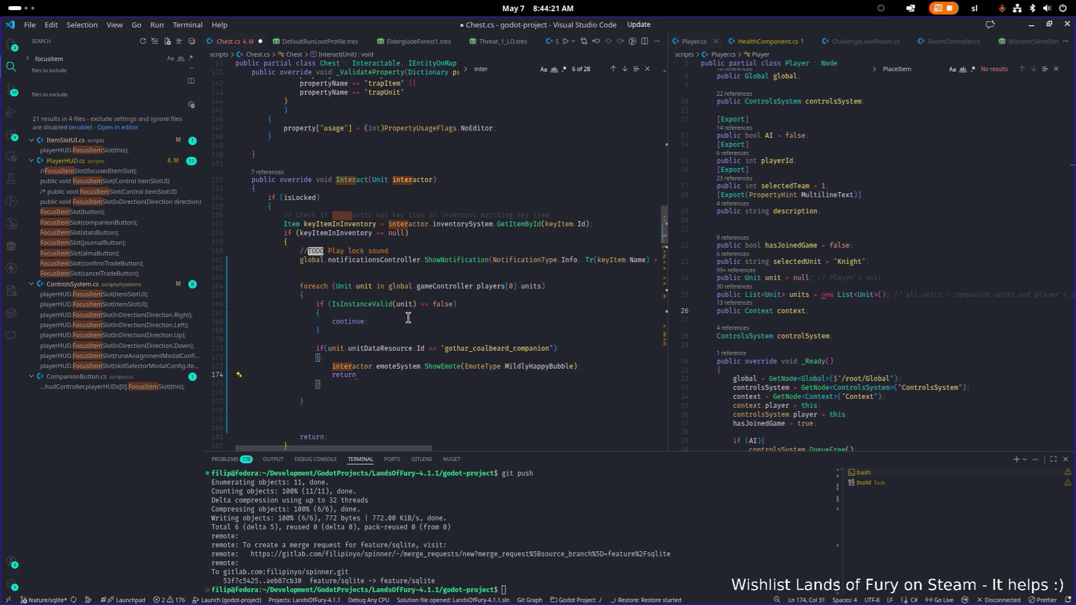
pyautogui.press('BackSpace')
pyautogui.press('BackSpace')
pyautogui.press('BackSpace')
pyautogui.write('continue')
pyautogui.press('Down')
pyautogui.press('Return')
pyautogui.press('Return')
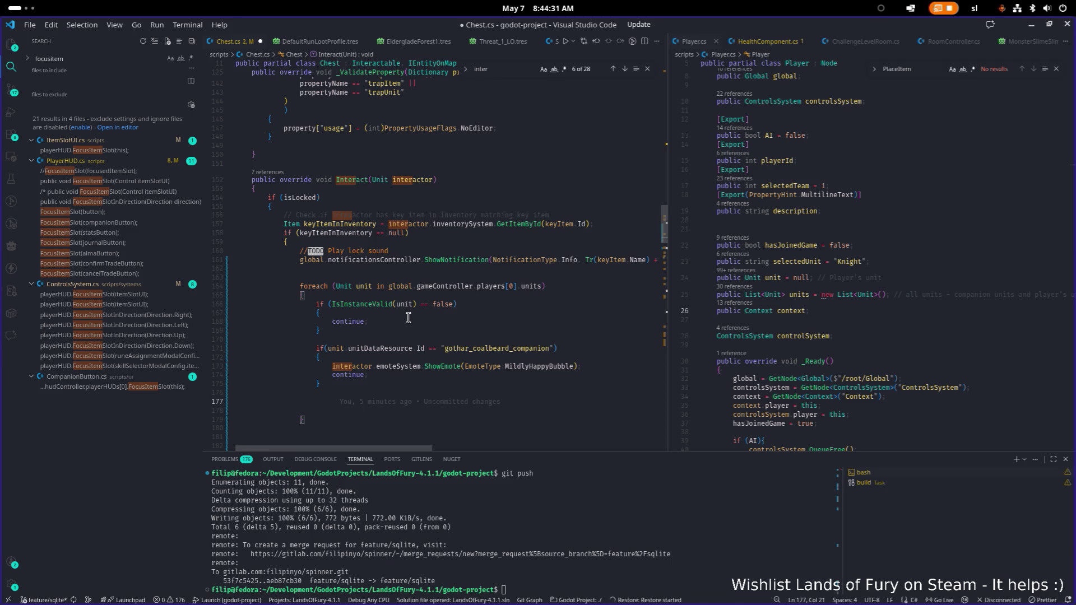
# Start a new if on unit.unitDataResource.IsCompanion, reusing the earlier resource reference
pyautogui.write('if(')
pyautogui.press('Up')
pyautogui.press('Up')
pyautogui.press('Up')
pyautogui.hotkey('ctrl', 'shift', 'Right')
pyautogui.hotkey('ctrl', 'shift', 'Right')
pyautogui.press('Down')
pyautogui.press('Down')
pyautogui.press('Down')
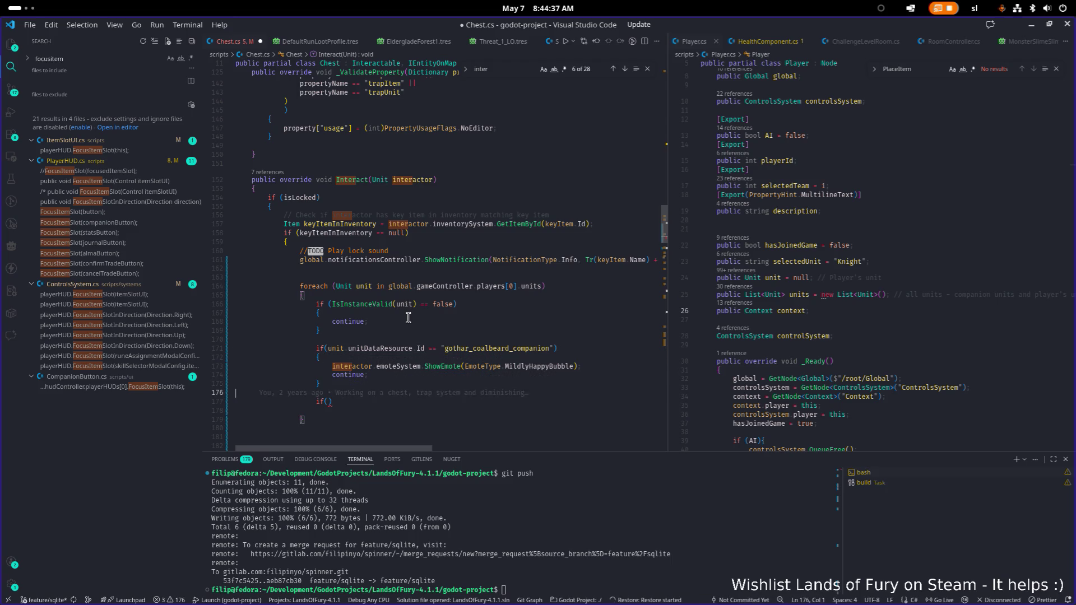
pyautogui.write('unit.unitDataResource.Id')
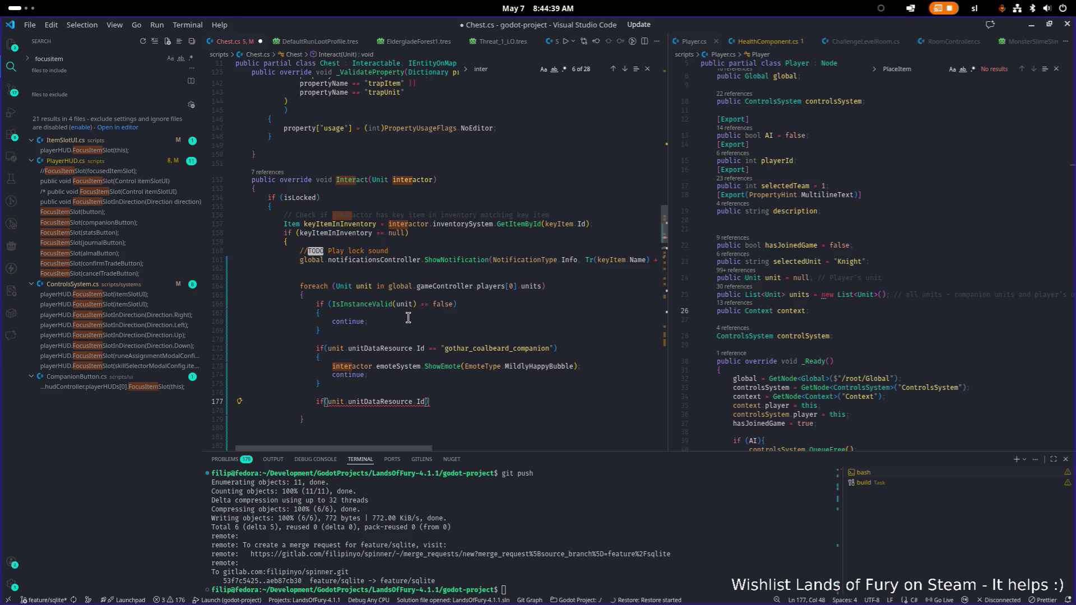
pyautogui.press('BackSpace')
pyautogui.press('BackSpace')
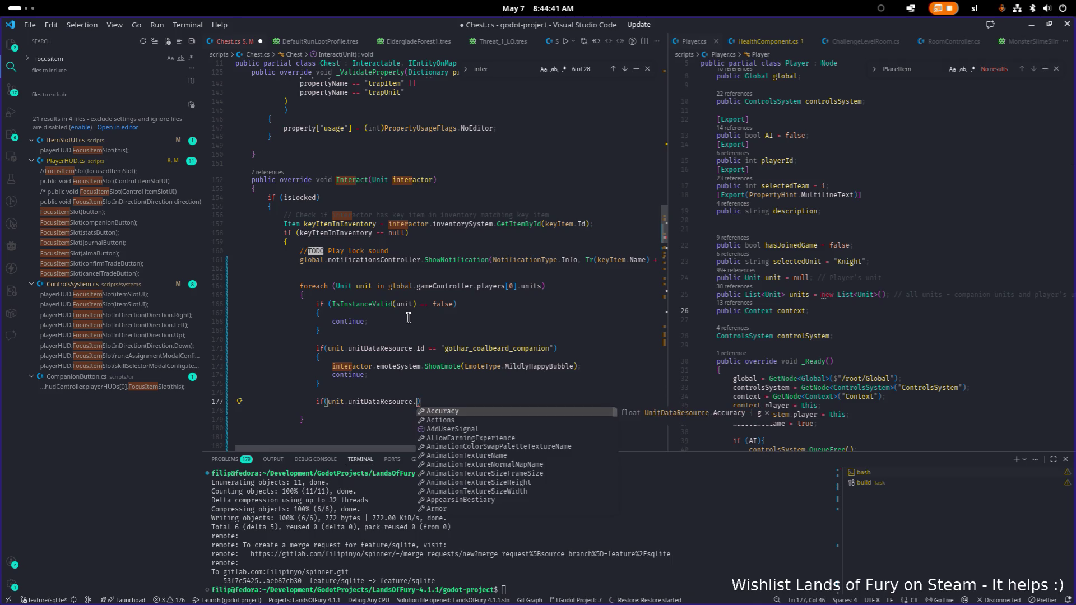
pyautogui.write('co')
pyautogui.press('Escape')
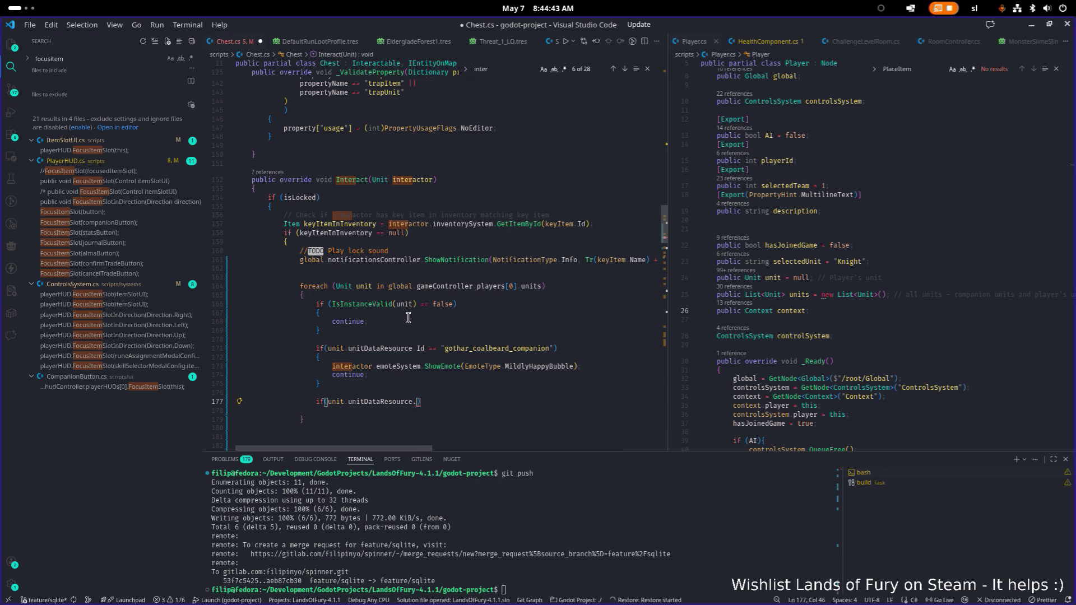
pyautogui.write('si')
pyautogui.press('BackSpace')
pyautogui.press('BackSpace')
pyautogui.press('Escape')
pyautogui.press('Tab')
# Extend the condition with '|| unit.AI == false'
pyautogui.write('||')
pyautogui.press('Escape')
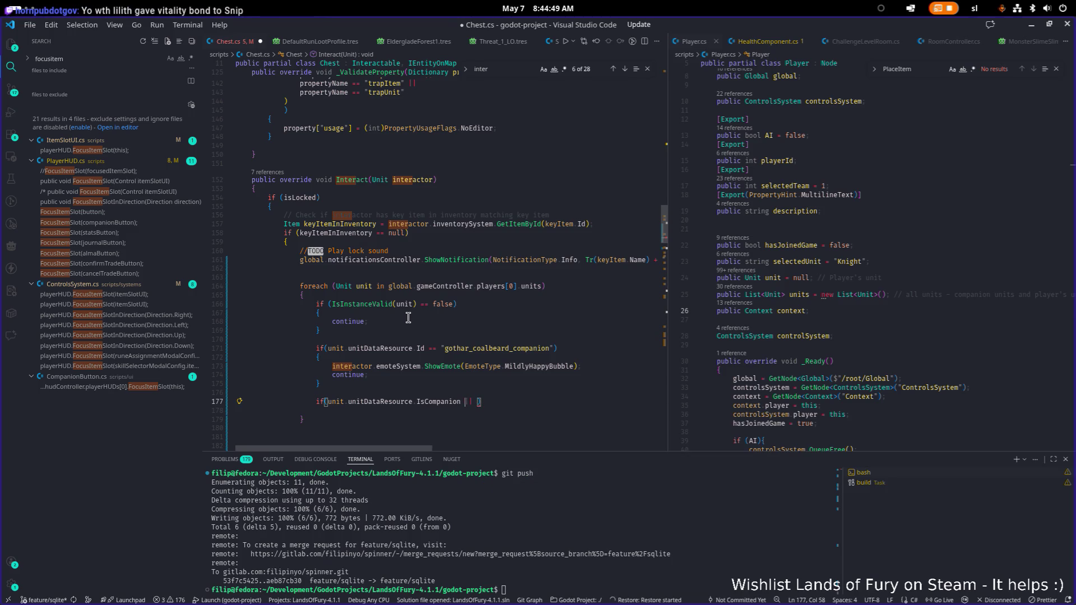
pyautogui.hotkey('ctrl', 'Left')
pyautogui.hotkey('ctrl', 'Left')
pyautogui.hotkey('ctrl', 'Left')
pyautogui.press('End')
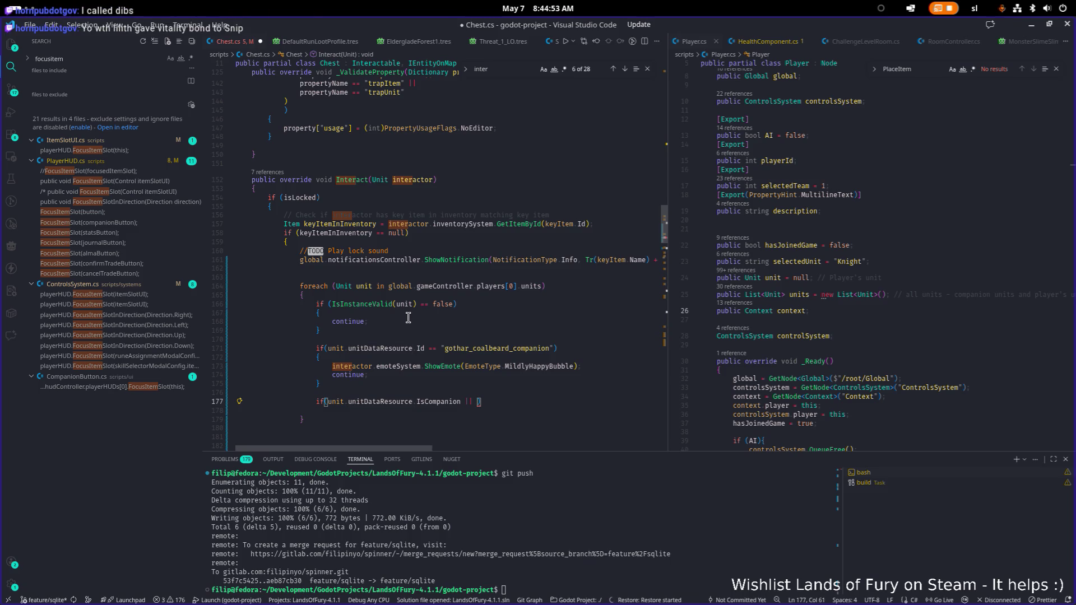
pyautogui.write('unit.AI == false')
# Fill the new block with a copied emote call set to EmoteType.SadBubble
pyautogui.press('Return')
pyautogui.write('{')
pyautogui.press('Return')
pyautogui.press('Up')
pyautogui.press('Up')
pyautogui.press('Up')
pyautogui.press('End')
pyautogui.hotkey('shift', 'Home')
pyautogui.hotkey('ctrl', 'c')
pyautogui.press('Down')
pyautogui.press('Down')
pyautogui.press('Down')
pyautogui.hotkey('ctrl', 'v')
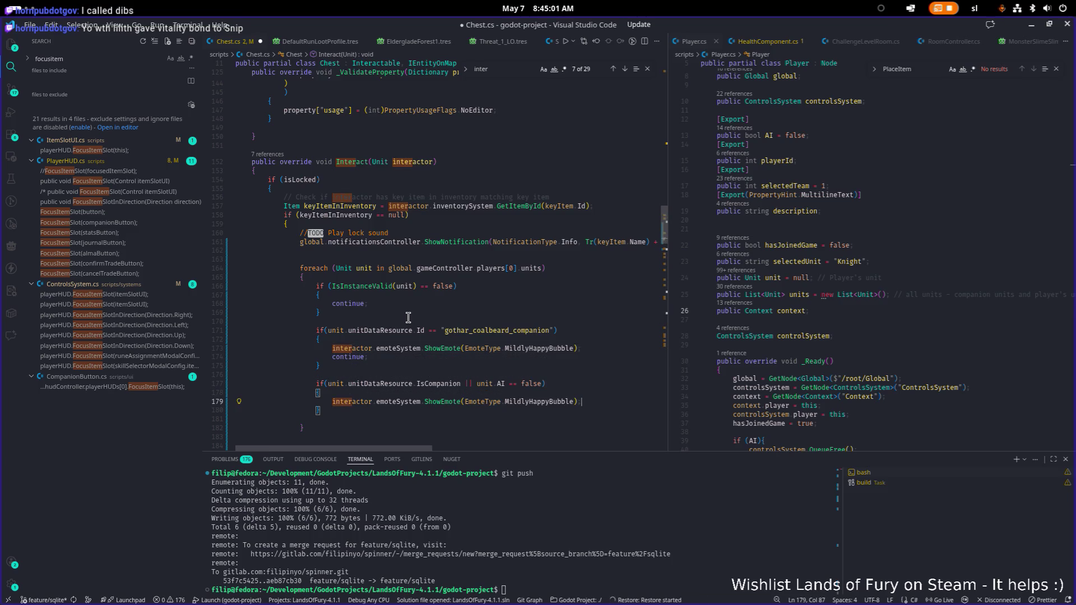
pyautogui.hotkey('ctrl', 'Left')
pyautogui.hotkey('ctrl', 'Left')
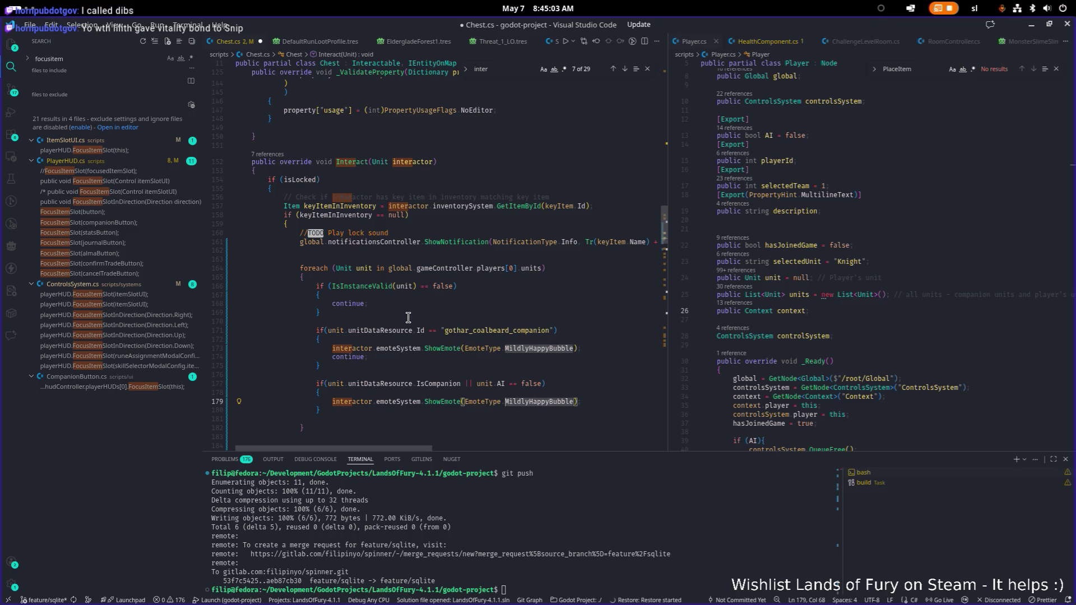
pyautogui.hotkey('ctrl', 'Delete')
pyautogui.write('S')
pyautogui.press('Return')
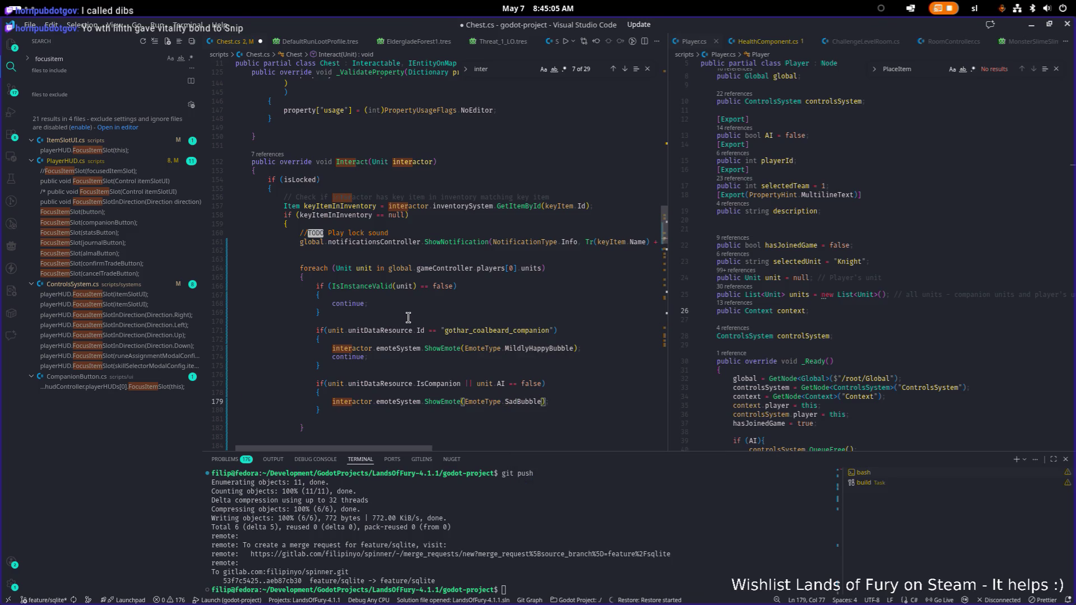
# Remove the extra blank lines below the new block
pyautogui.press('Down')
pyautogui.press('Down')
pyautogui.press('BackSpace')
pyautogui.press('Up')
pyautogui.press('Up')
pyautogui.press('Up')
pyautogui.press('BackSpace')
pyautogui.press('Up')
pyautogui.press('Up')
pyautogui.press('Up')
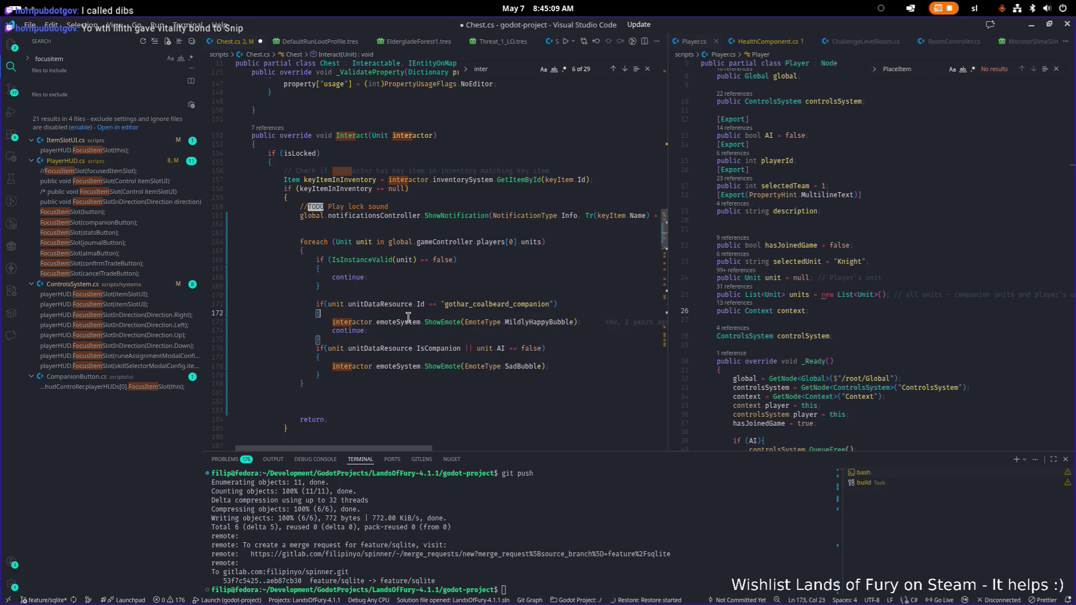
# Delete the remaining blank lines around the foreach loop and save Chest.cs
pyautogui.press('BackSpace')
pyautogui.hotkey('ctrl', 's')
pyautogui.press('Down')
pyautogui.press('Down')
pyautogui.press('Down')
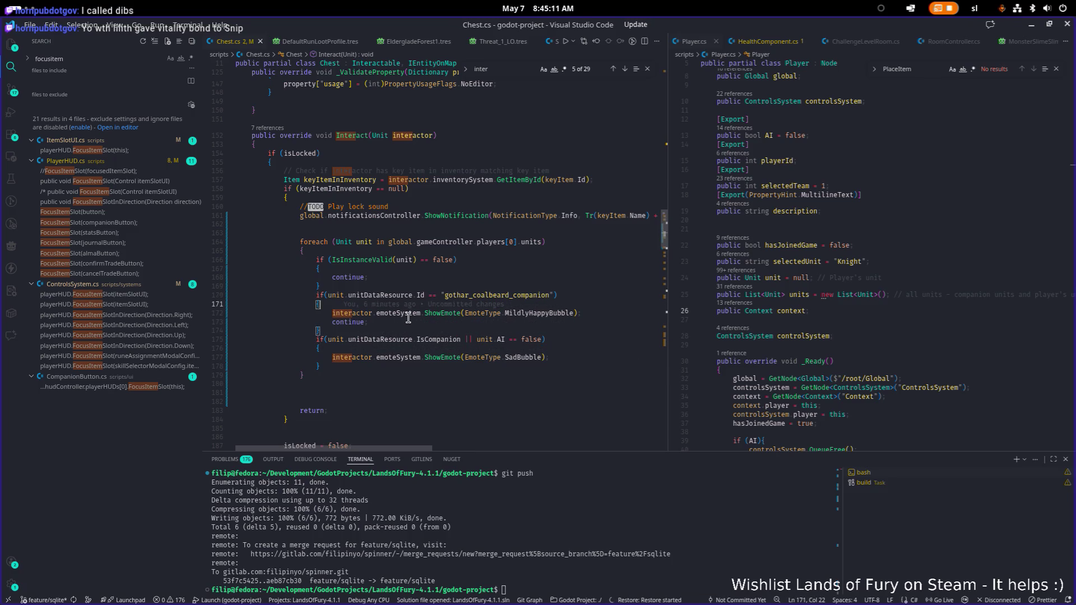
pyautogui.press('Down')
pyautogui.press('Down')
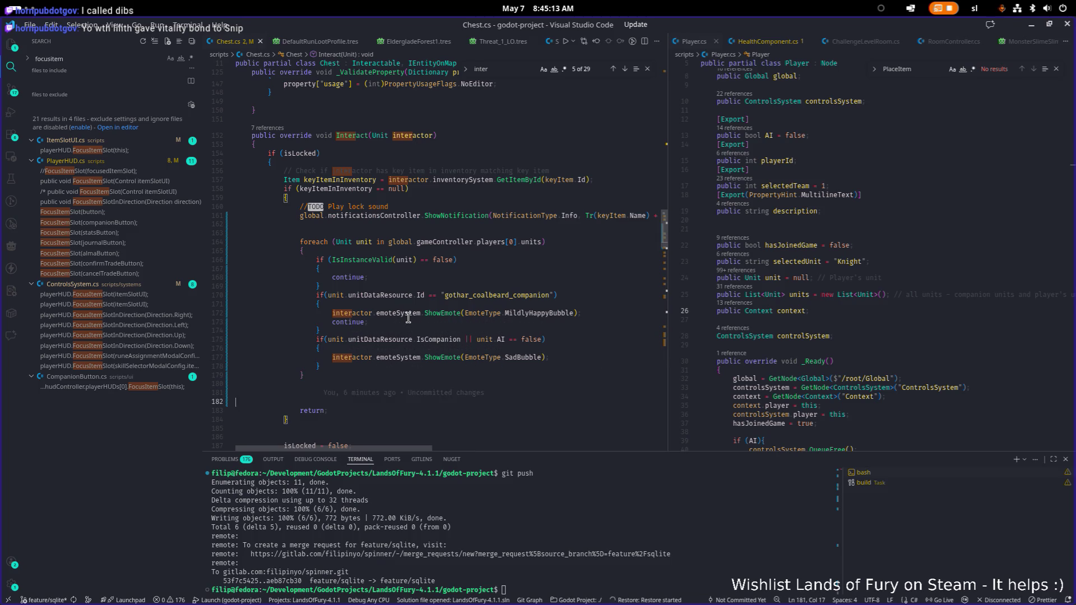
pyautogui.press('BackSpace')
pyautogui.press('BackSpace')
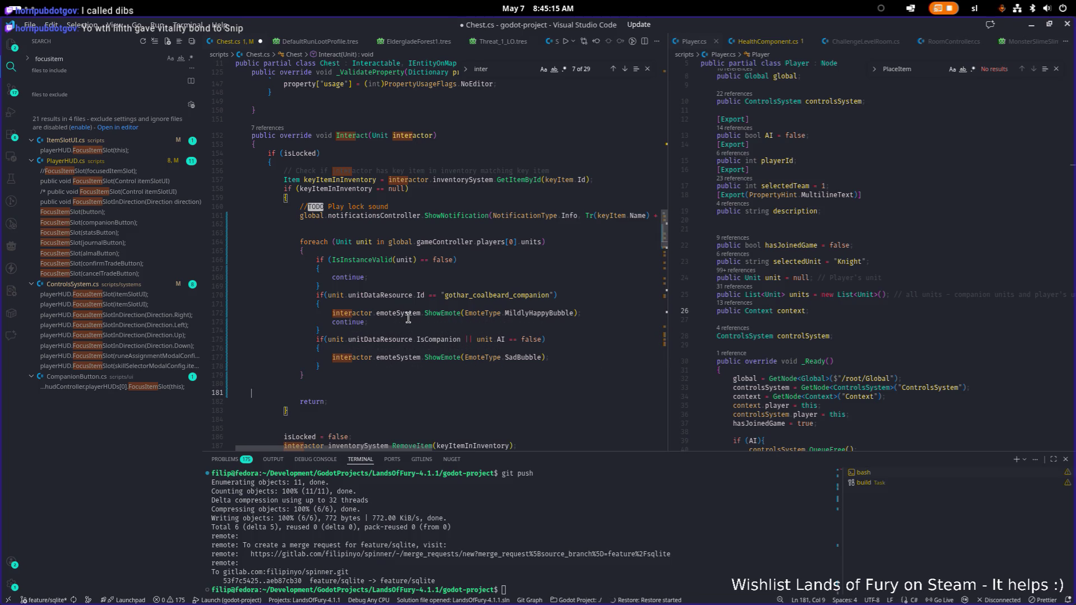
pyautogui.press('BackSpace')
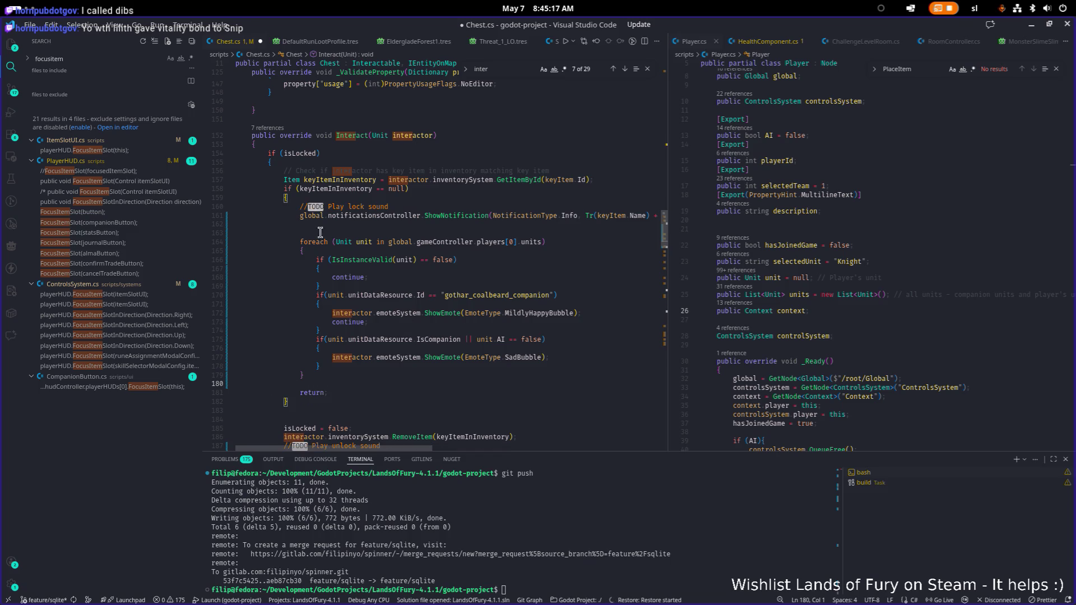
pyautogui.click(464, 228)
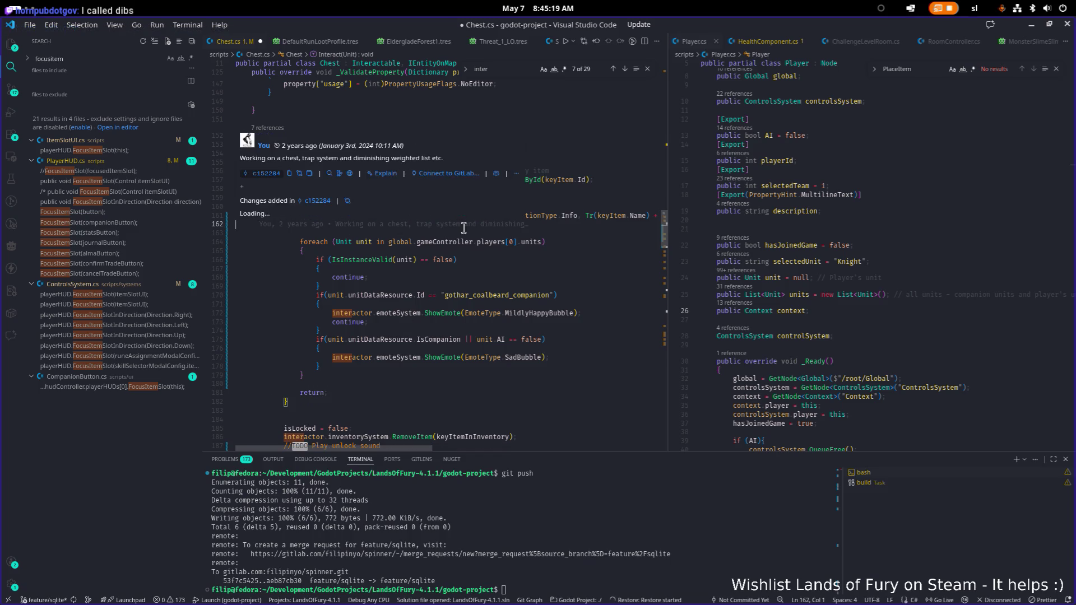
pyautogui.press('BackSpace')
pyautogui.click(471, 236)
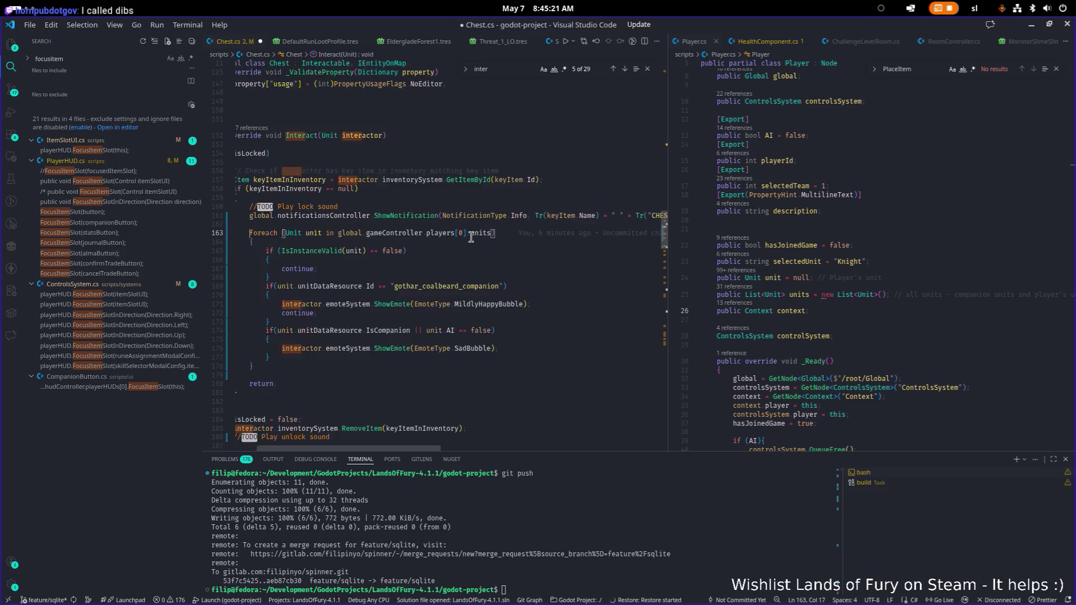
pyautogui.press('Home')
pyautogui.hotkey('ctrl', 's')
# Scroll to CloseChest and check its commit history blame
pyautogui.scroll(-15, 468, 238)
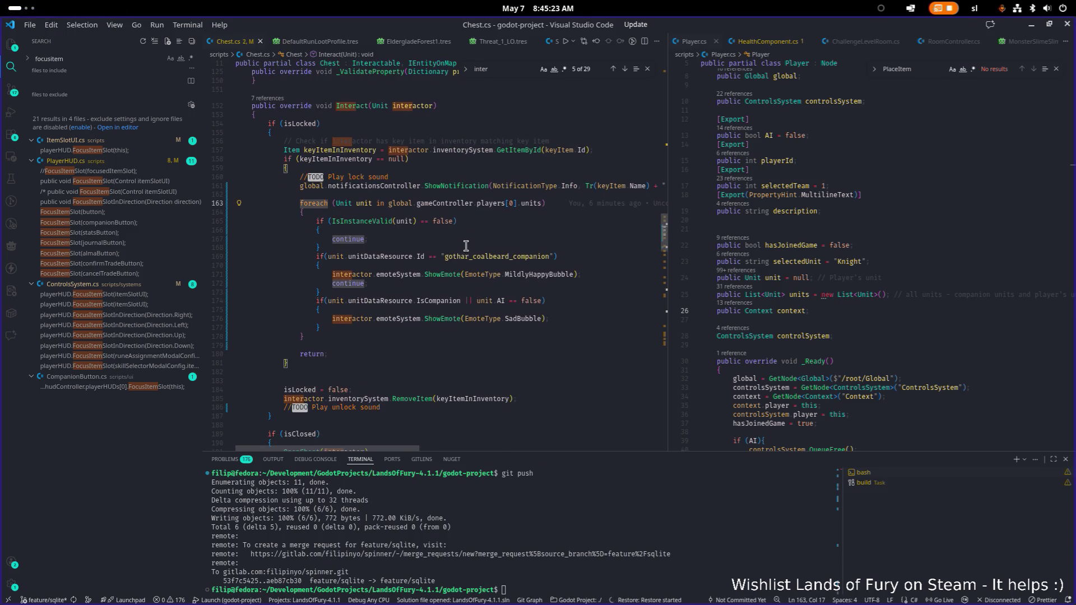
pyautogui.scroll(20, 413, 306)
pyautogui.scroll(-12, 471, 251)
pyautogui.click(471, 251)
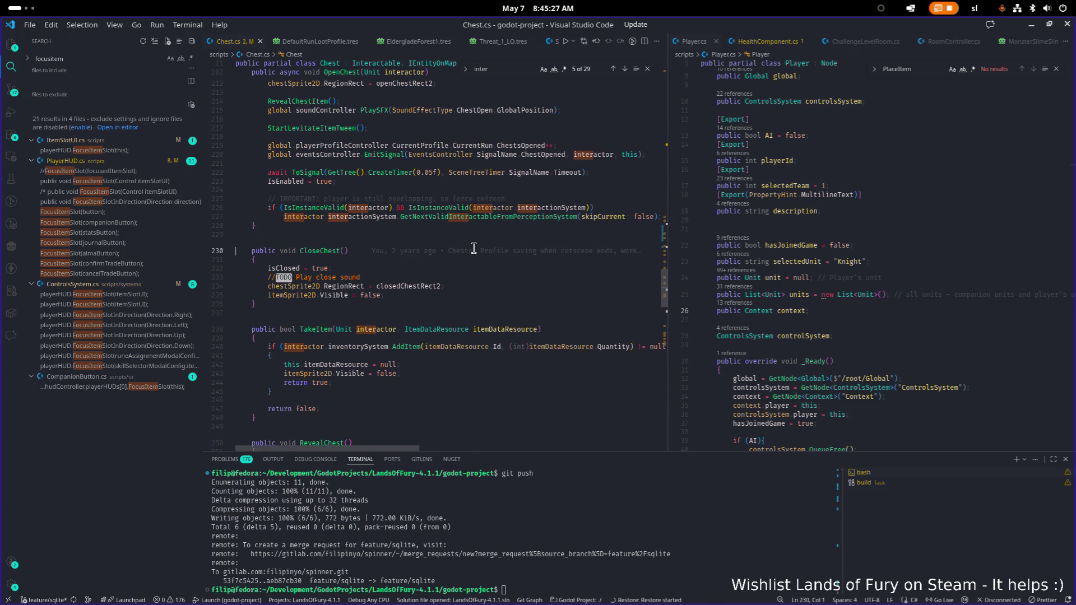
pyautogui.moveTo(474, 247)
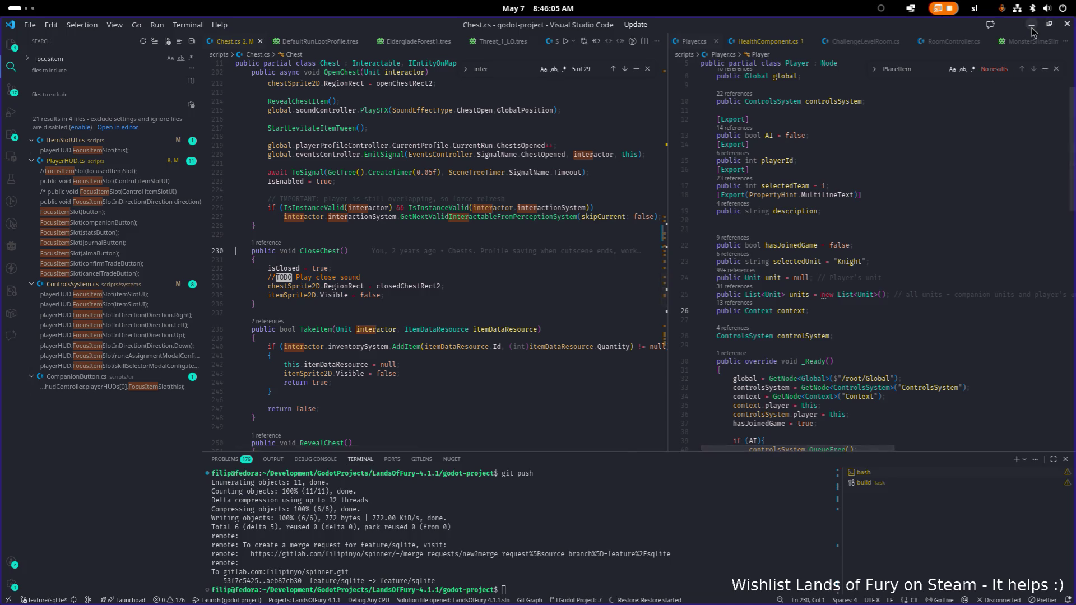
# Switch to Godot, save TestLevel.tscn, and launch the game
pyautogui.hotkey('alt', 'Tab')
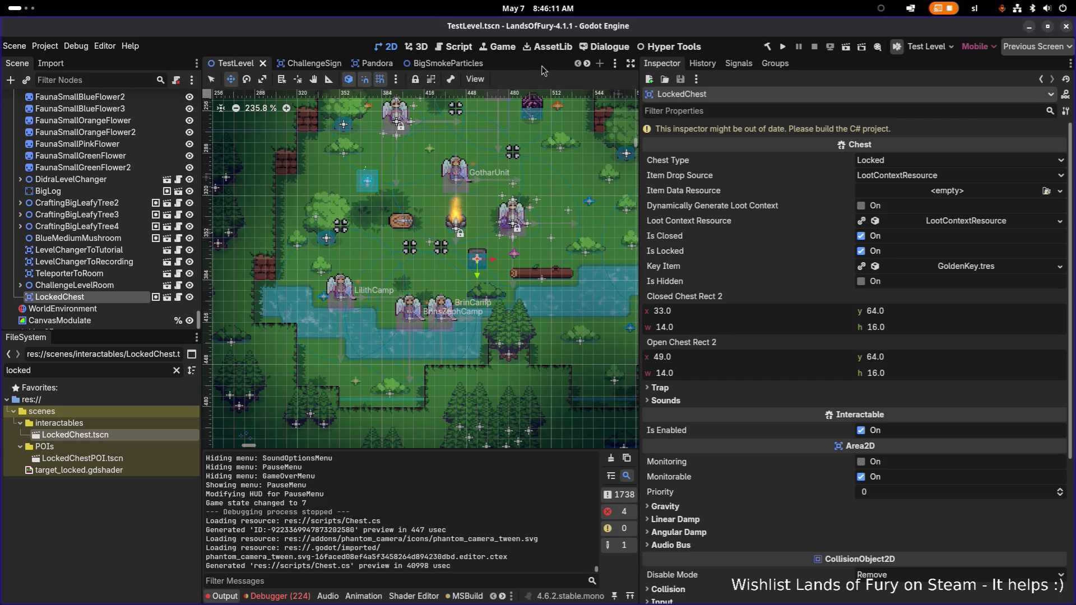
pyautogui.hotkey('ctrl', 's')
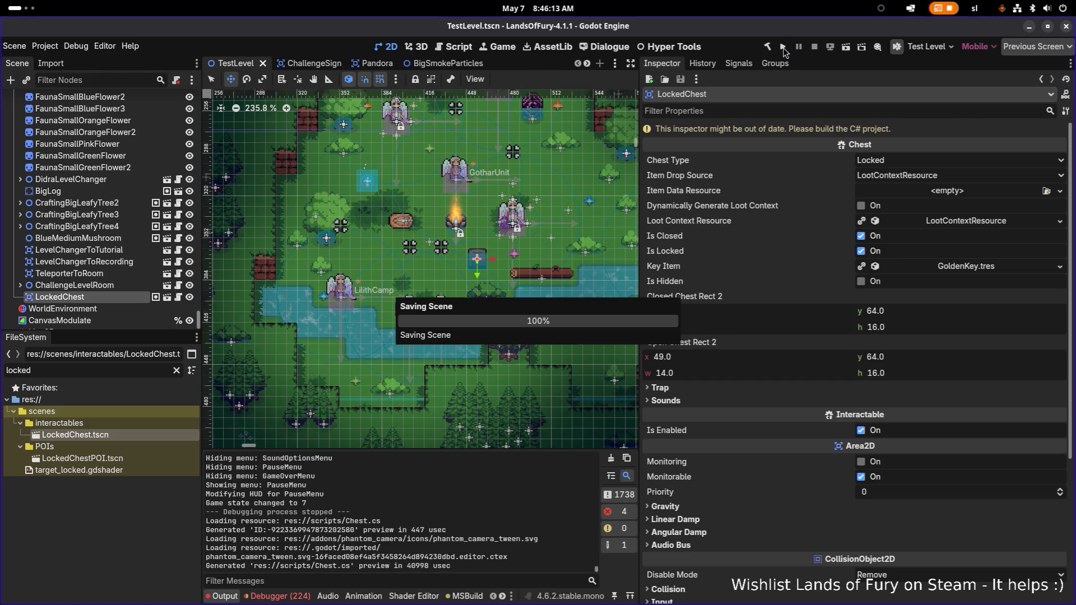
pyautogui.click(784, 49)
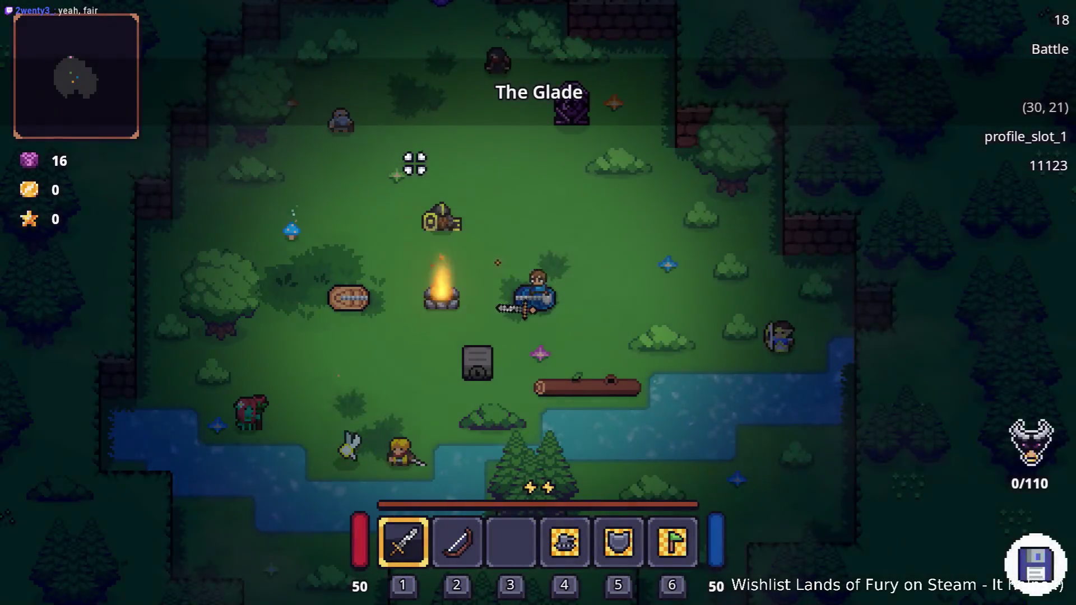
# Walk the hero to the locked chest, try to open it repeatedly, then walk around it
pyautogui.press('a')
pyautogui.press('s')
pyautogui.press('e')
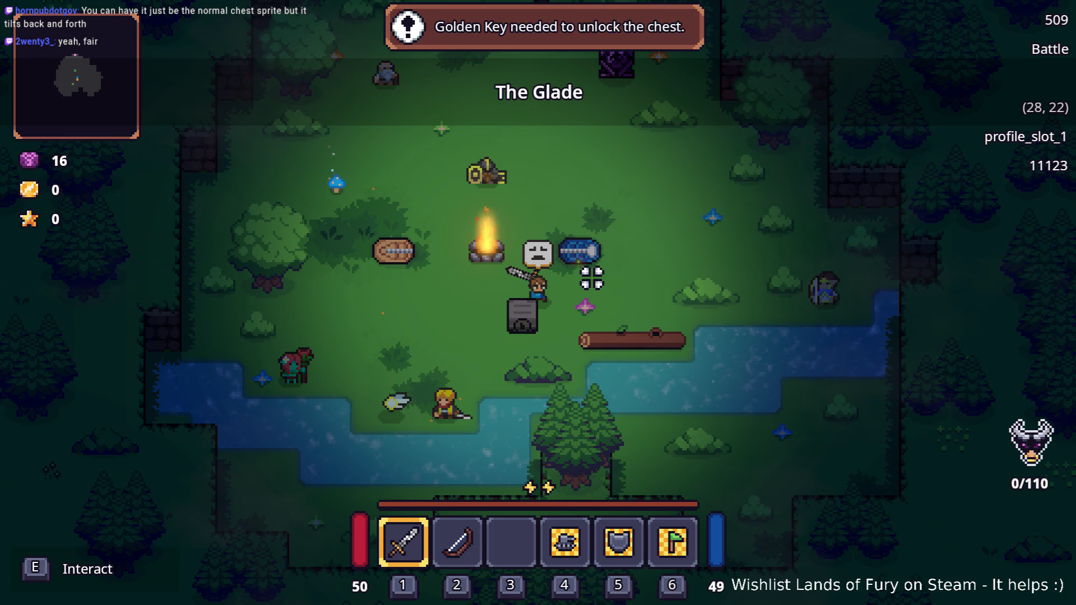
pyautogui.press('e')
pyautogui.press('e')
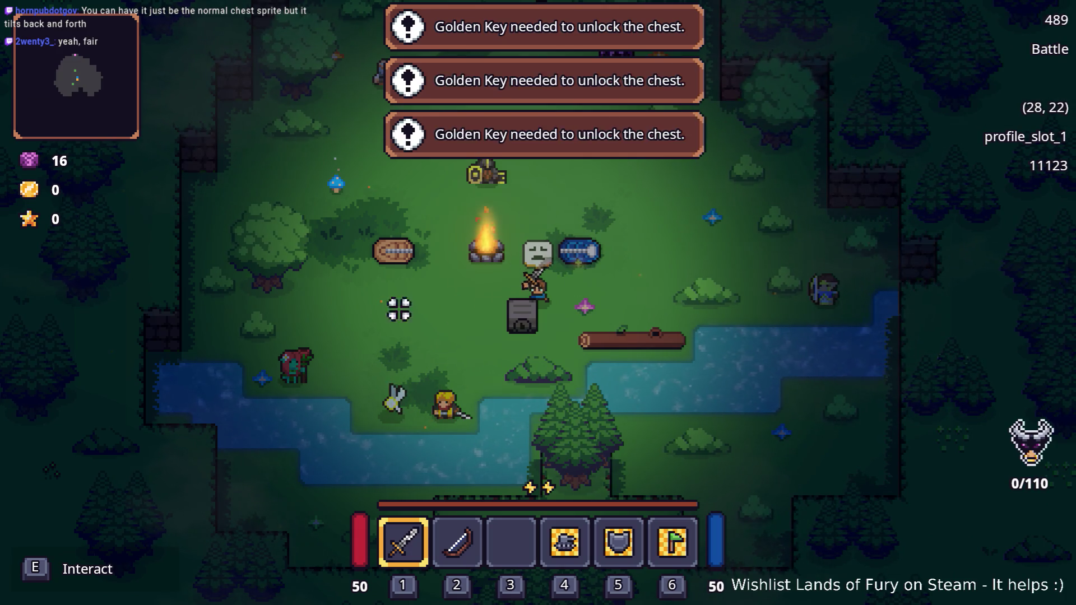
pyautogui.press('e')
pyautogui.press('a')
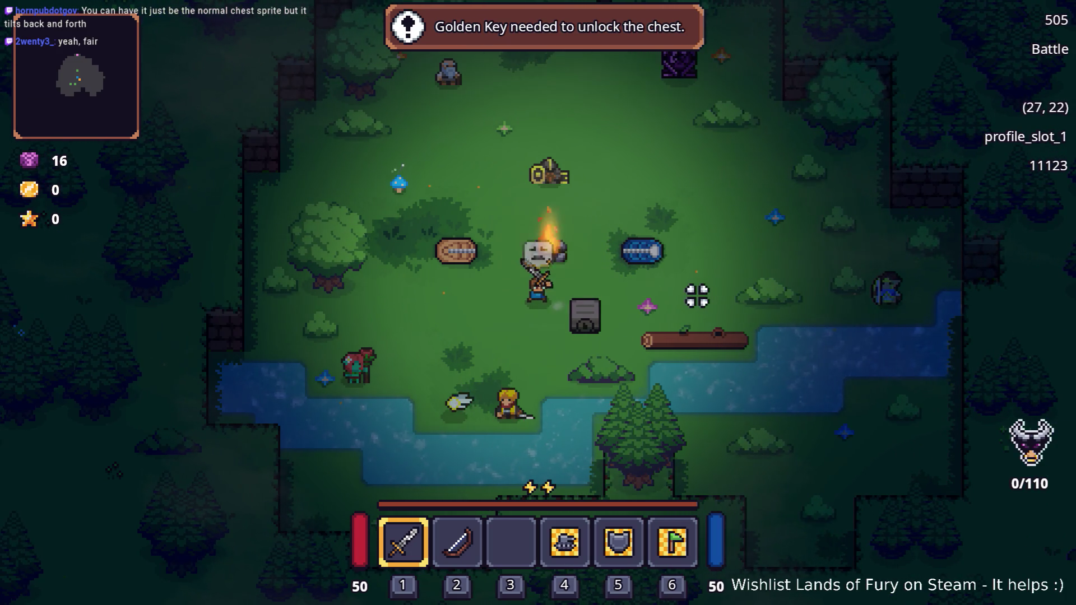
pyautogui.press('d')
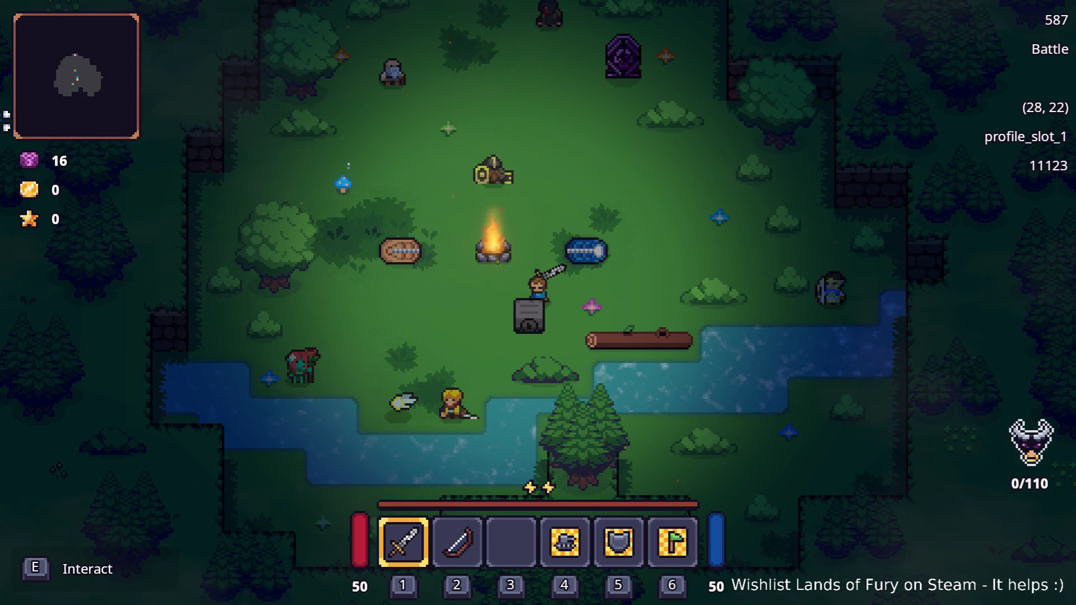
# Swing the sword beside the hero next to the chest
pyautogui.click(560, 293)
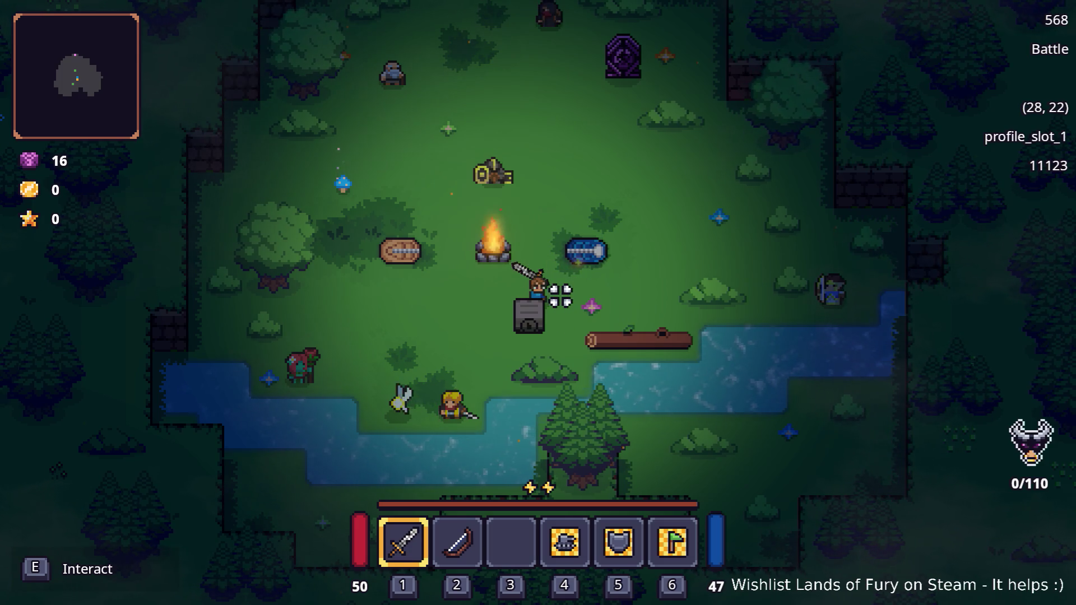
# Walk the hero beside the locked chest, try opening it repeatedly, then move away up-right
pyautogui.press('w')
pyautogui.press('s')
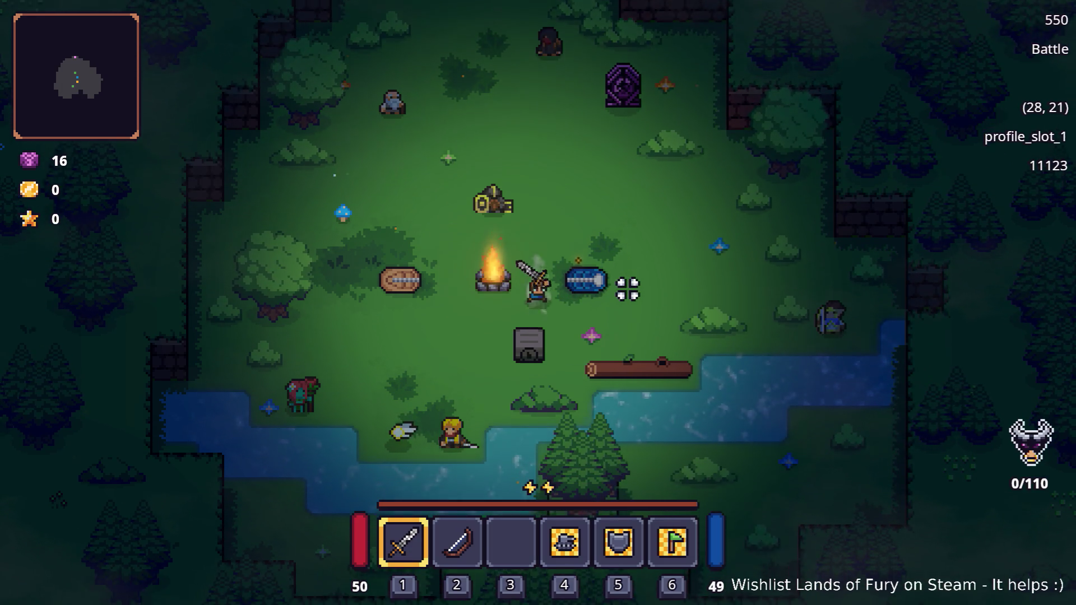
pyautogui.press('s')
pyautogui.press('e')
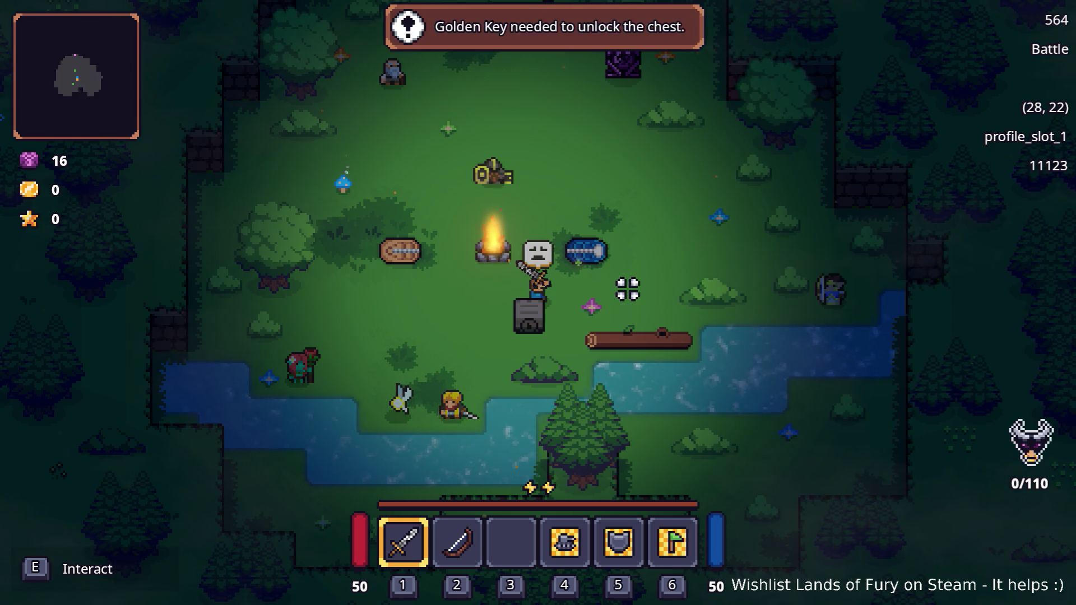
pyautogui.press('e')
pyautogui.press('e')
pyautogui.press('e')
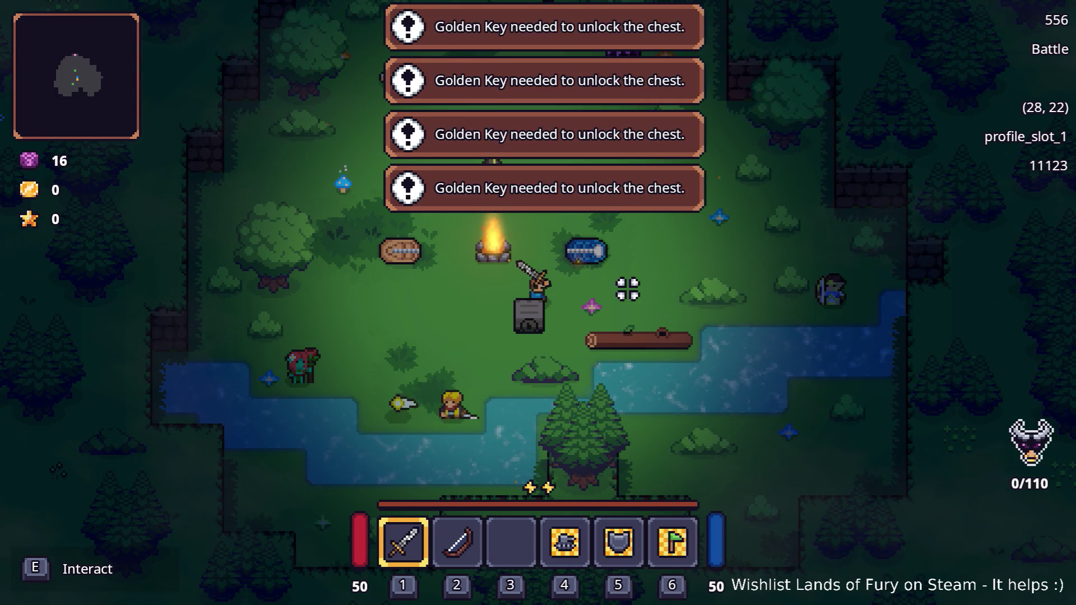
pyautogui.press('w')
pyautogui.press('d')
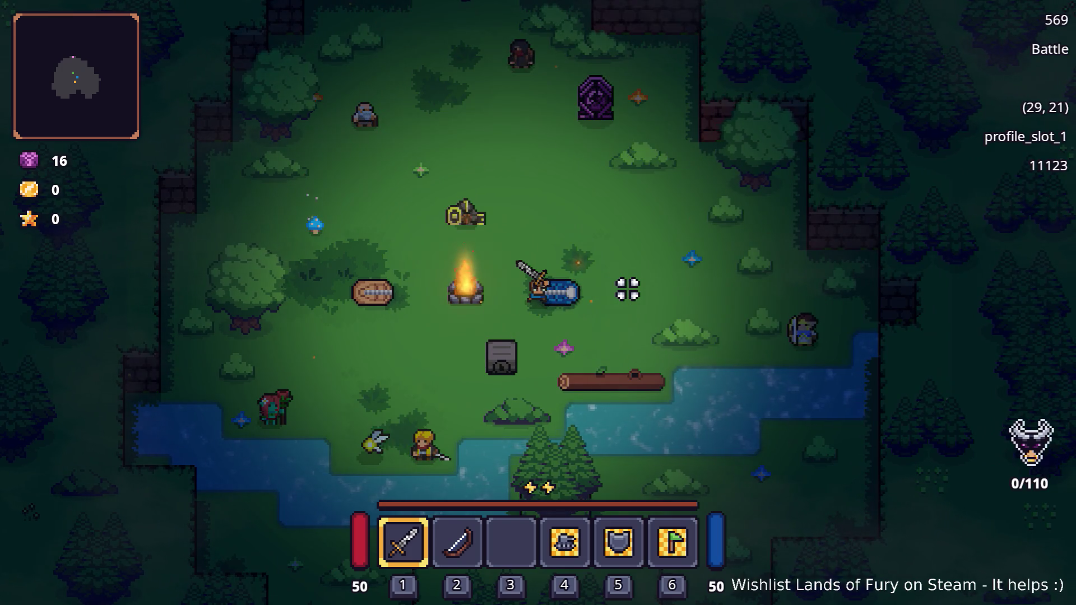
pyautogui.press('`')
# Spawn the Gothar companion with Level.SpawnUnit(gothar_coalbeard_companion,1,1,80,0) in the developer console
pyautogui.write('Pla')
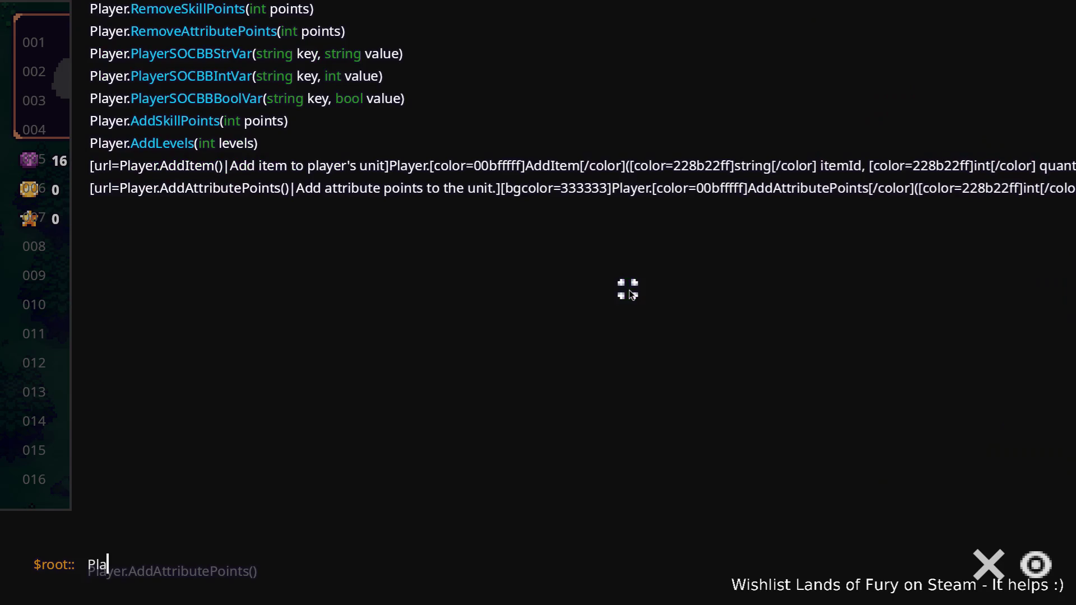
pyautogui.write('yer.Add')
pyautogui.hotkey('ctrl', 'a')
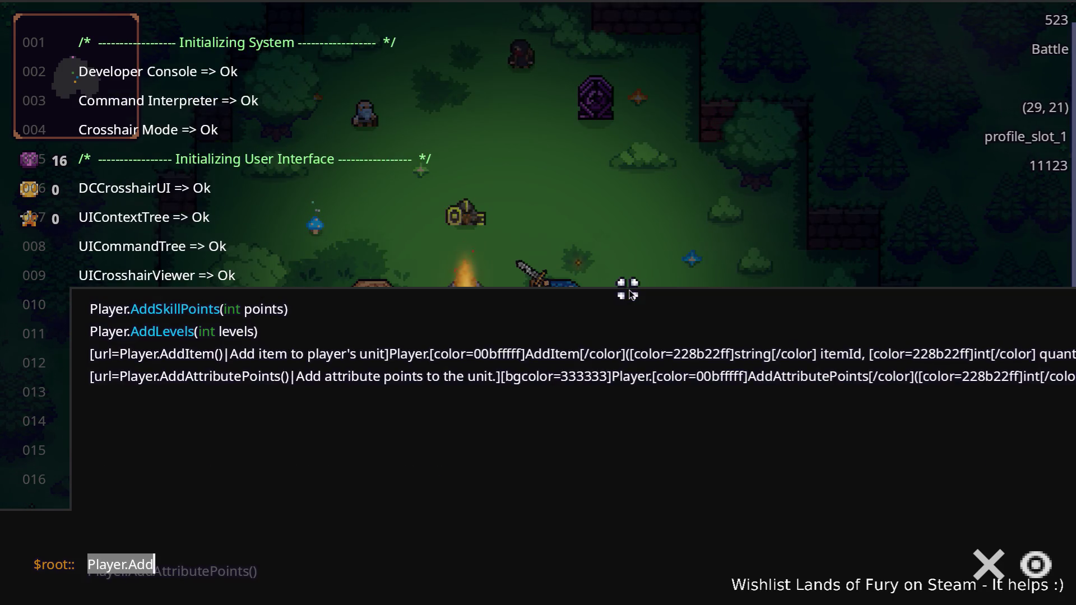
pyautogui.write('Level.Spawn')
pyautogui.press('Tab')
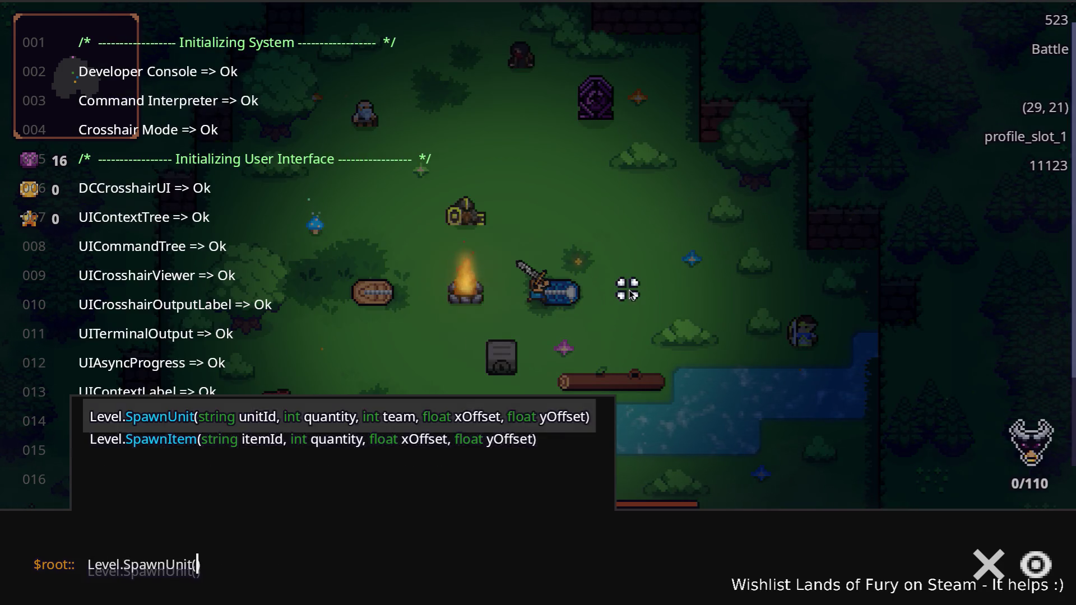
pyautogui.write('gothar_coa')
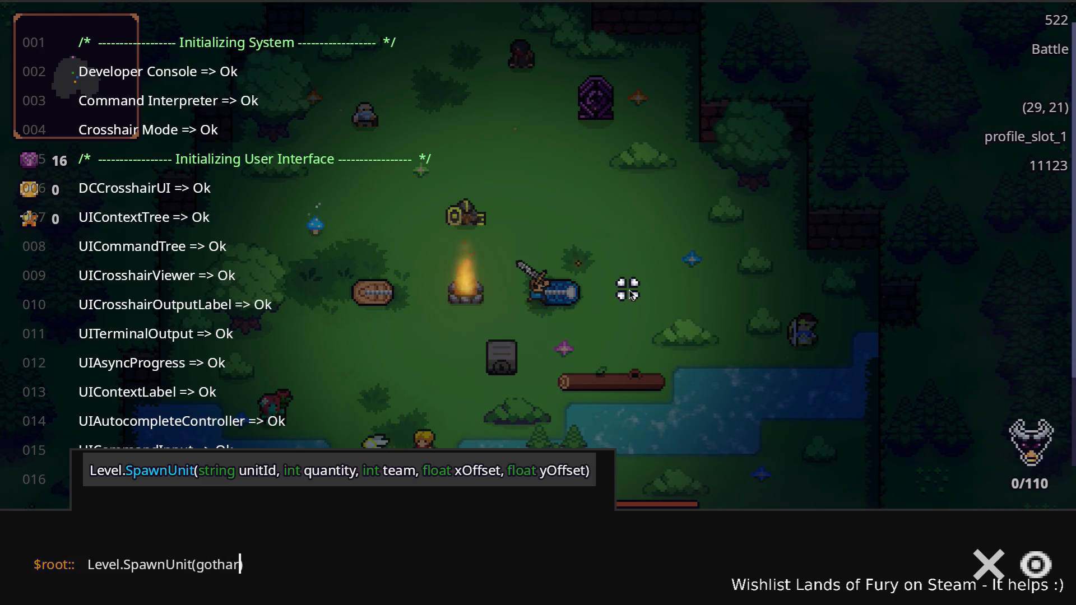
pyautogui.write('lbea')
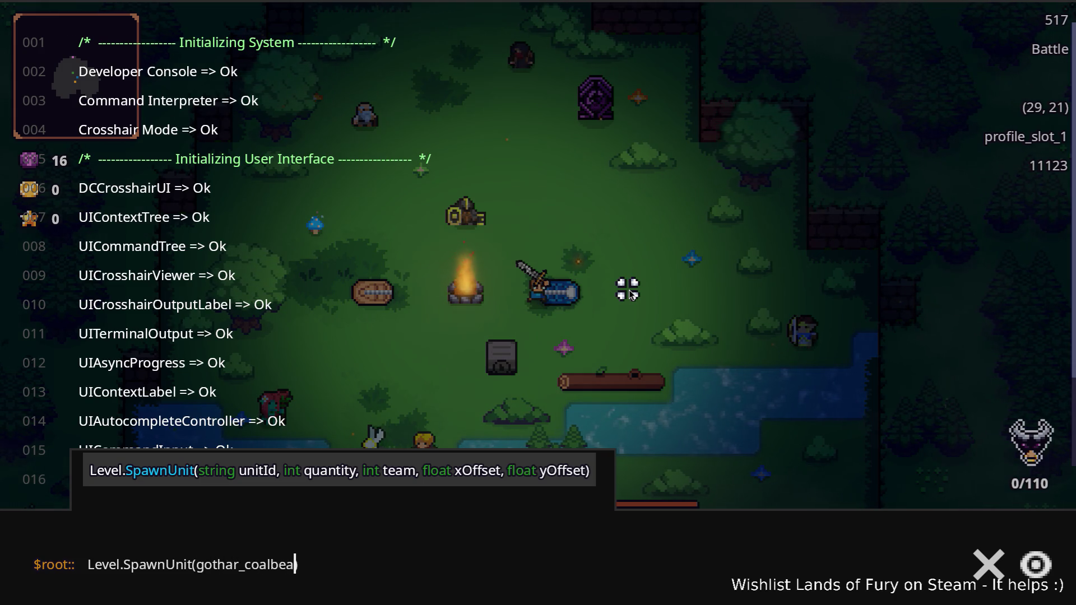
pyautogui.write('rd_companion')
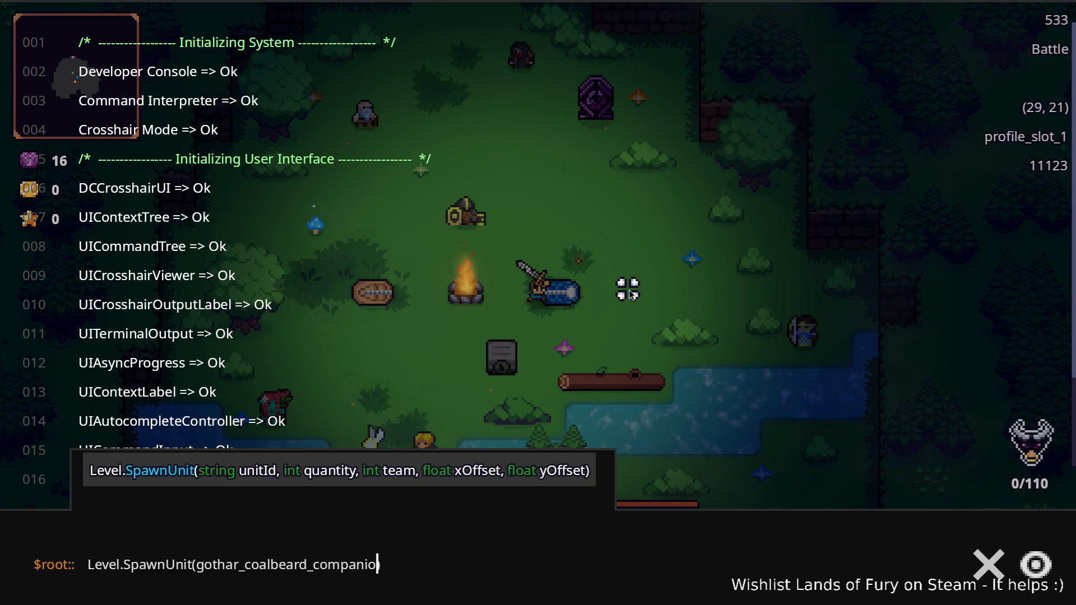
pyautogui.write(',1')
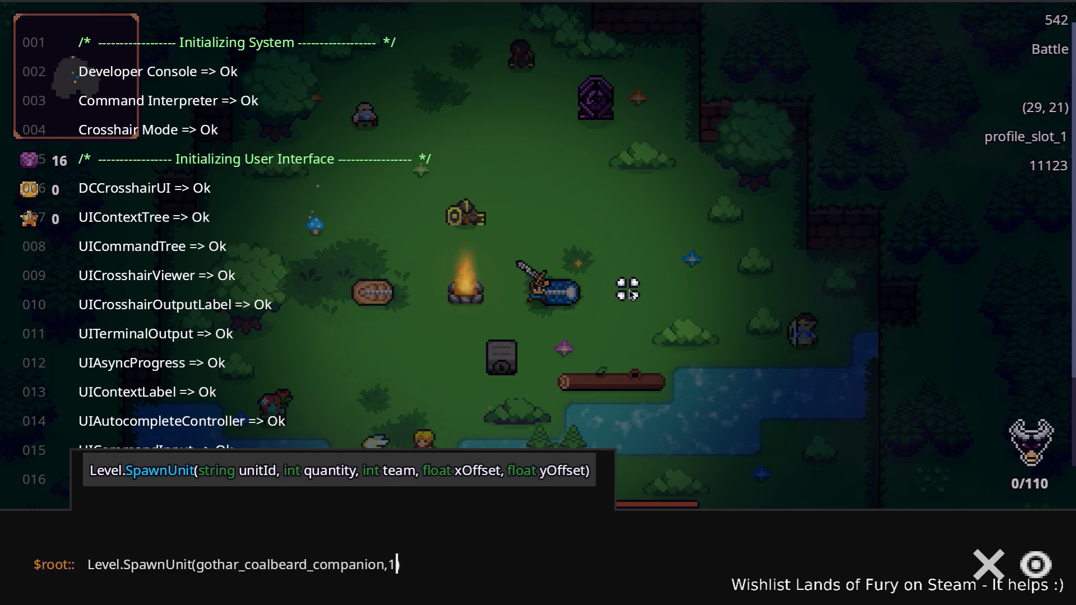
pyautogui.write(',1,80,0')
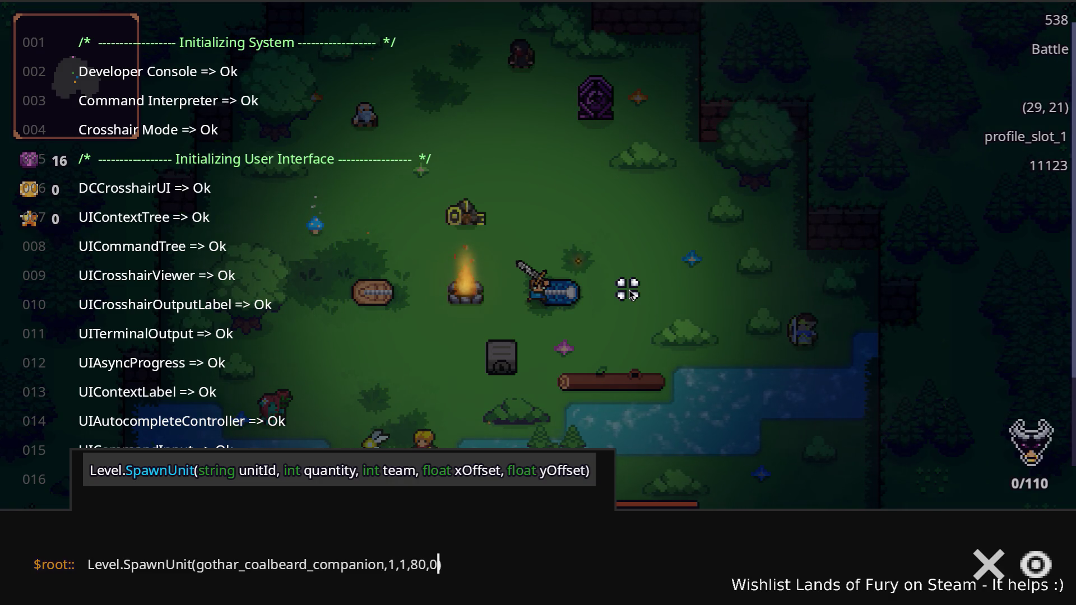
pyautogui.press('Return')
pyautogui.press('`')
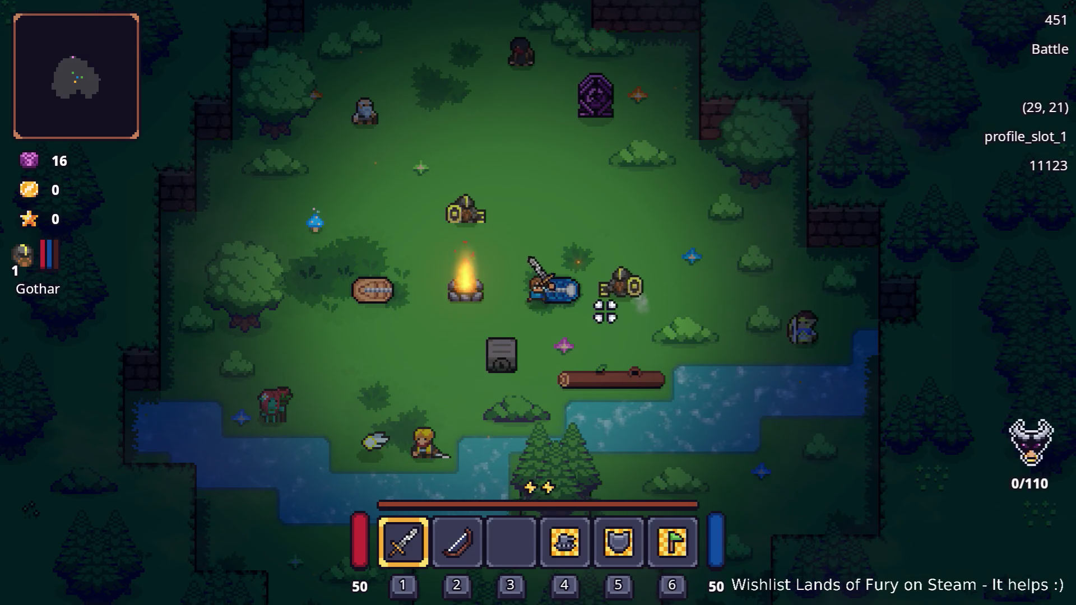
# Walk to the locked chest, try opening it twice more, then switch back to VS Code
pyautogui.press('s')
pyautogui.press('e')
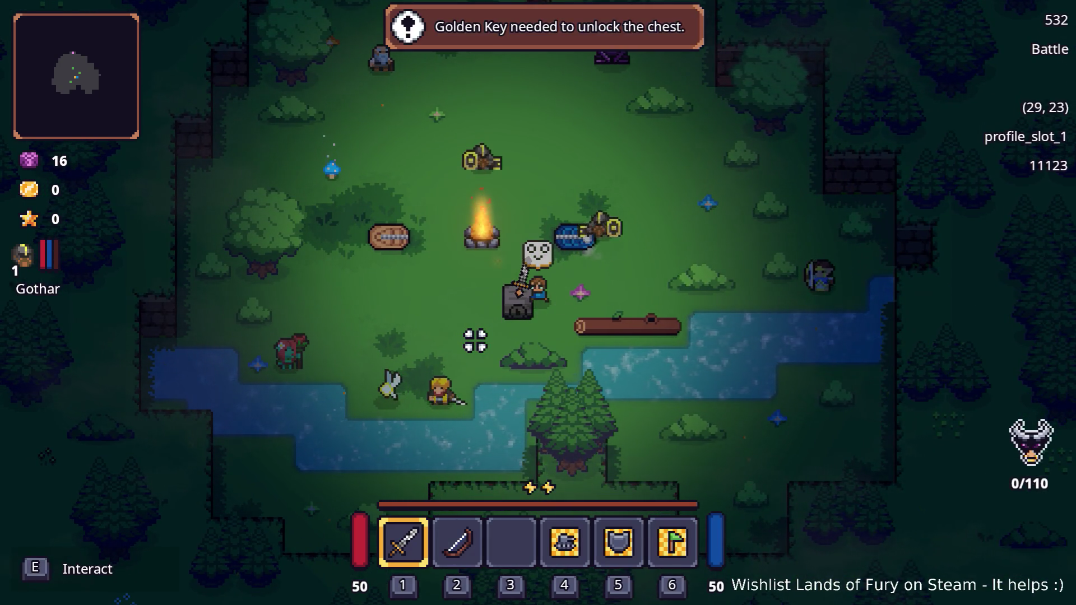
pyautogui.press('e')
pyautogui.press('d')
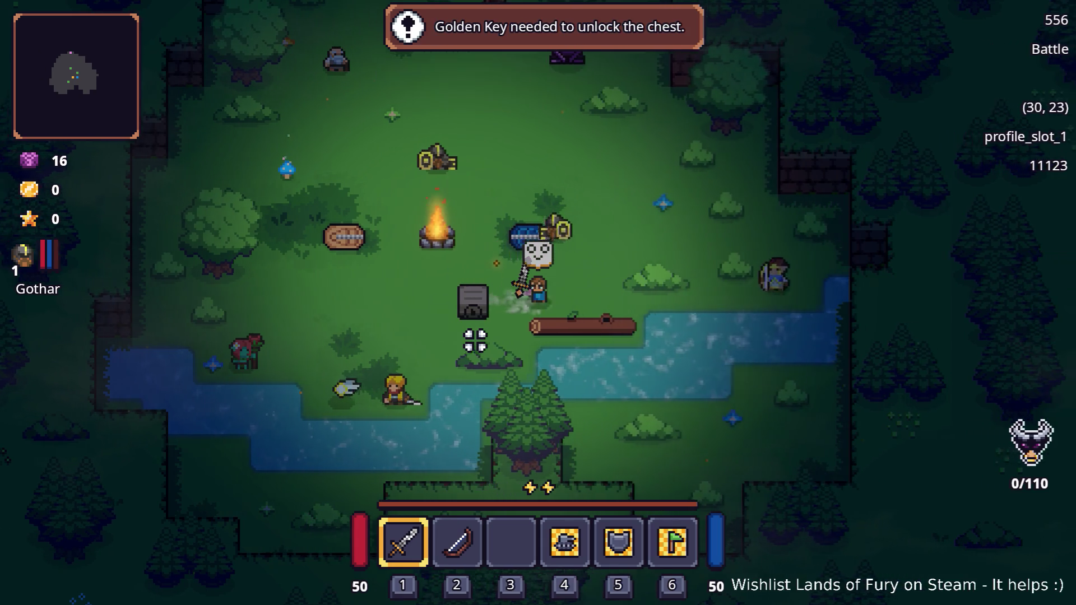
pyautogui.press('a')
pyautogui.press('e')
pyautogui.press('e')
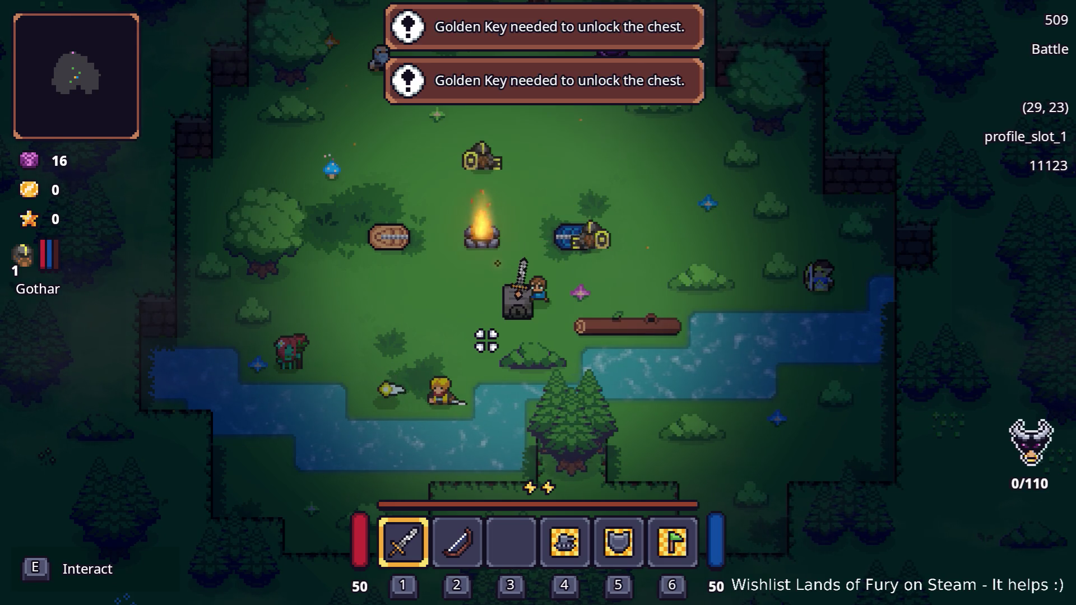
pyautogui.hotkey('alt', 'Tab')
pyautogui.hotkey('alt', 'Tab')
pyautogui.hotkey('alt', 'Tab')
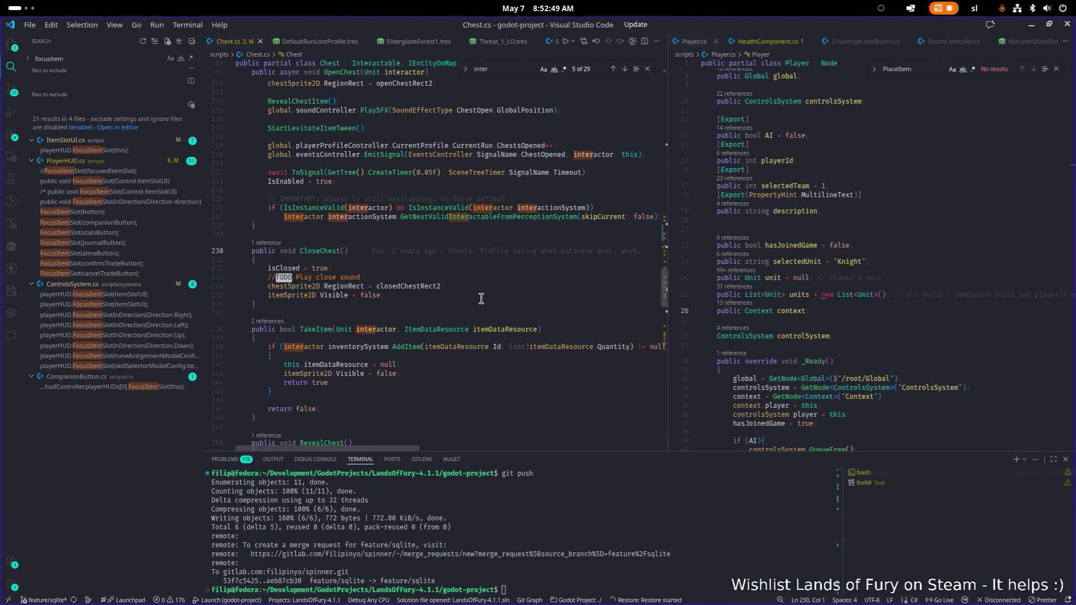
# Change interactor.emoteSystem to unit.emoteSystem on line 171 of Chest.cs and save
pyautogui.scroll(-15, 481, 301)
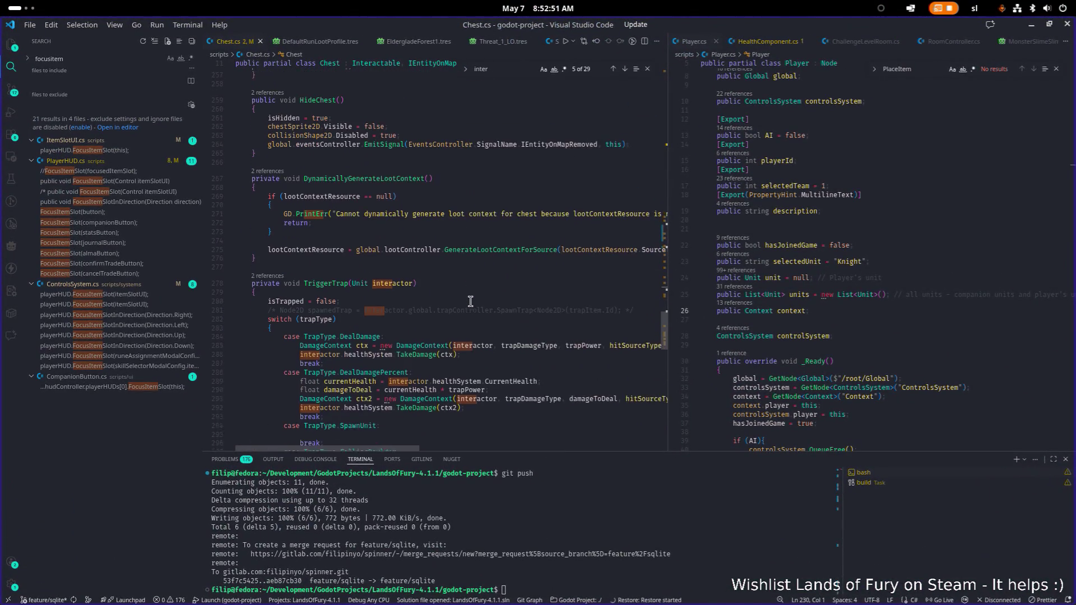
pyautogui.scroll(20, 470, 301)
pyautogui.scroll(-20, 470, 301)
pyautogui.click(550, 308)
pyautogui.press('Down')
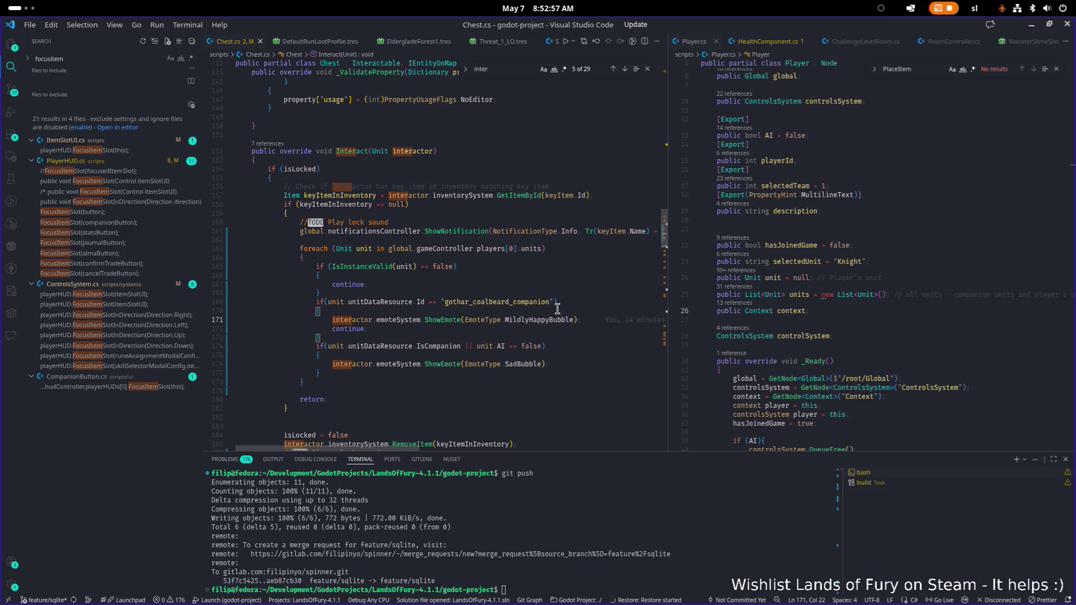
pyautogui.press('Home')
pyautogui.hotkey('ctrl', 'shift', 'Right')
pyautogui.write('unit')
pyautogui.press('Escape')
pyautogui.press('Down')
pyautogui.press('Down')
pyautogui.press('Down')
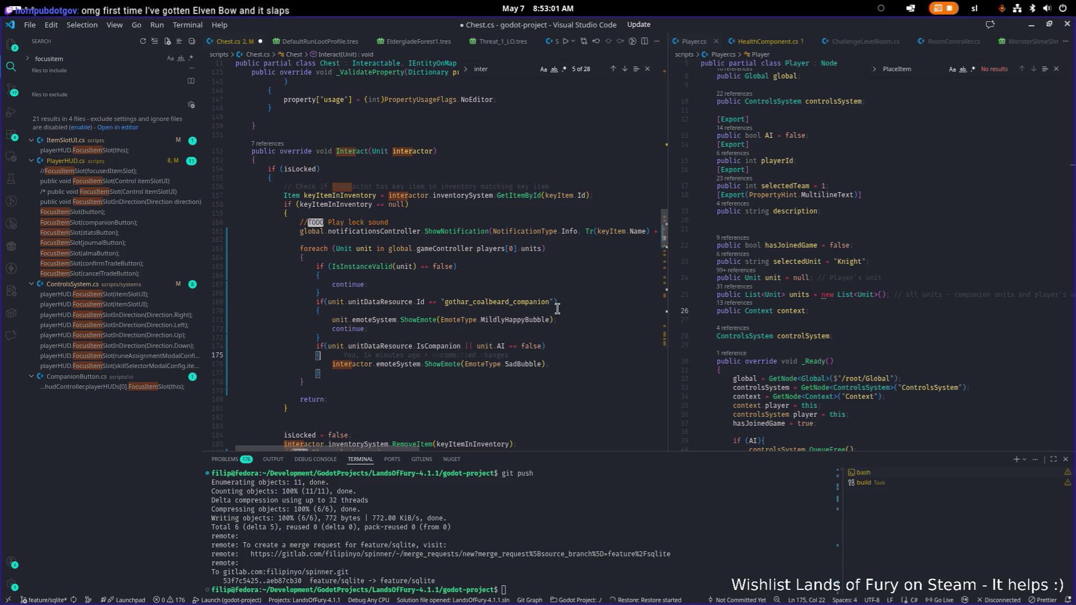
pyautogui.press('End')
pyautogui.hotkey('shift', 'Home')
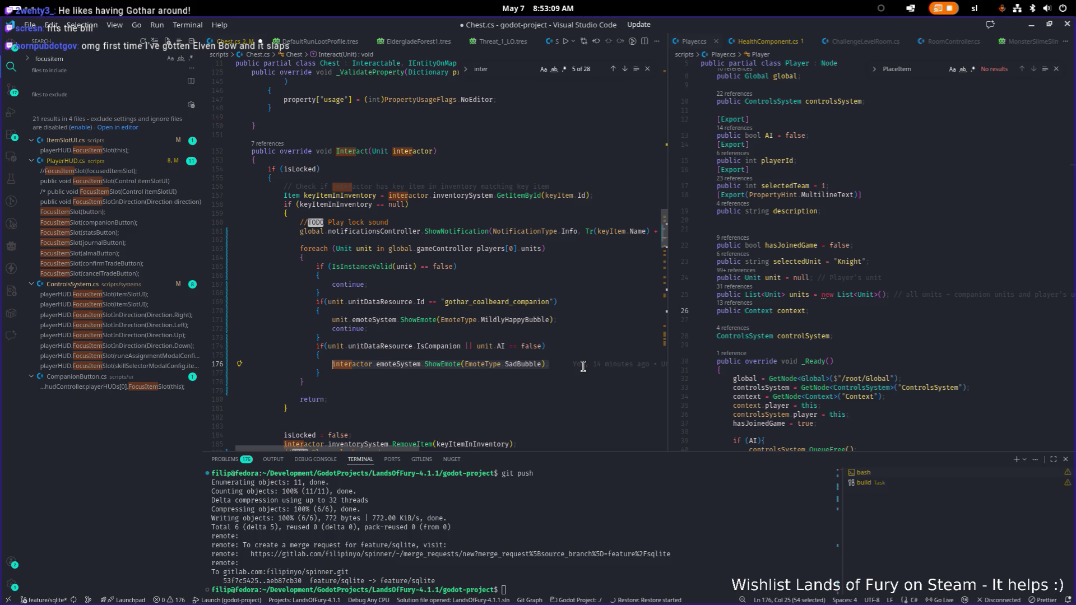
pyautogui.hotkey('ctrl', 's')
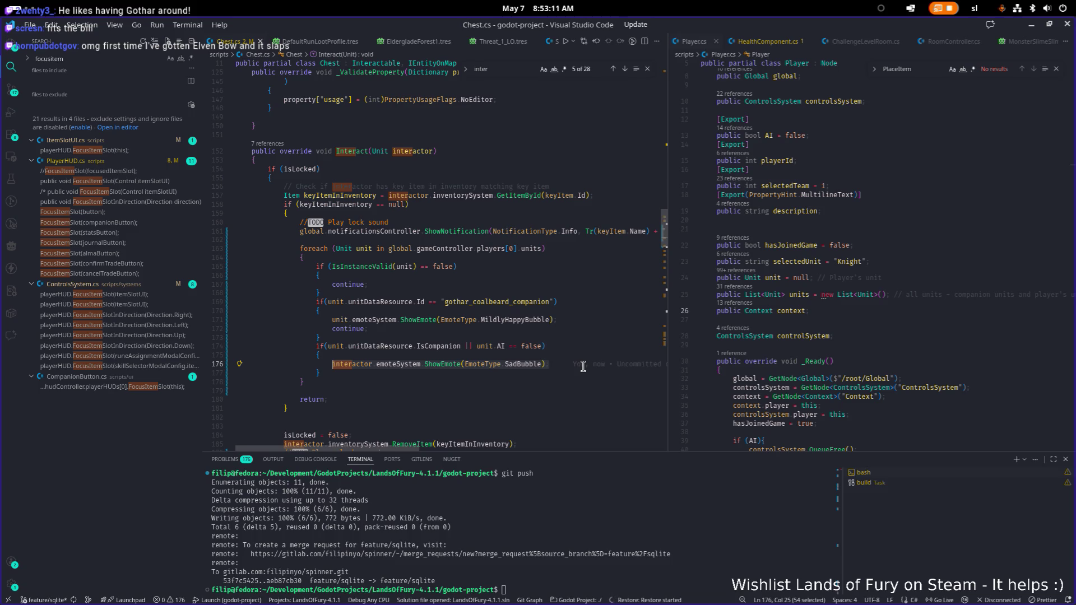
# Select the gothar_coalbeard_companion id and search the whole project for it
pyautogui.click(516, 391)
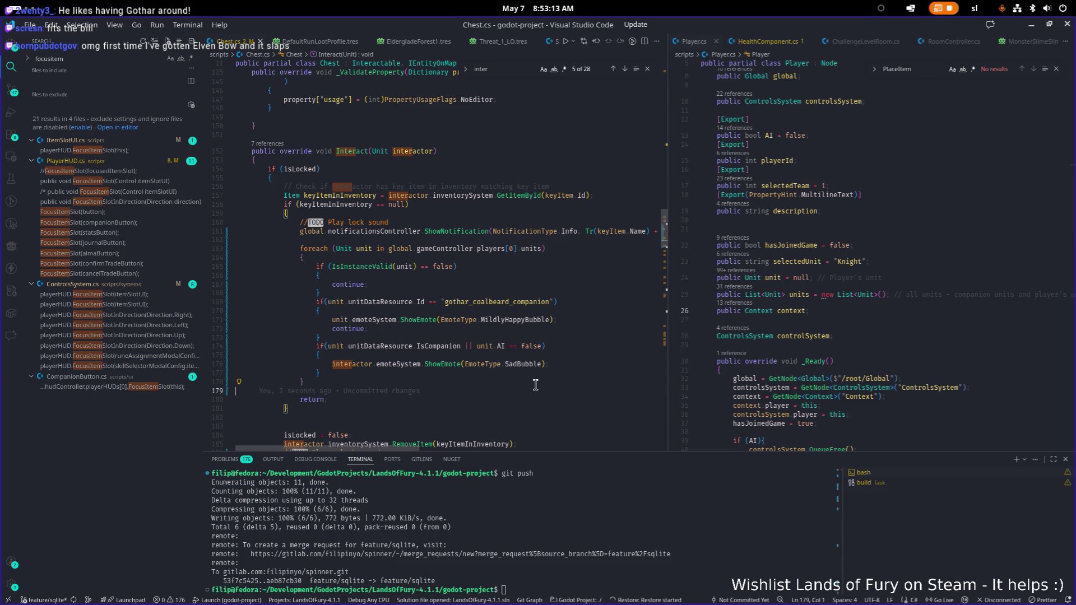
pyautogui.click(553, 337)
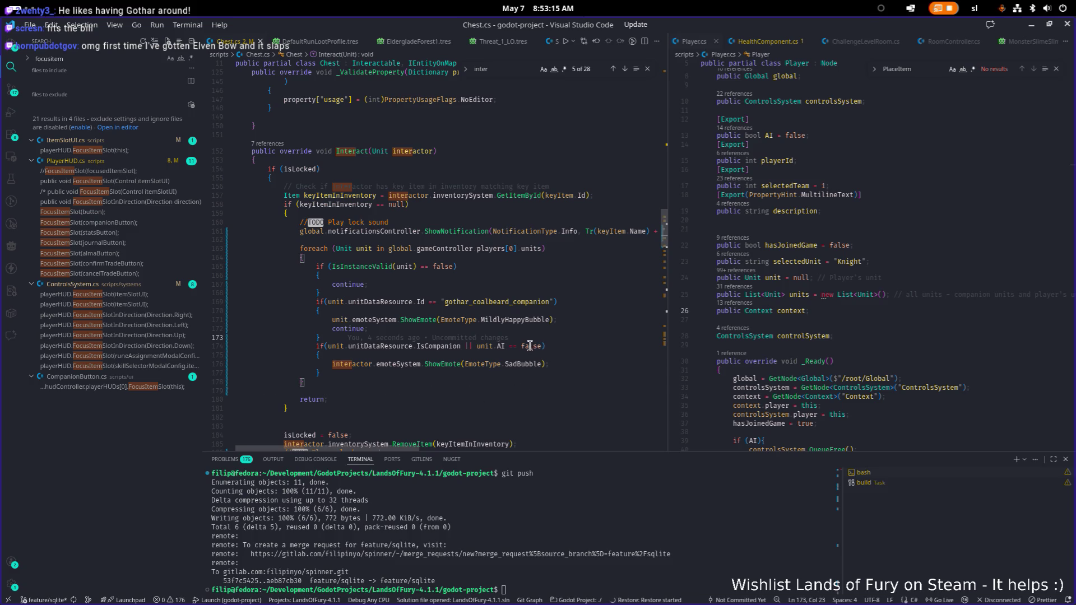
pyautogui.moveTo(513, 334)
pyautogui.click(601, 317)
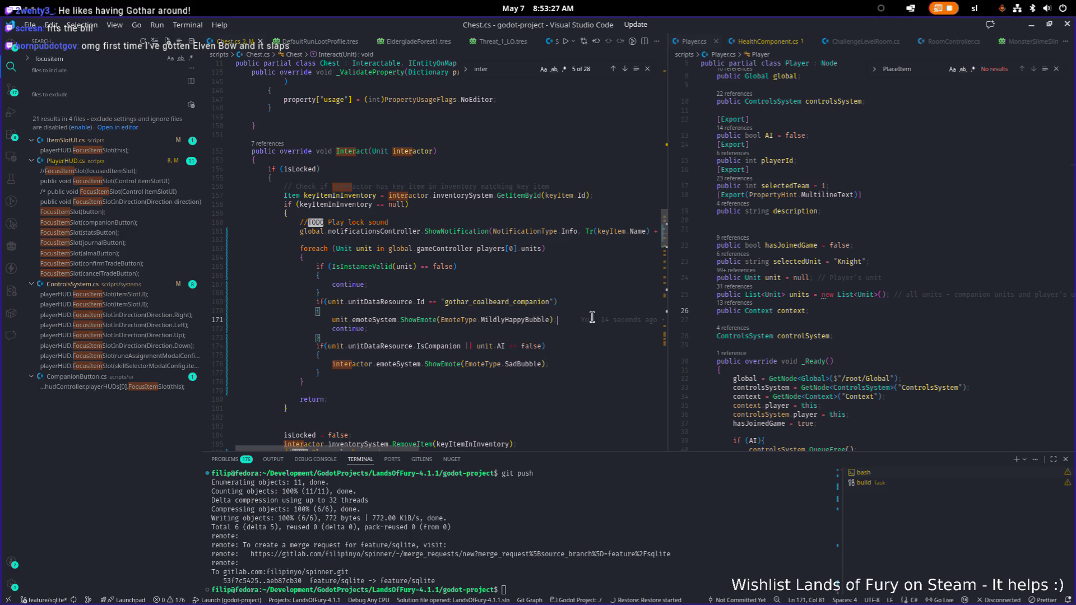
pyautogui.doubleClick(527, 302)
pyautogui.hotkey('ctrl', 'shift', 'f')
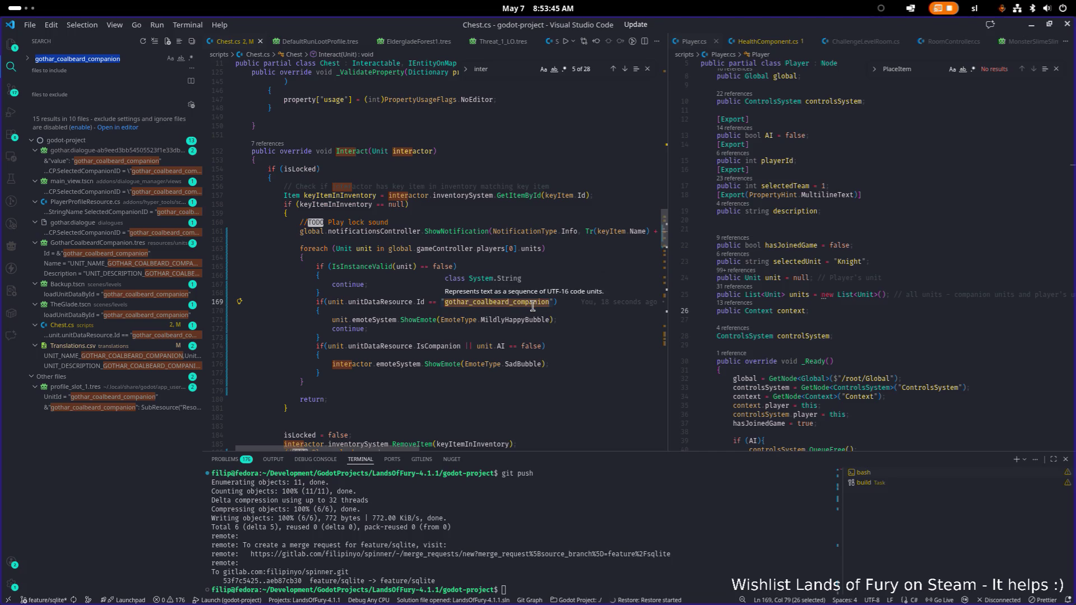
# Review the emote lines 174–179 in Chest.cs below the companion check
pyautogui.click(593, 364)
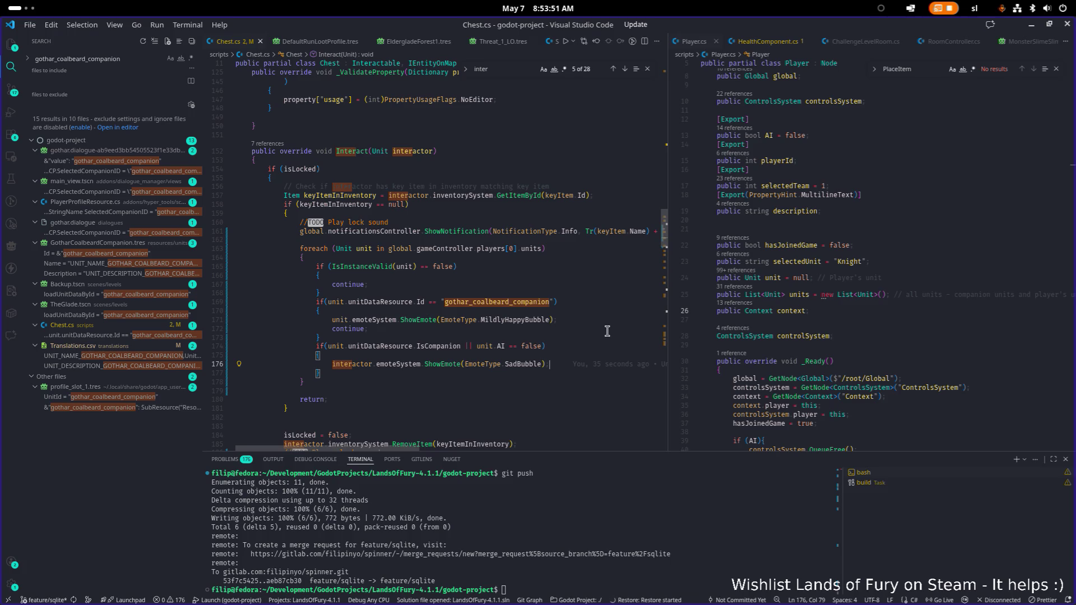
pyautogui.click(602, 352)
pyautogui.click(605, 349)
pyautogui.click(599, 392)
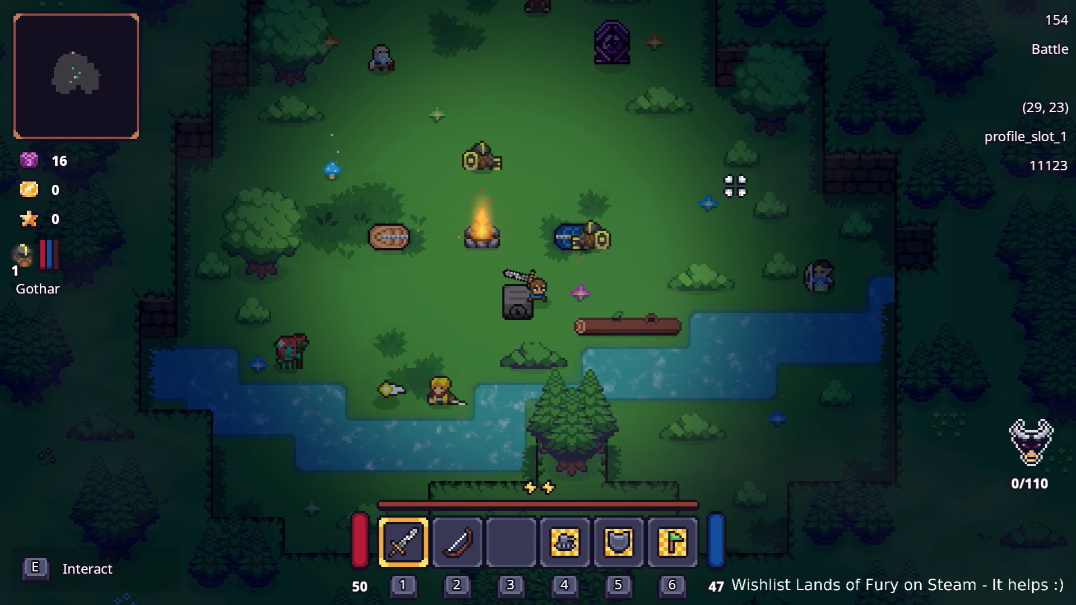
# Quit Lands of Fury to desktop, relaunch it from Godot, and load the first saved profile
pyautogui.press('Escape')
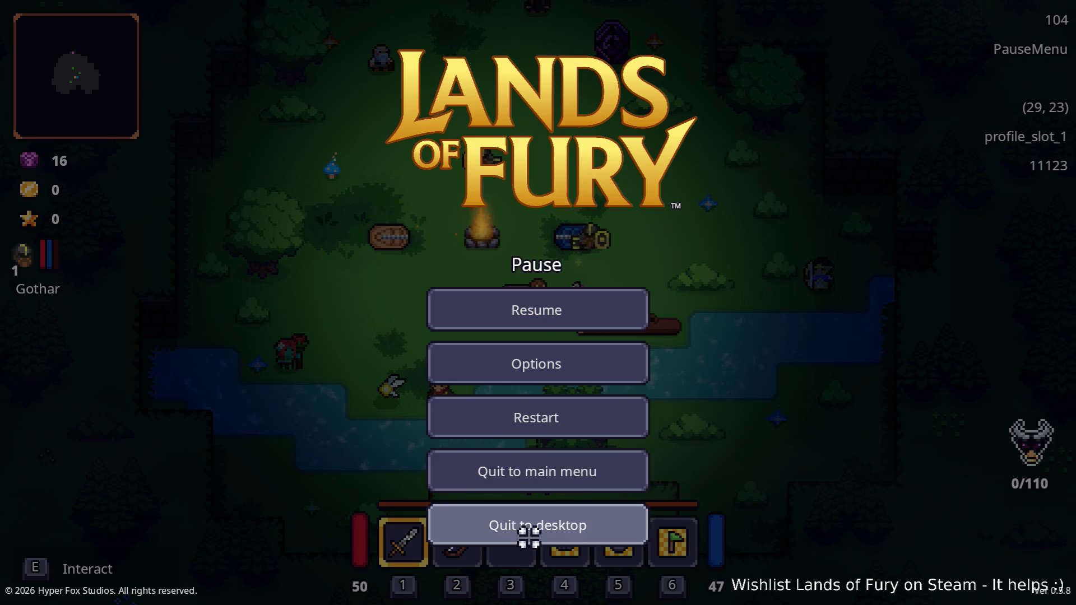
pyautogui.click(529, 536)
pyautogui.click(785, 48)
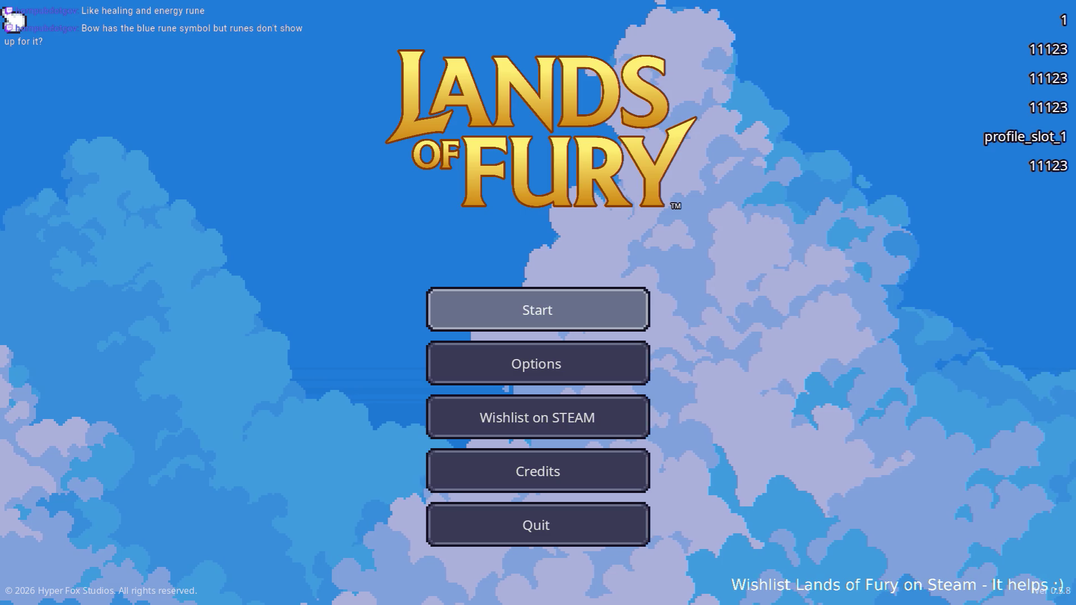
pyautogui.click(557, 308)
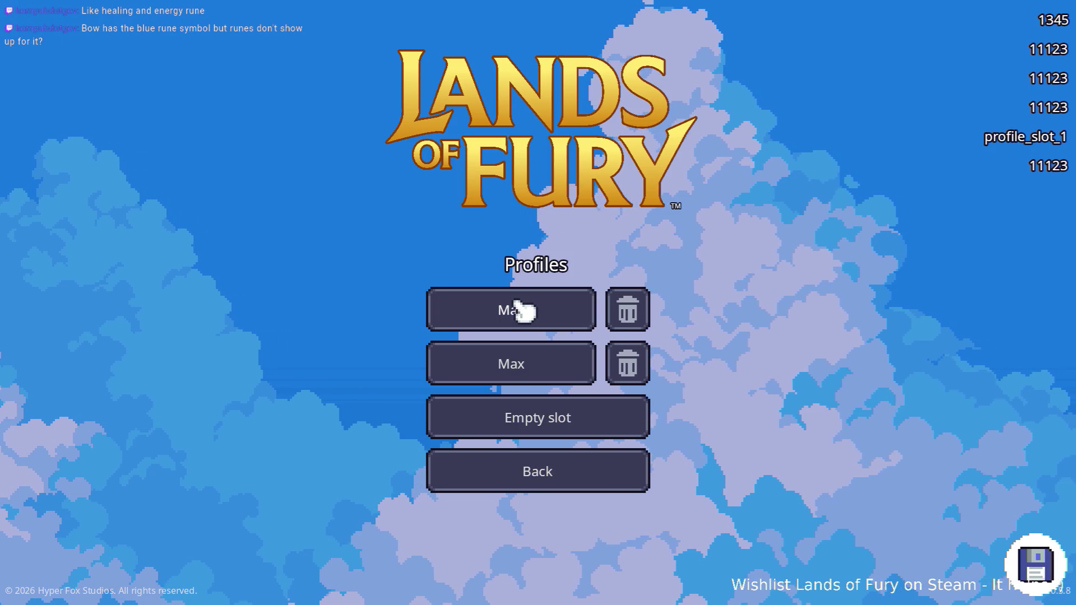
pyautogui.click(516, 308)
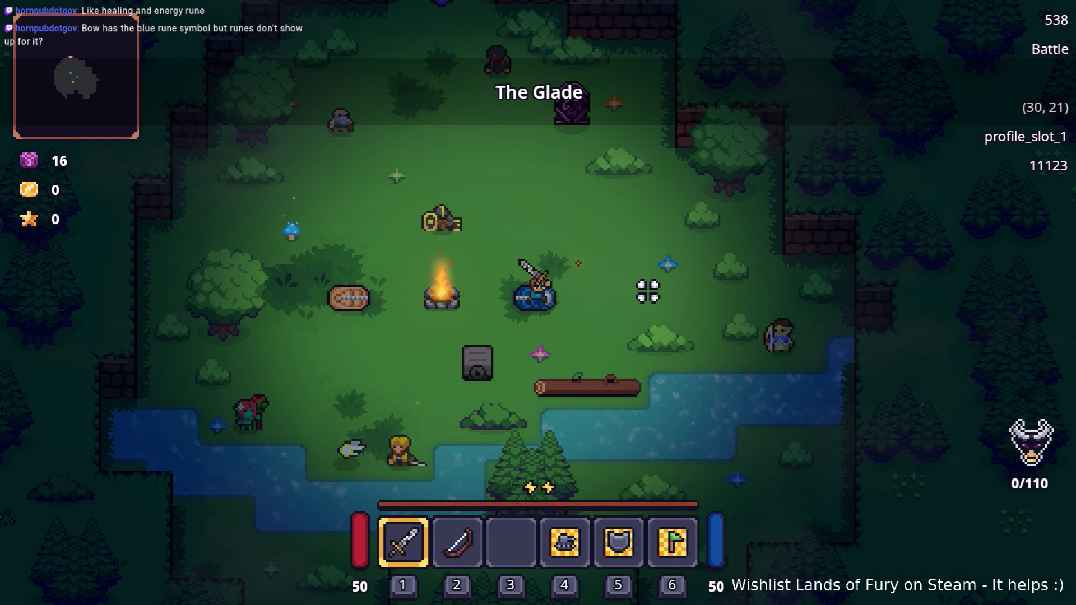
# Equip the bow and spawn the Gothar companion with a Level.SpawnUnit console command
pyautogui.press('2')
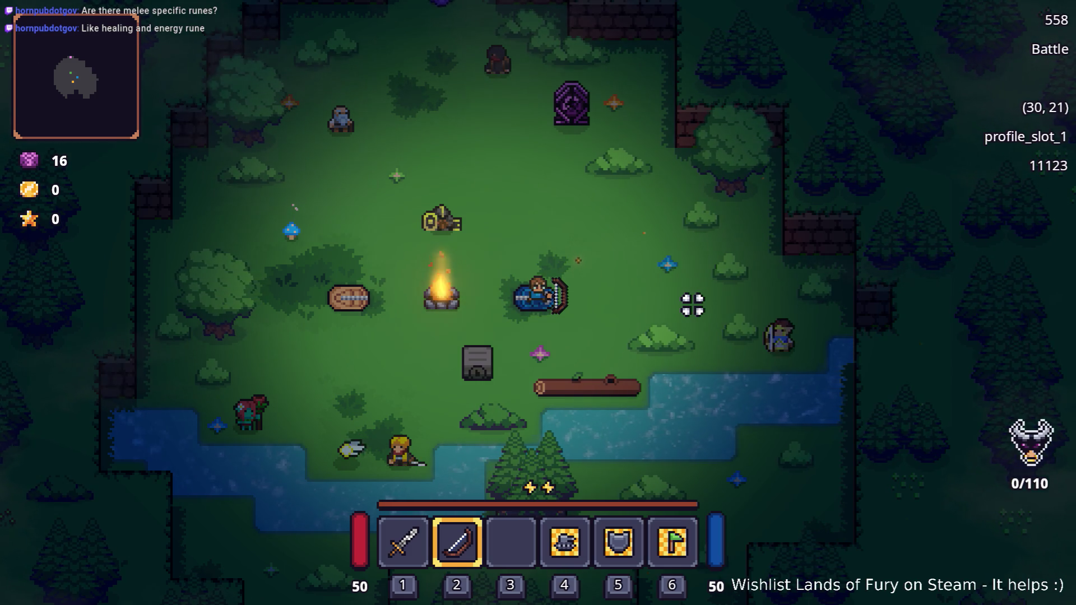
pyautogui.press('`')
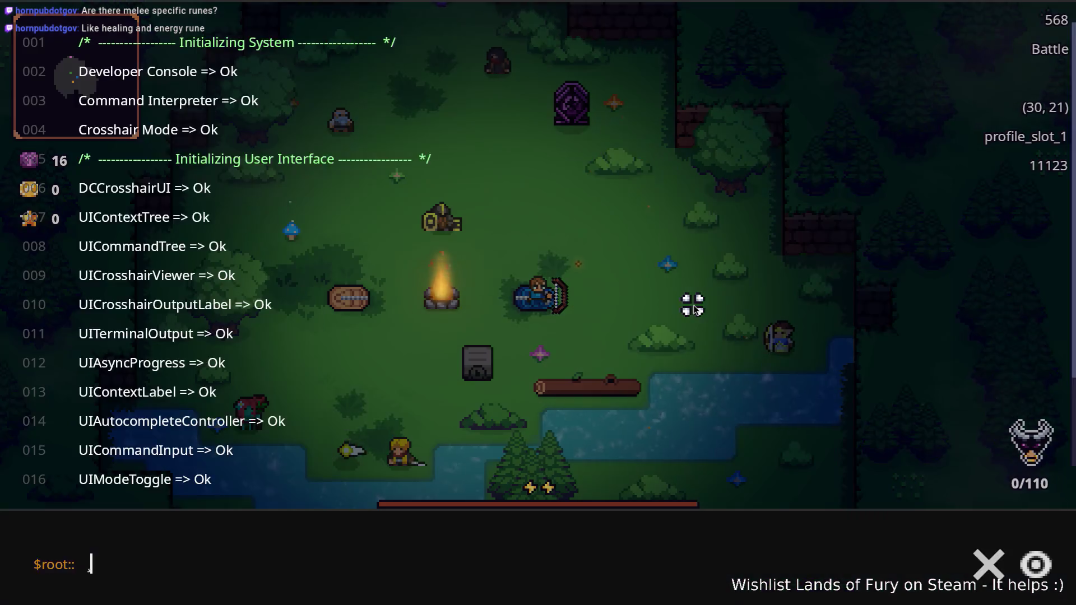
pyautogui.write('Player.')
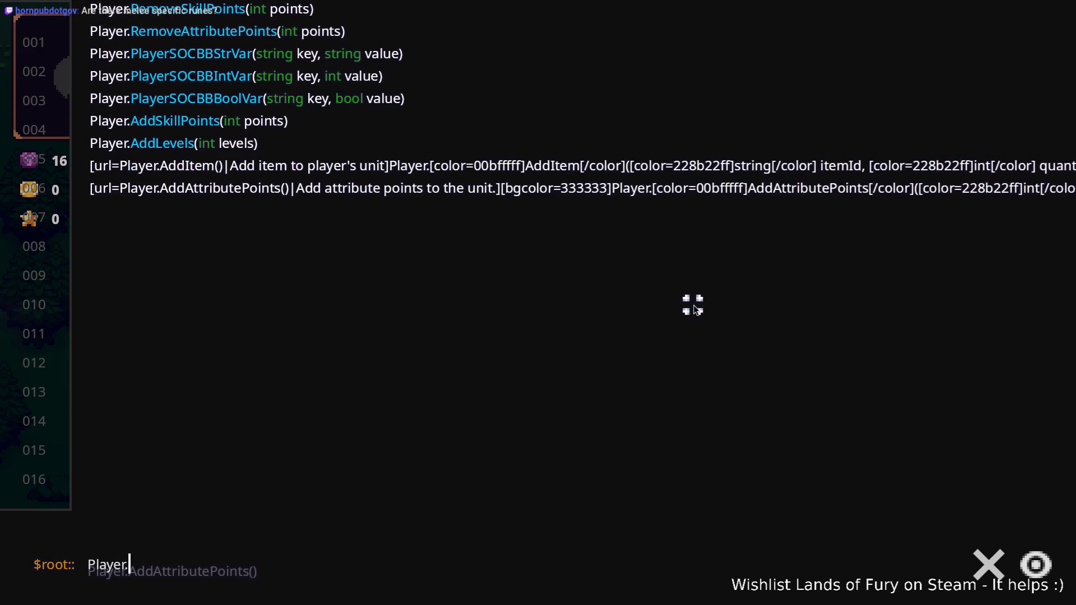
pyautogui.hotkey('ctrl', 'a')
pyautogui.write('Level.Spa')
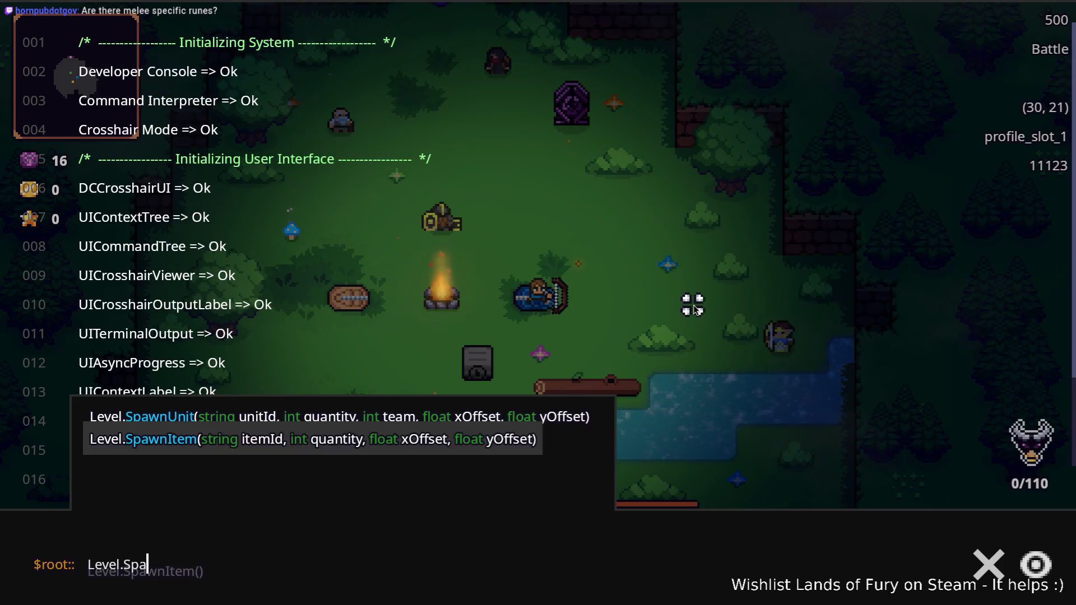
pyautogui.write('wnUnit(gothar_coalbeard_companion.1,1,8)0,0')
pyautogui.press('Return')
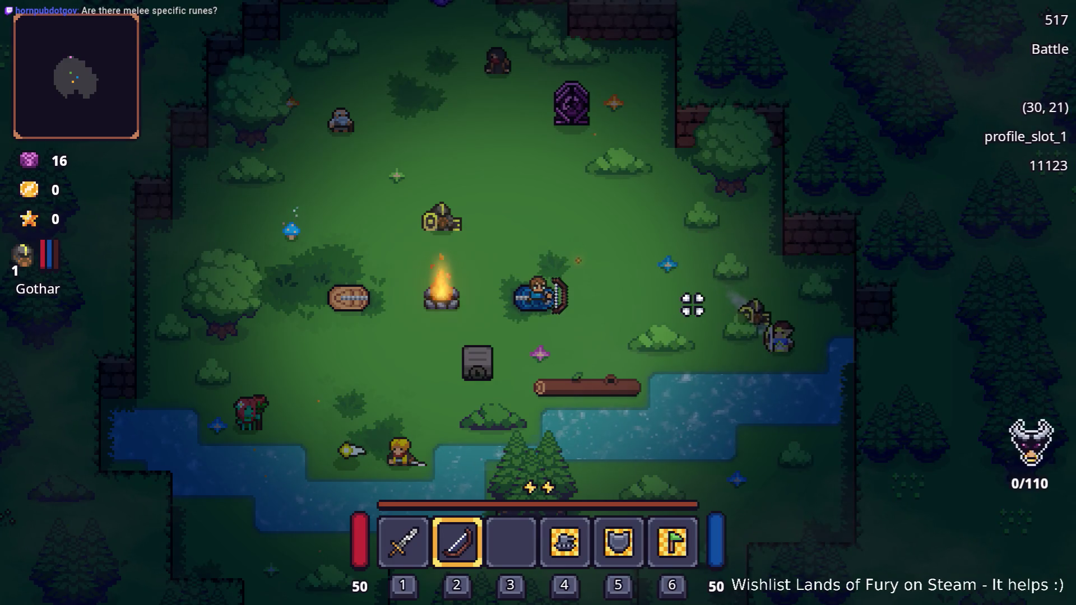
# Walk to the locked chest, try opening it four times, then move away up-right
pyautogui.press('s')
pyautogui.press('a')
pyautogui.press('e')
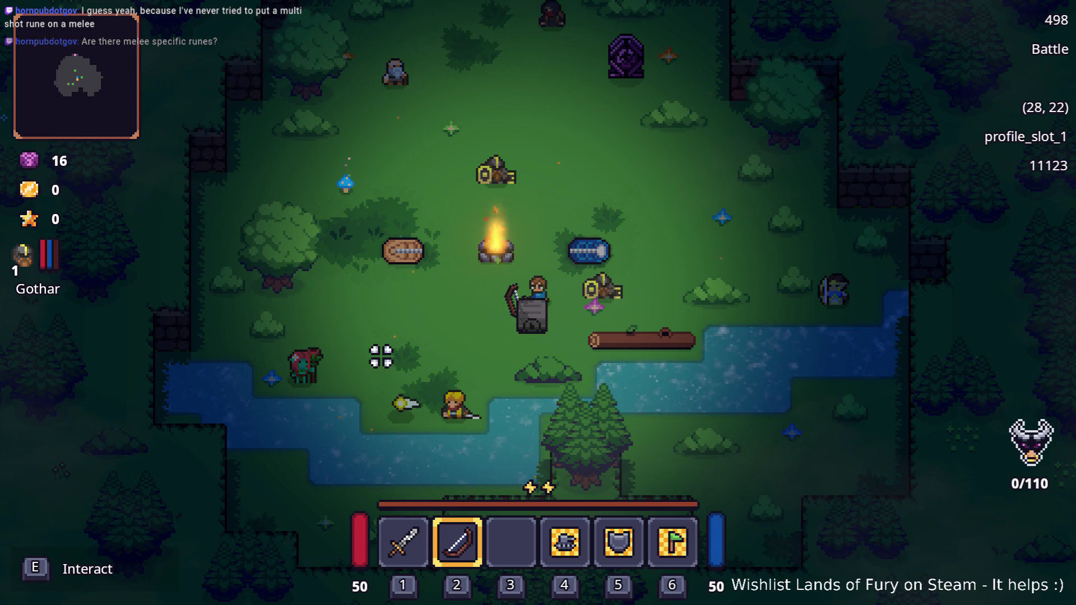
pyautogui.press('e')
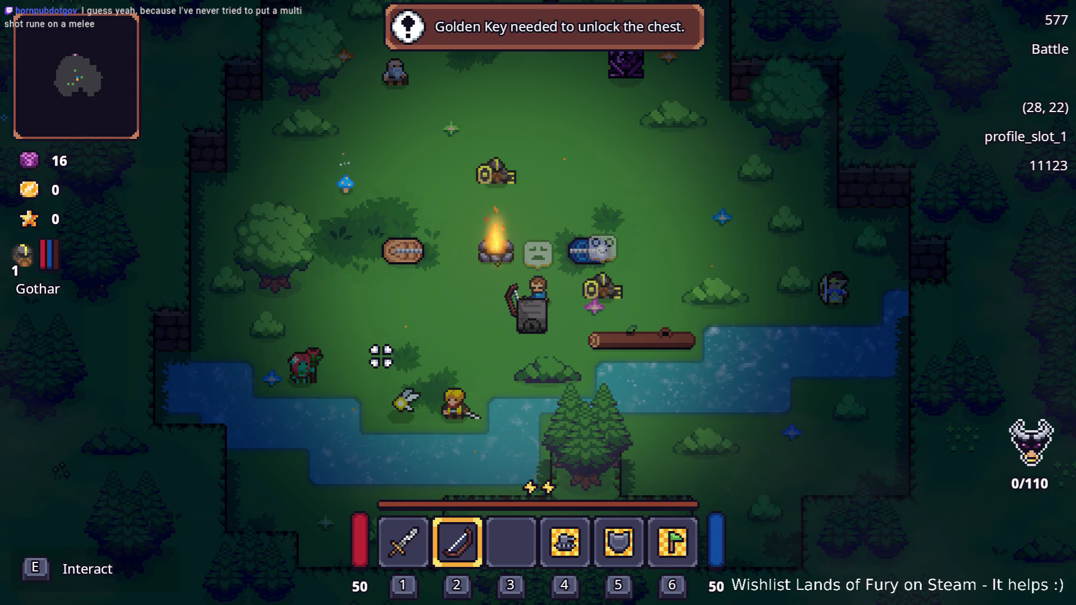
pyautogui.press('e')
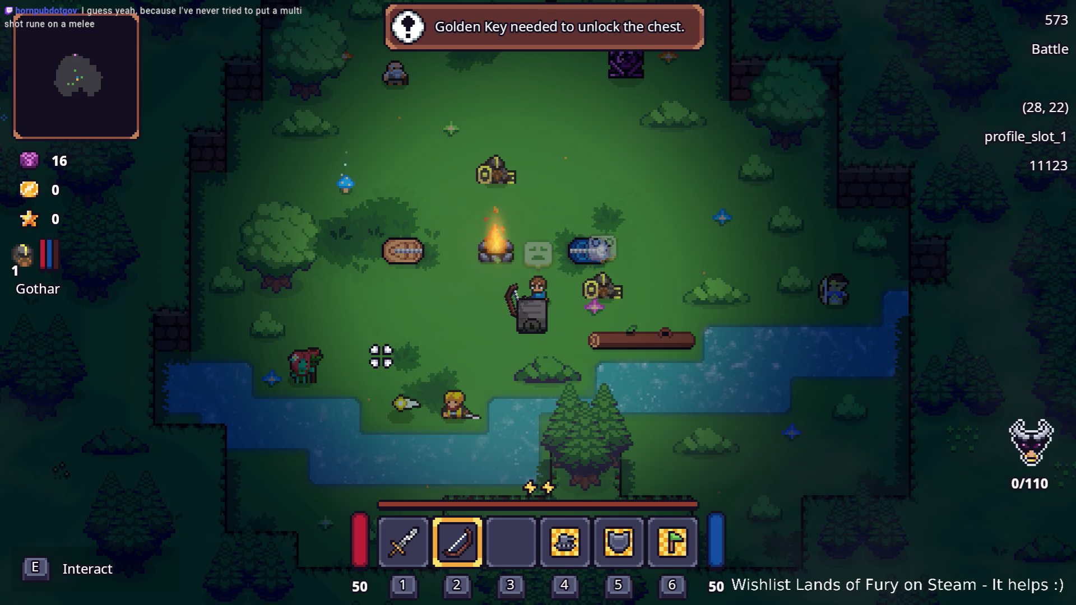
pyautogui.press('e')
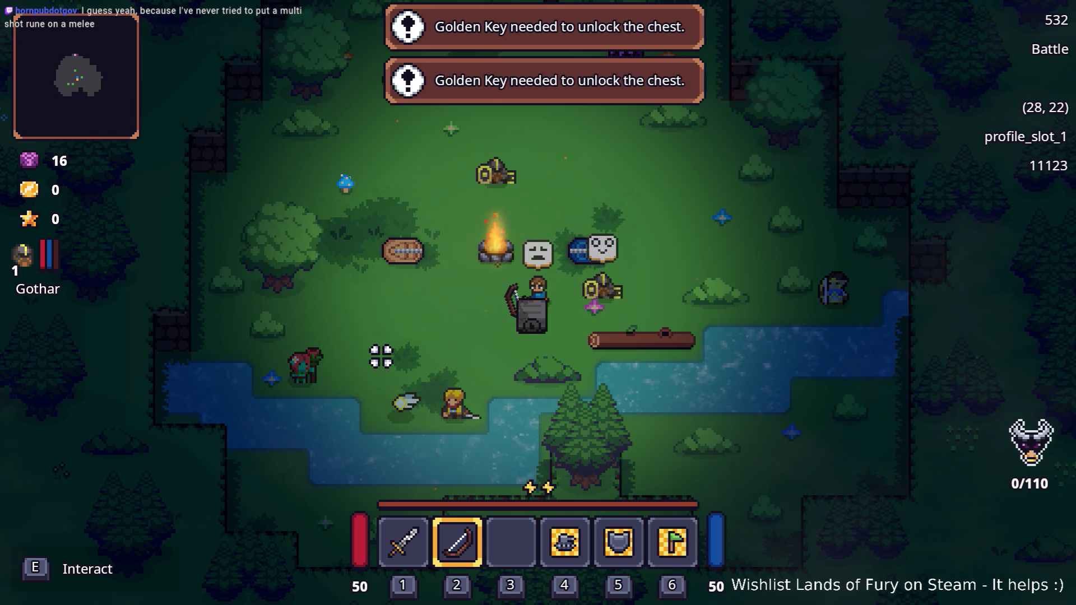
pyautogui.press('e')
pyautogui.press('a')
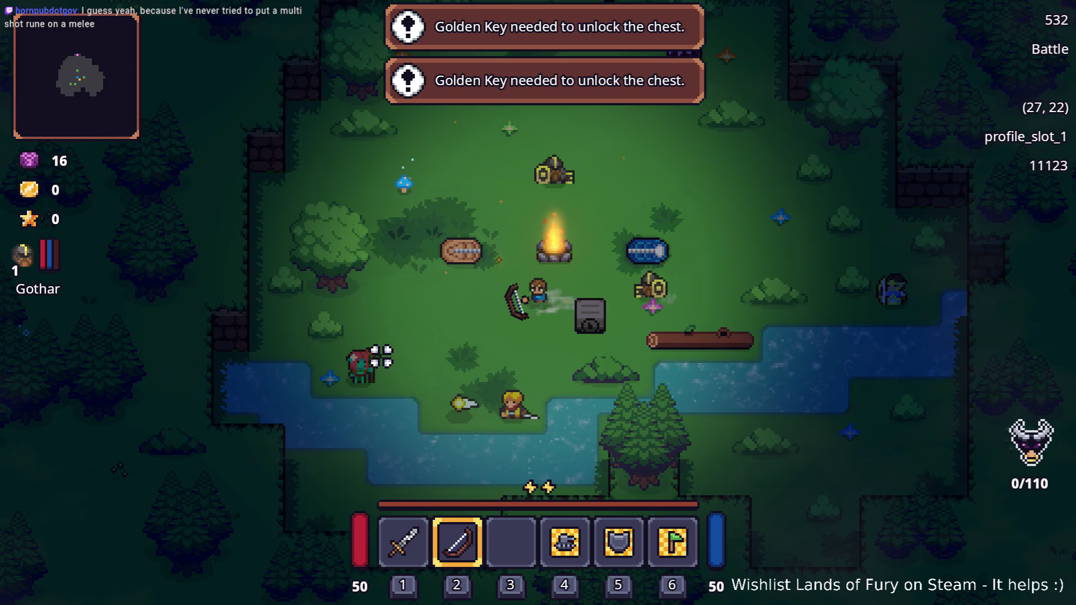
pyautogui.press('d')
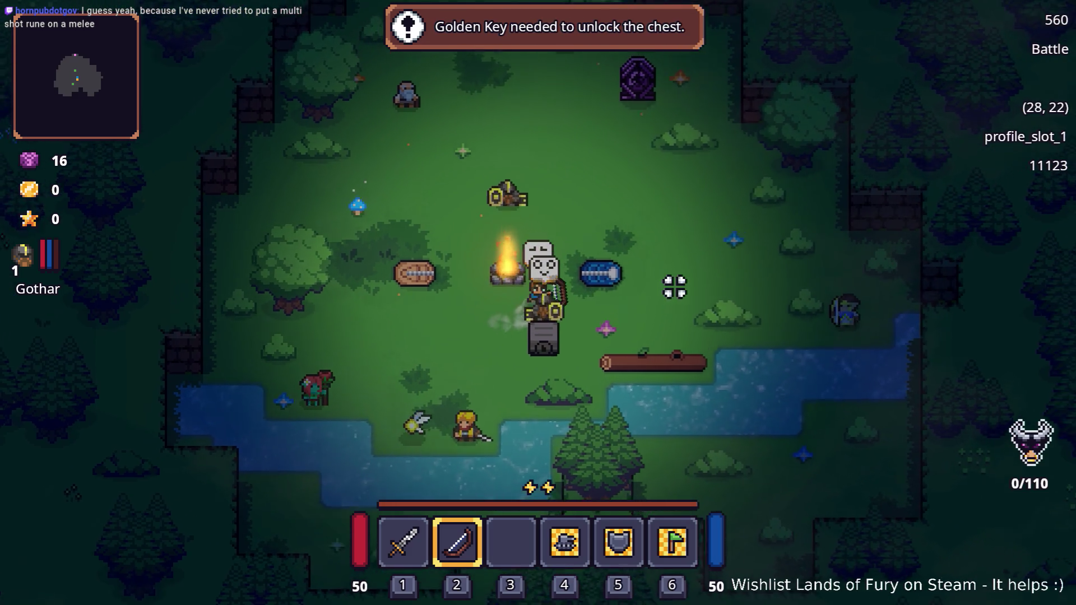
pyautogui.press('w')
# Spawn Lilith by editing the recalled Level.SpawnUnit command from gothar_coalbeard to lilith
pyautogui.press('`')
pyautogui.press('Up')
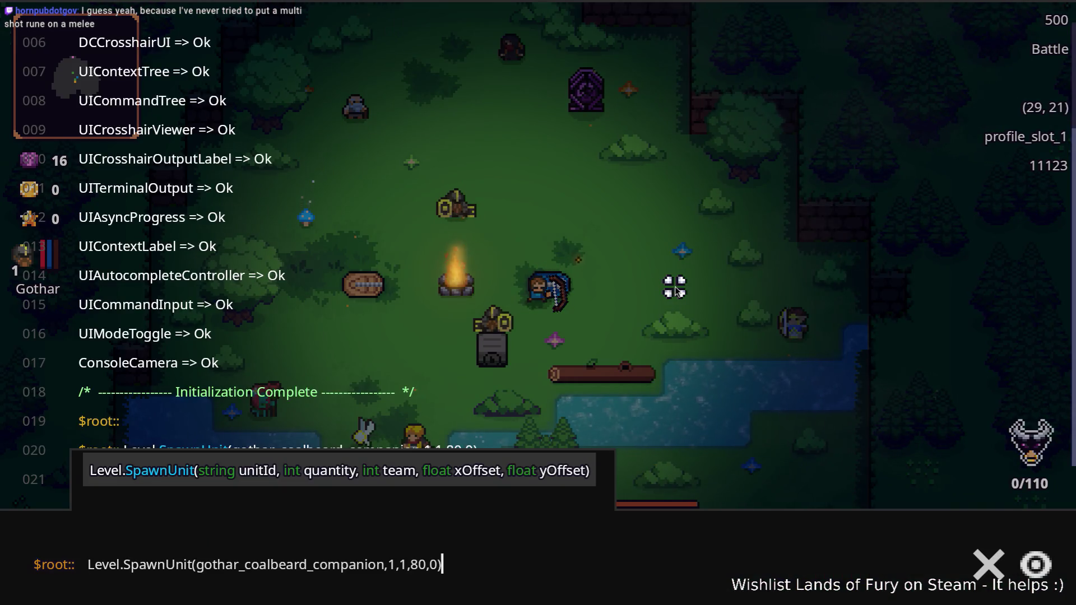
pyautogui.hotkey('ctrl', 'Left')
pyautogui.hotkey('ctrl', 'Left')
pyautogui.hotkey('ctrl', 'Left')
pyautogui.press('Right')
pyautogui.press('Right')
pyautogui.press('Right')
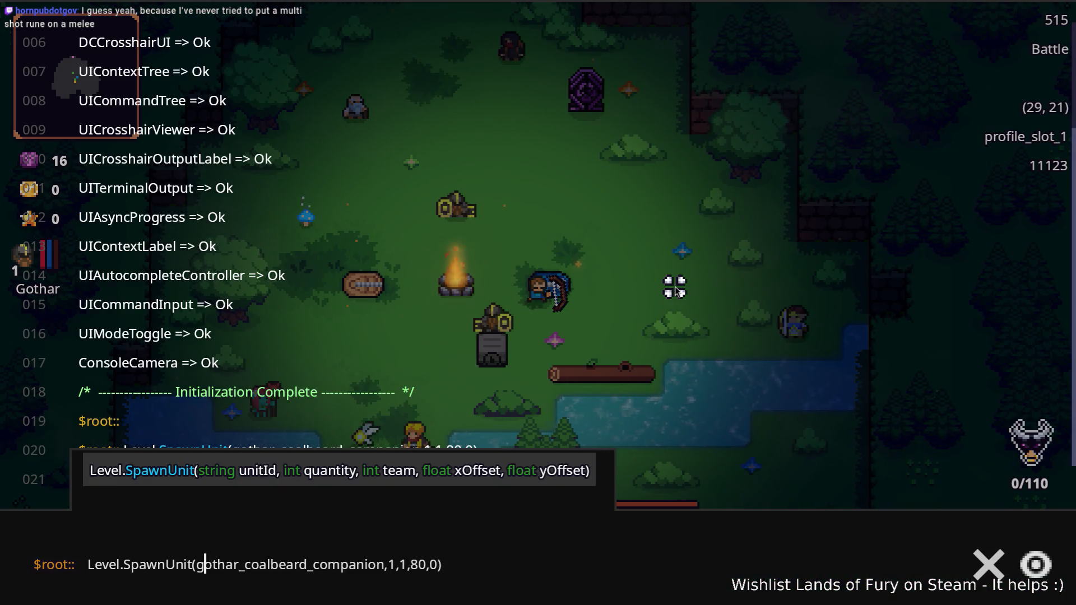
pyautogui.hotkey('ctrl', 'Right')
pyautogui.hotkey('ctrl', 'Right')
pyautogui.press('Left')
pyautogui.press('Left')
pyautogui.hotkey('ctrl', 'shift', 'Left')
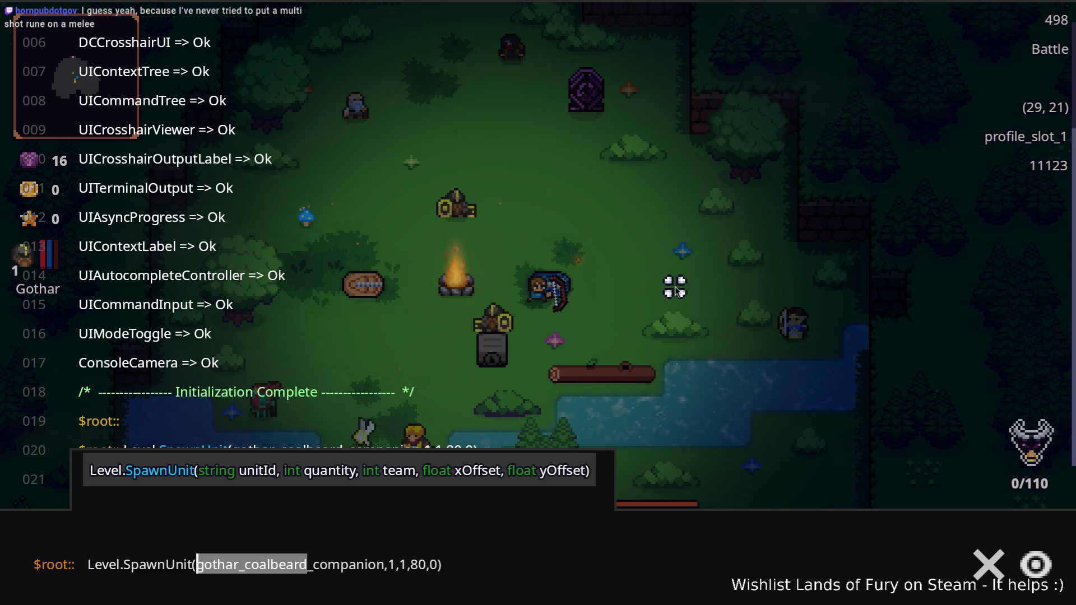
pyautogui.write('lilith')
pyautogui.press('Return')
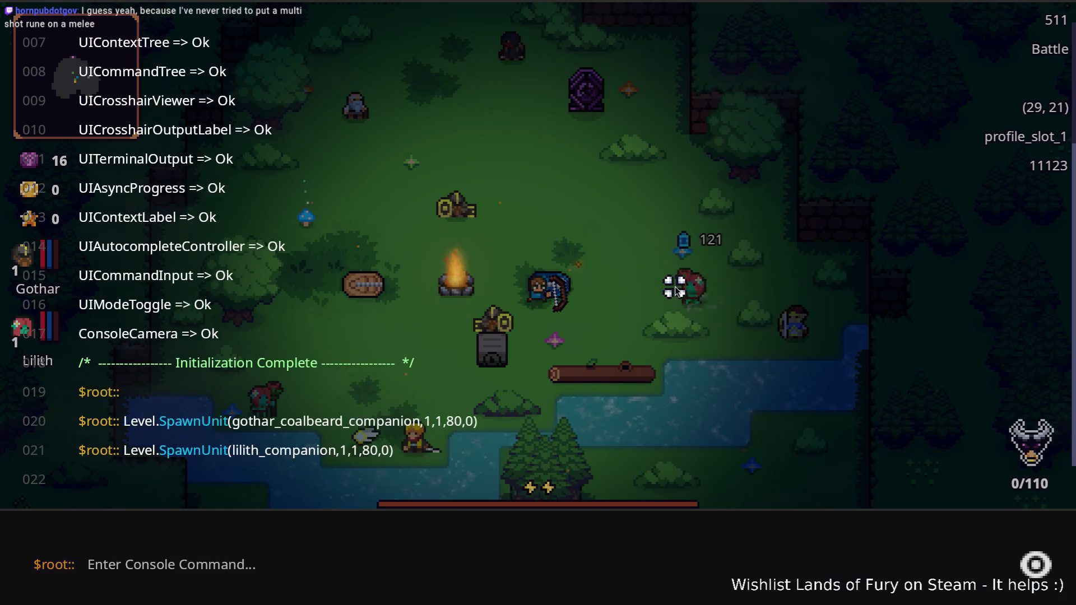
# Try the locked chest three more times, stepping aside between attempts, then switch applications
pyautogui.press('s')
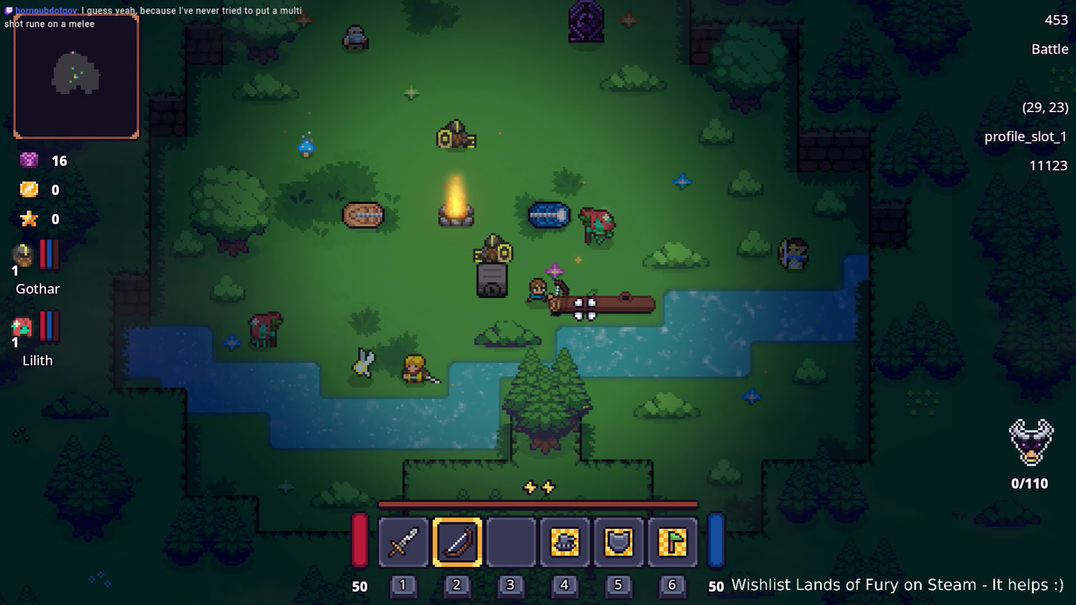
pyautogui.press('e')
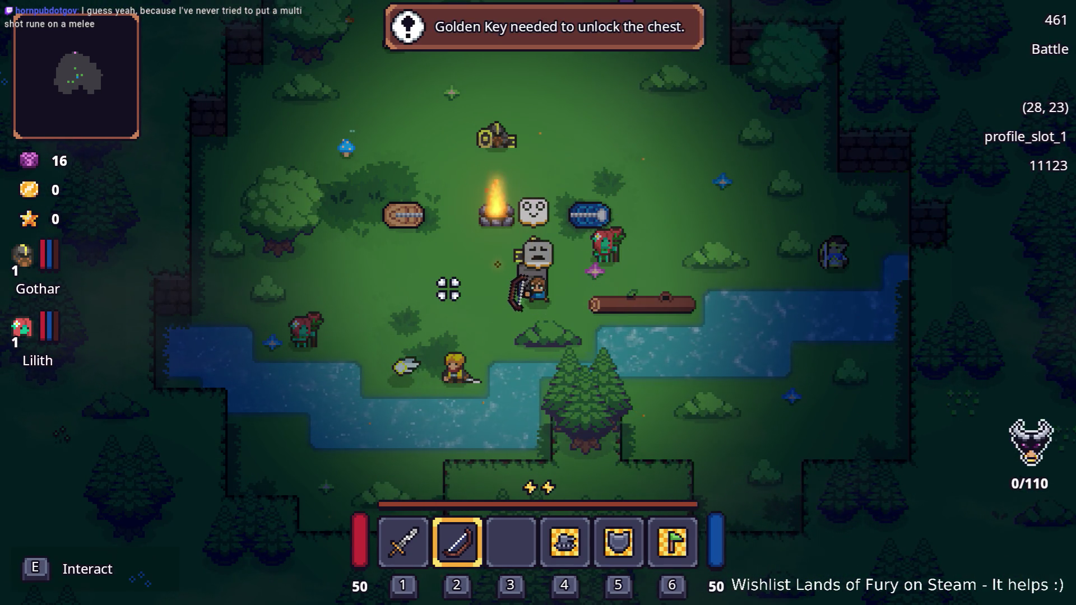
pyautogui.press('d')
pyautogui.press('a')
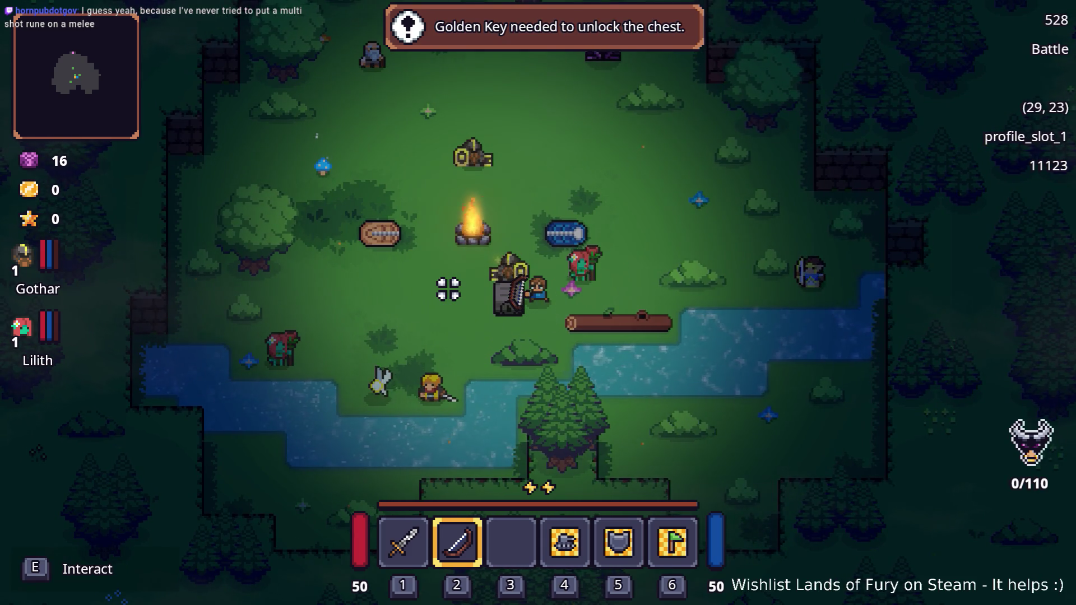
pyautogui.press('d')
pyautogui.press('a')
pyautogui.press('e')
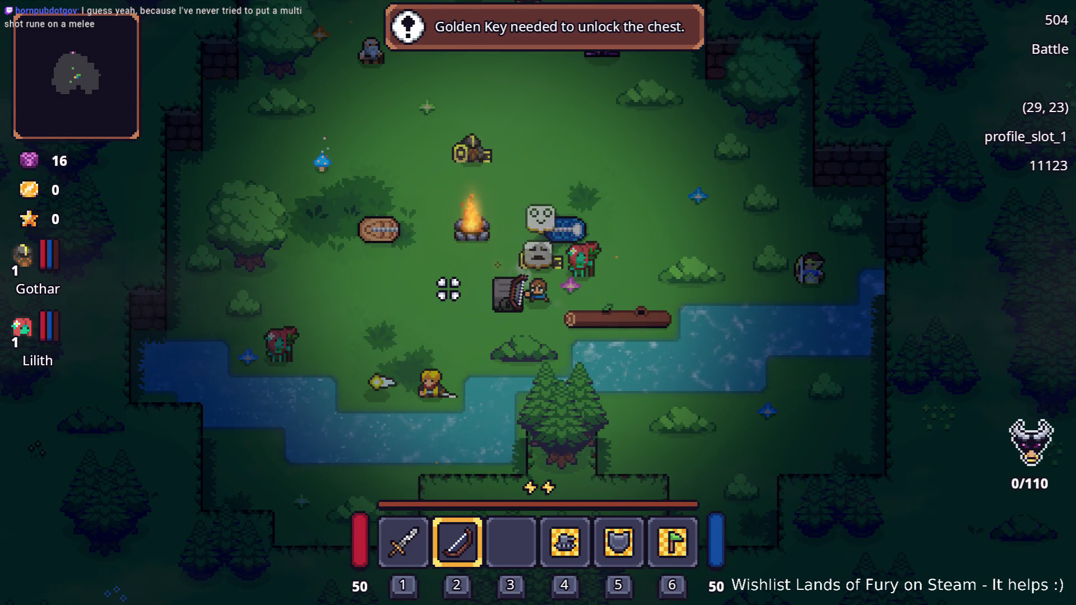
pyautogui.press('d')
pyautogui.press('a')
pyautogui.press('e')
pyautogui.press('e')
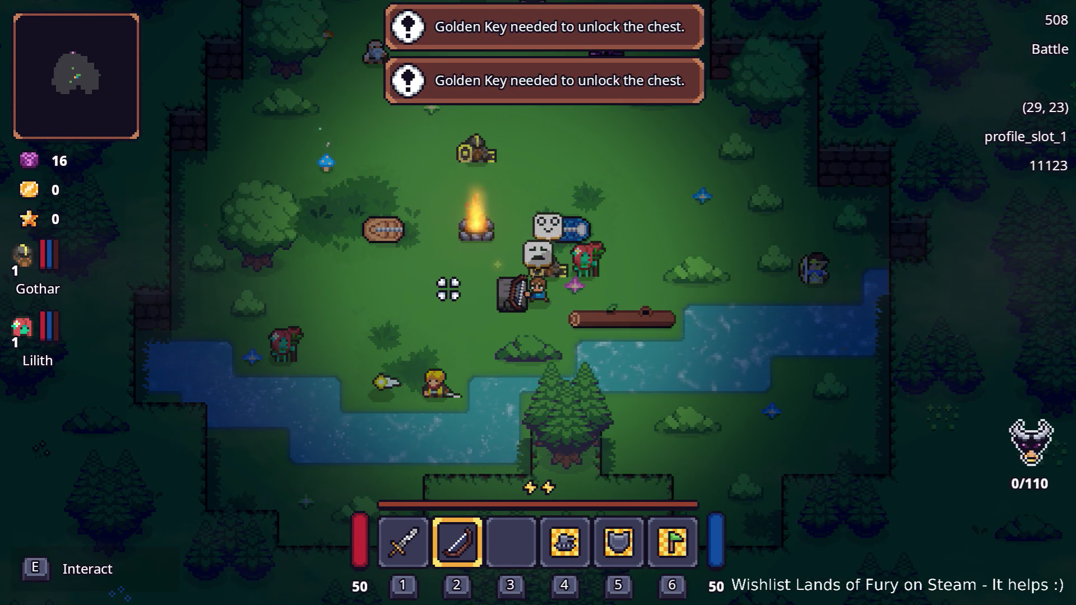
pyautogui.hotkey('alt', 'Tab')
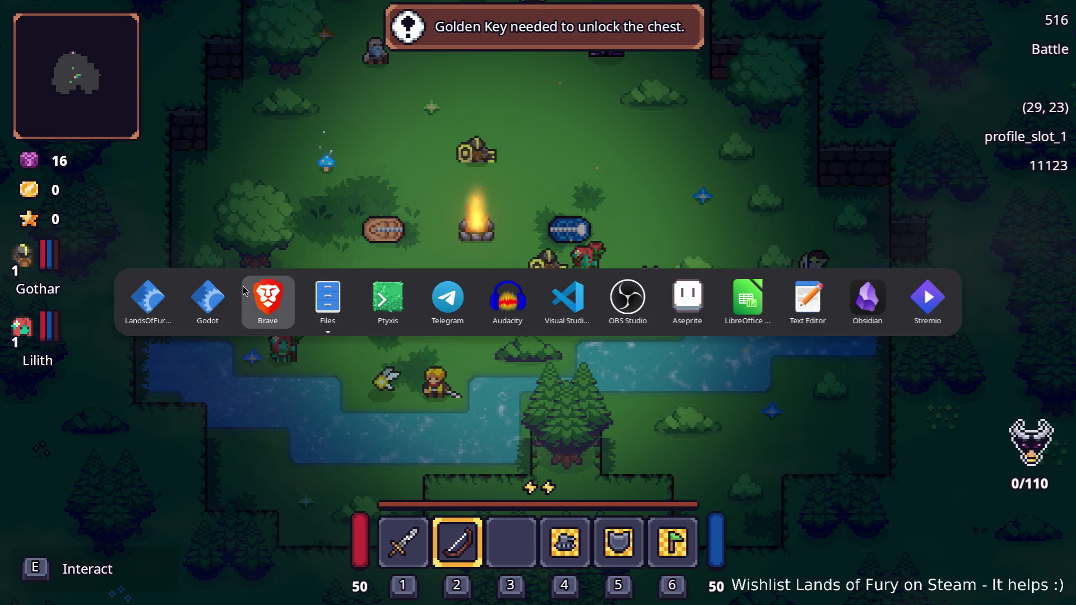
# Inspect the gothar_coalbeard_companion check on line 169 and the companion condition on line 174, then minimize
pyautogui.click(568, 298)
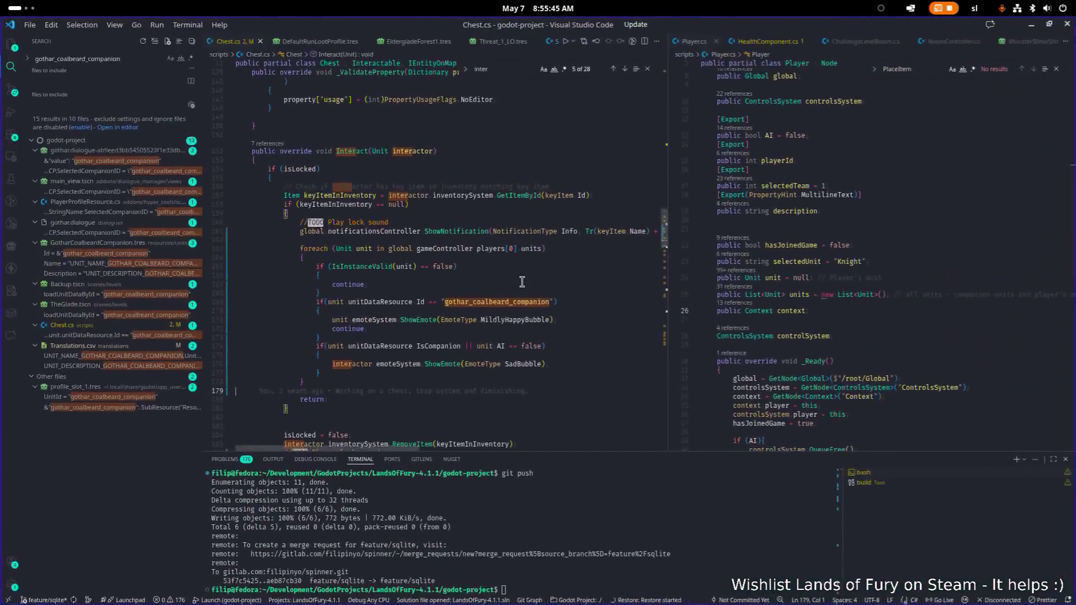
pyautogui.click(559, 300)
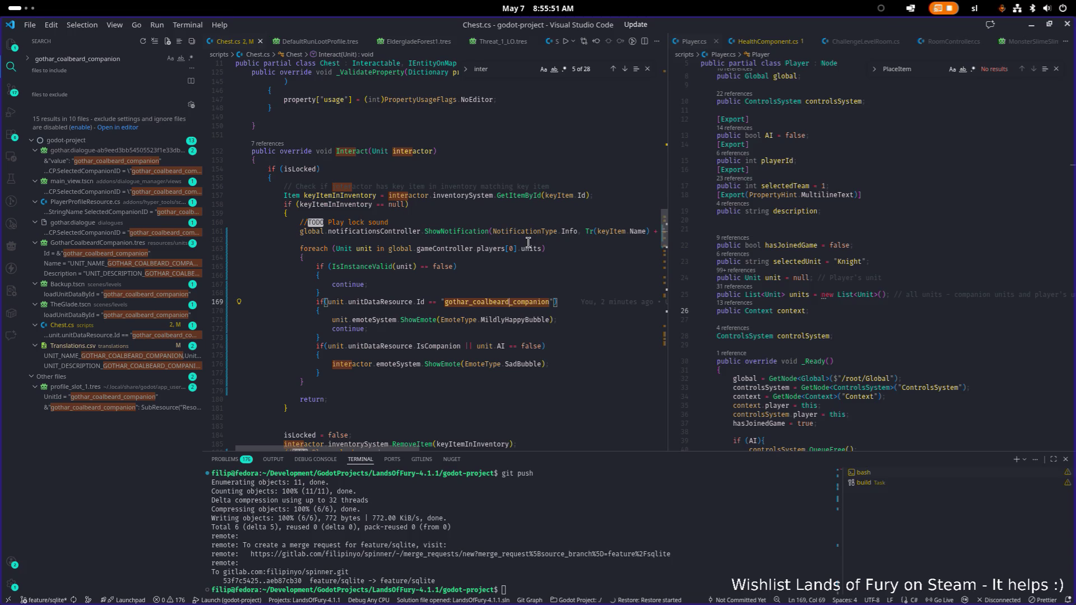
pyautogui.click(571, 345)
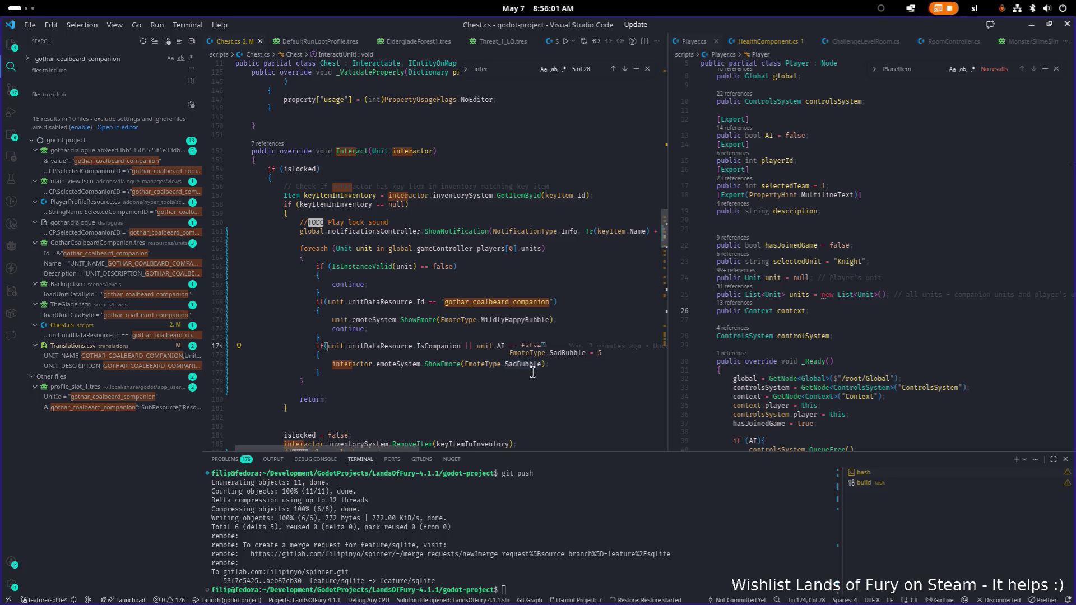
pyautogui.scroll(1, 443, 375)
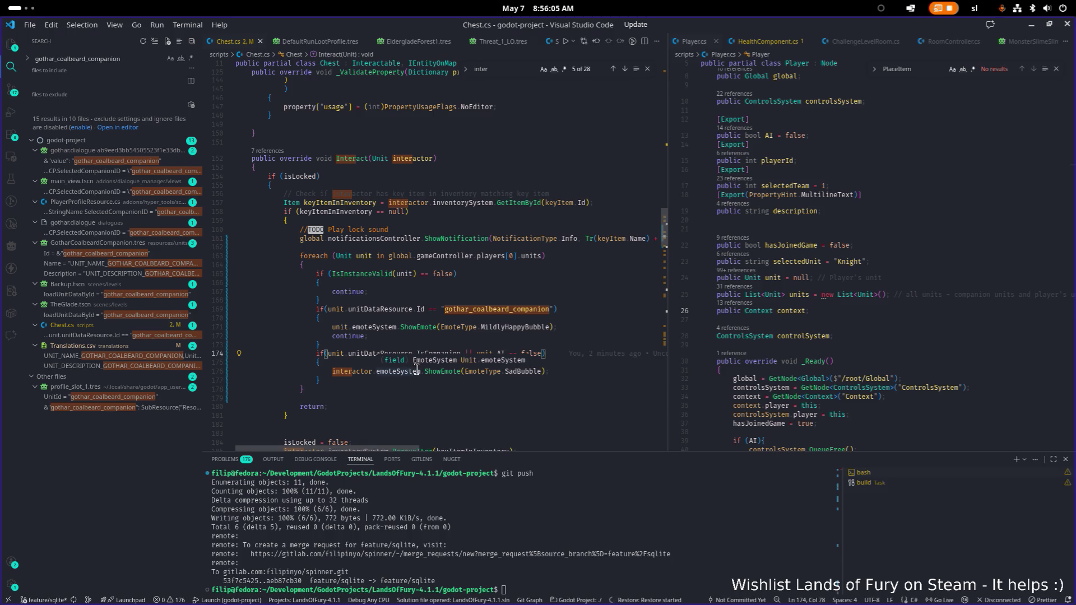
pyautogui.click(1031, 28)
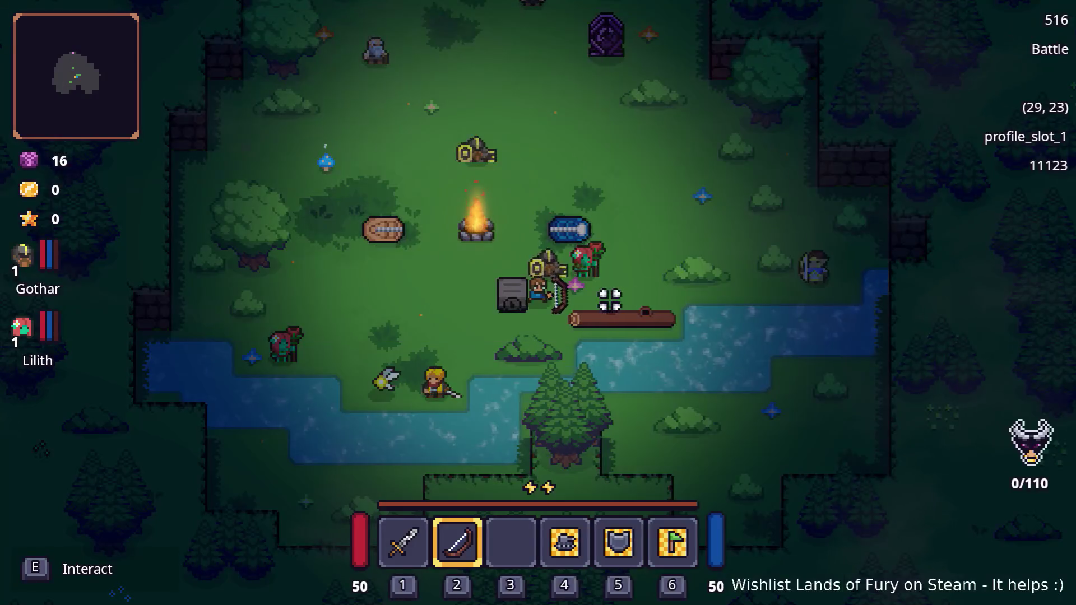
# Restart The Glade, respawn Lilith from the console history, and try the locked chest again
pyautogui.press('Escape')
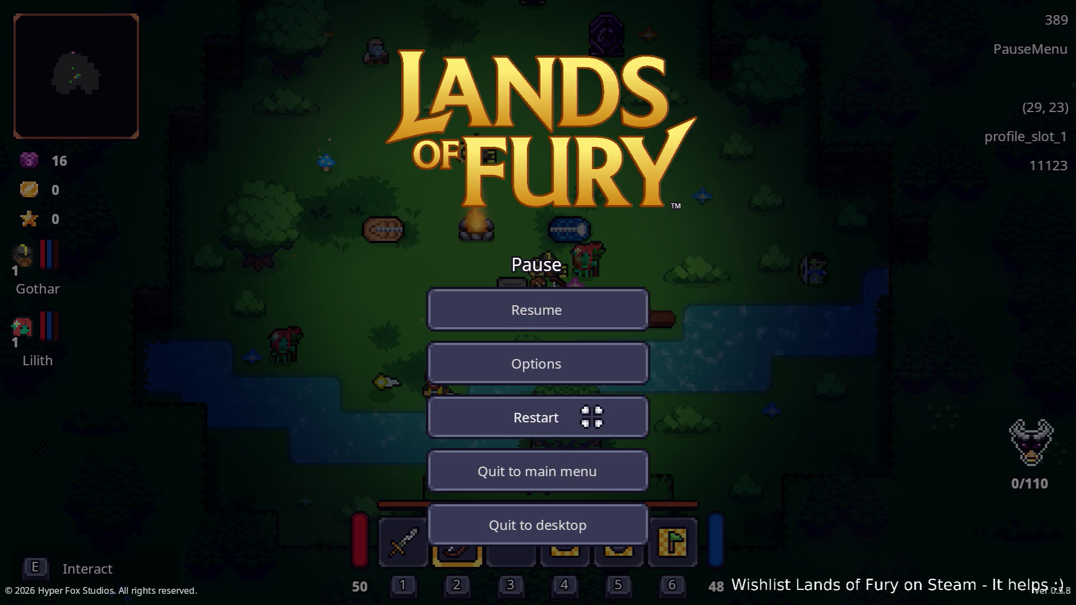
pyautogui.click(590, 415)
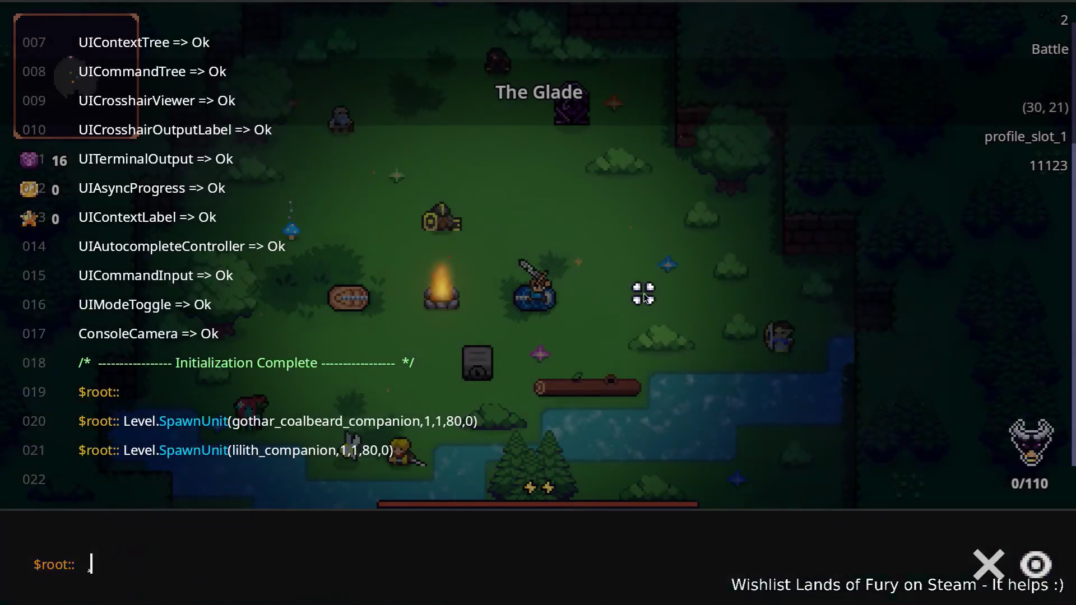
pyautogui.press('Up')
pyautogui.press('Return')
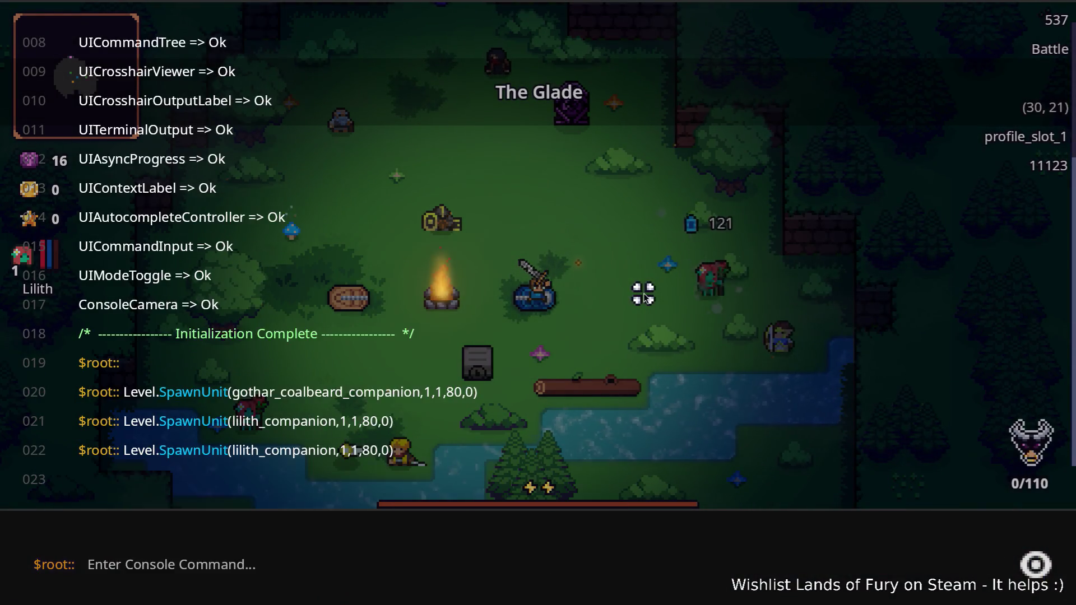
pyautogui.press('Escape')
pyautogui.press('a')
pyautogui.press('s')
pyautogui.press('e')
pyautogui.press('`')
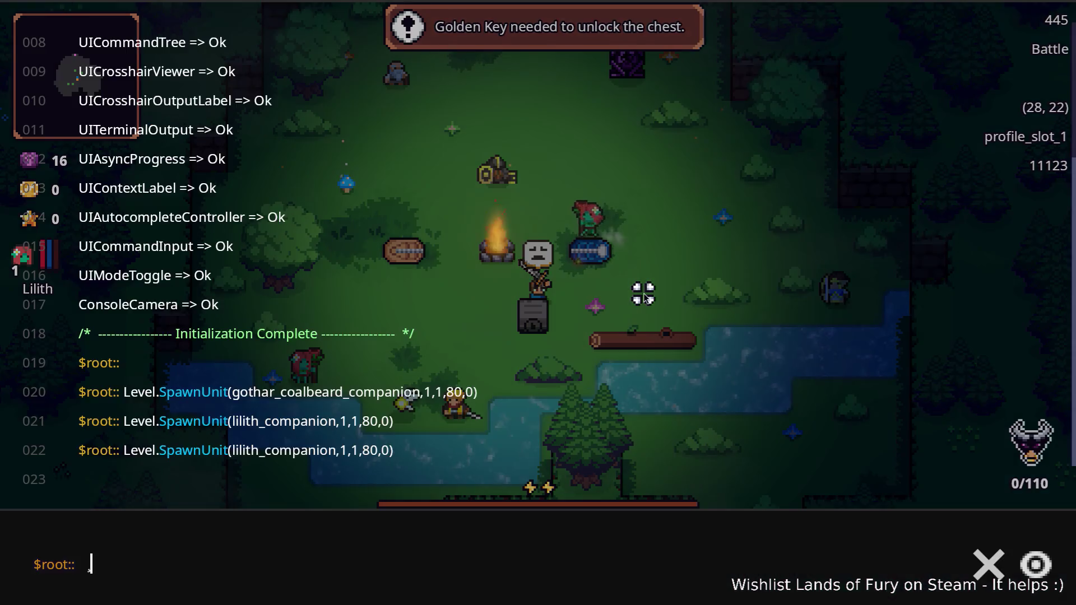
pyautogui.press('`')
pyautogui.hotkey('alt', 'Tab')
pyautogui.hotkey('alt', 'Tab')
pyautogui.hotkey('alt', 'Tab')
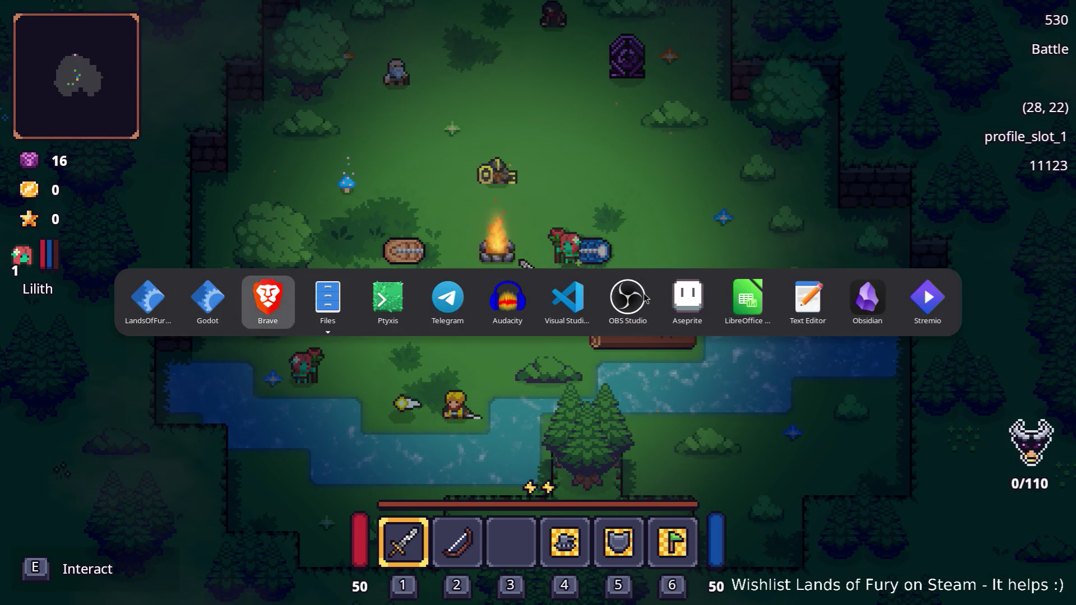
# Replace interactor with unit in line 176's SadBubble emote call, then bring the game back
pyautogui.hotkey('alt', 'shift', 'Tab')
pyautogui.hotkey('alt', 'shift', 'Tab')
pyautogui.hotkey('alt', 'Tab')
pyautogui.hotkey('alt', 'Tab')
pyautogui.hotkey('alt', 'Tab')
pyautogui.hotkey('alt', 'Tab')
pyautogui.hotkey('alt', 'Tab')
pyautogui.hotkey('alt', 'Tab')
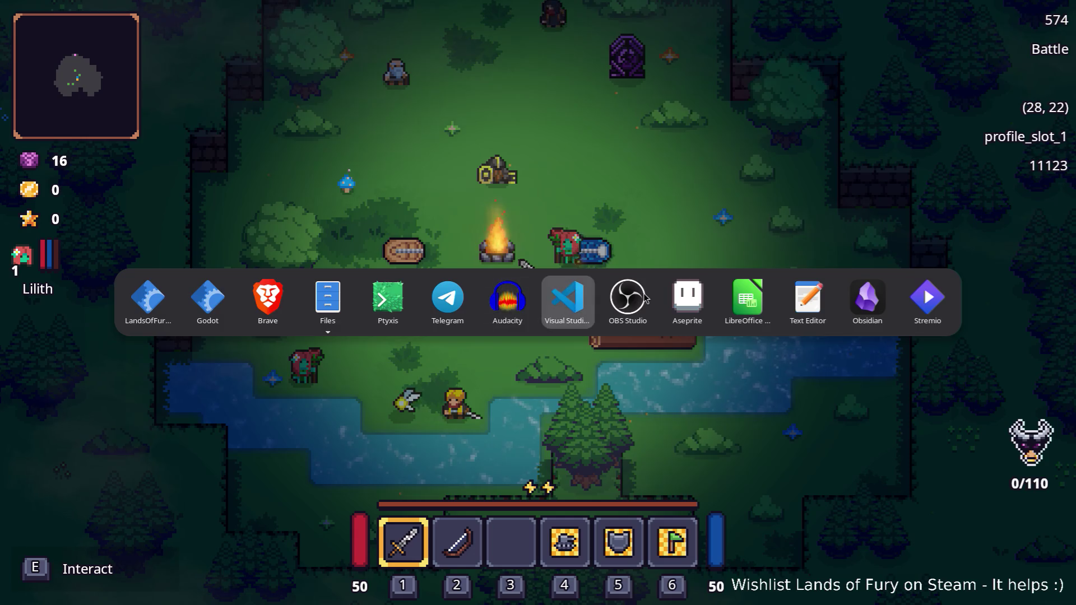
pyautogui.click(572, 368)
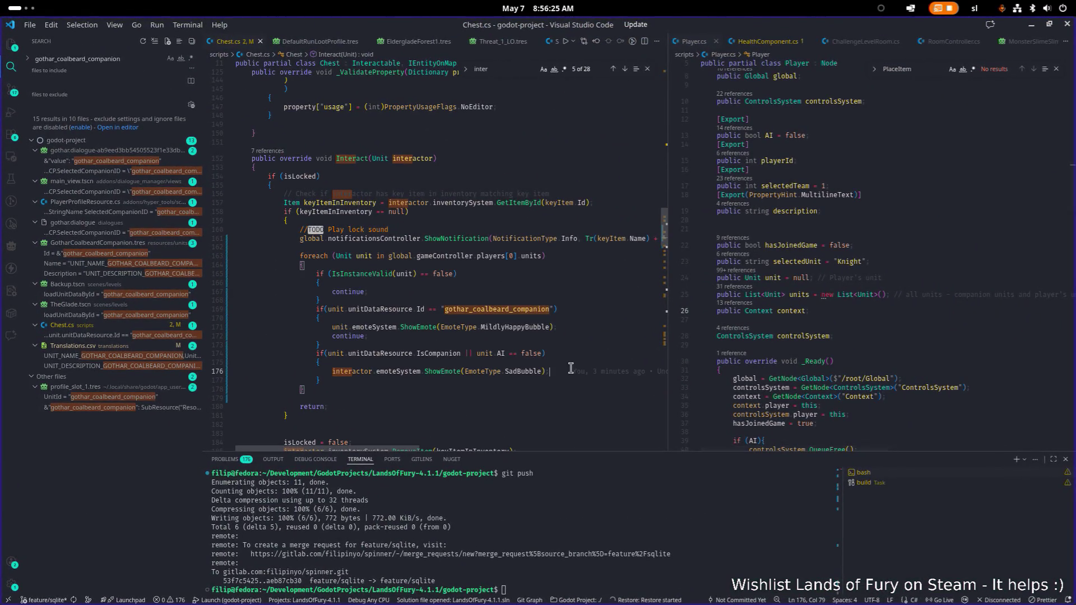
pyautogui.press('Home')
pyautogui.hotkey('ctrl', 'shift', 'Right')
pyautogui.write('unit')
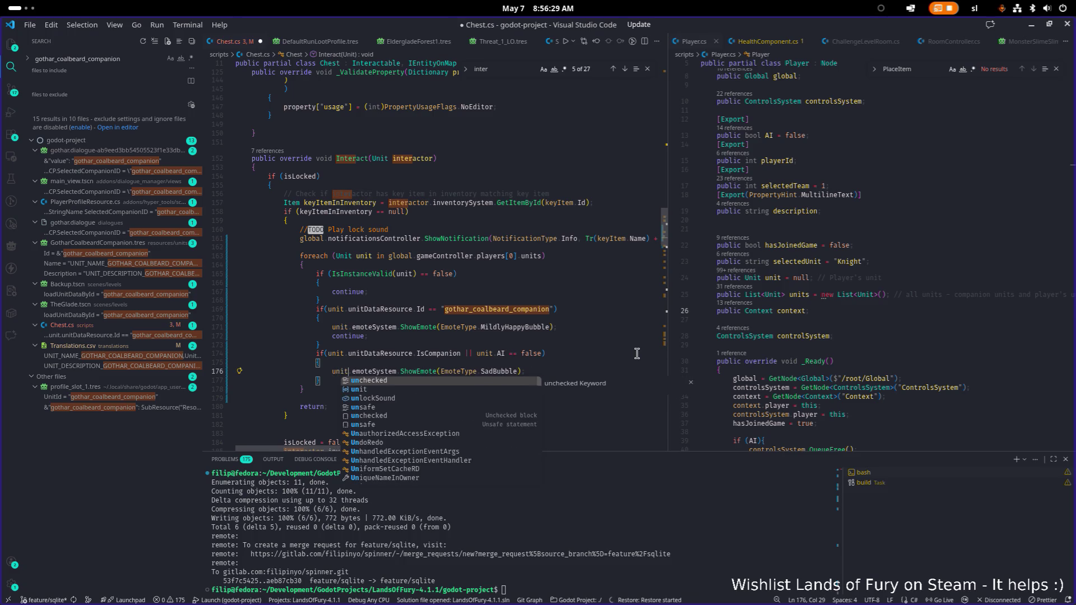
pyautogui.click(556, 328)
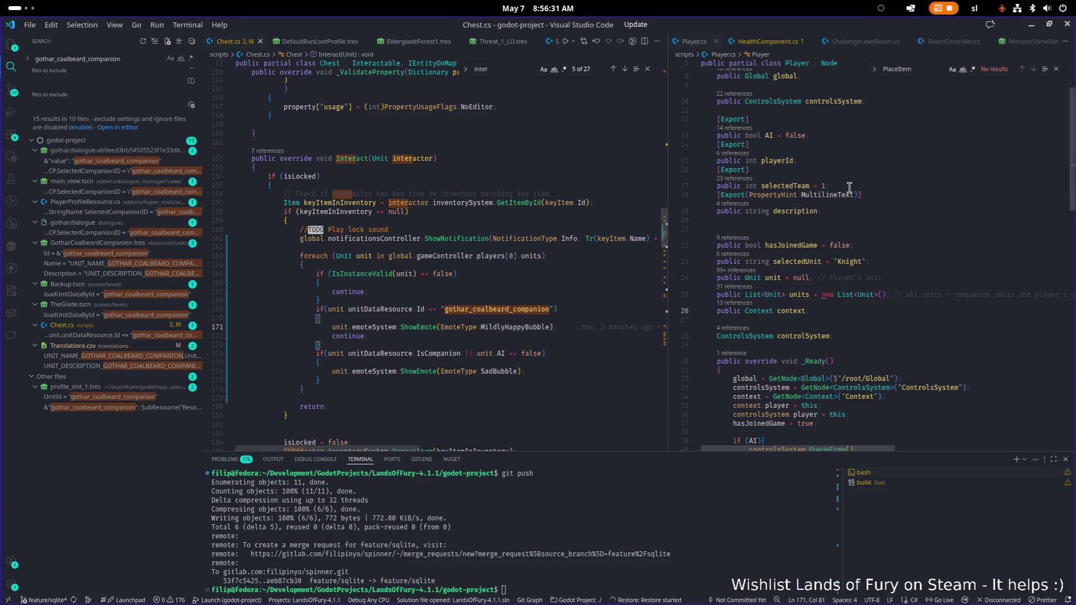
pyautogui.click(1041, 25)
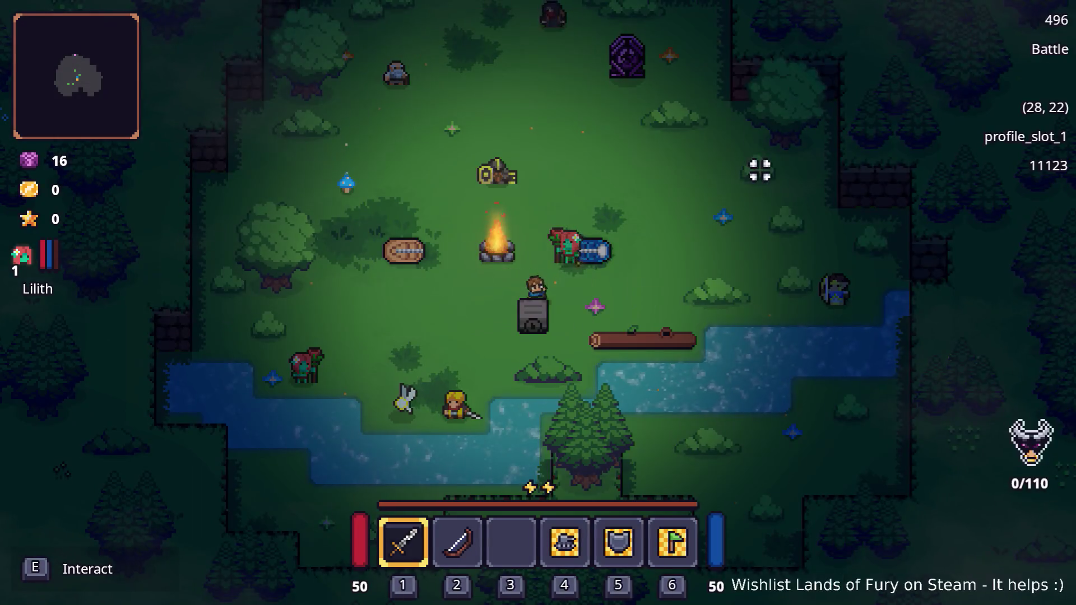
# Quit Lands of Fury to desktop from its pause menu, returning to the Godot editor's file filter
pyautogui.press('Escape')
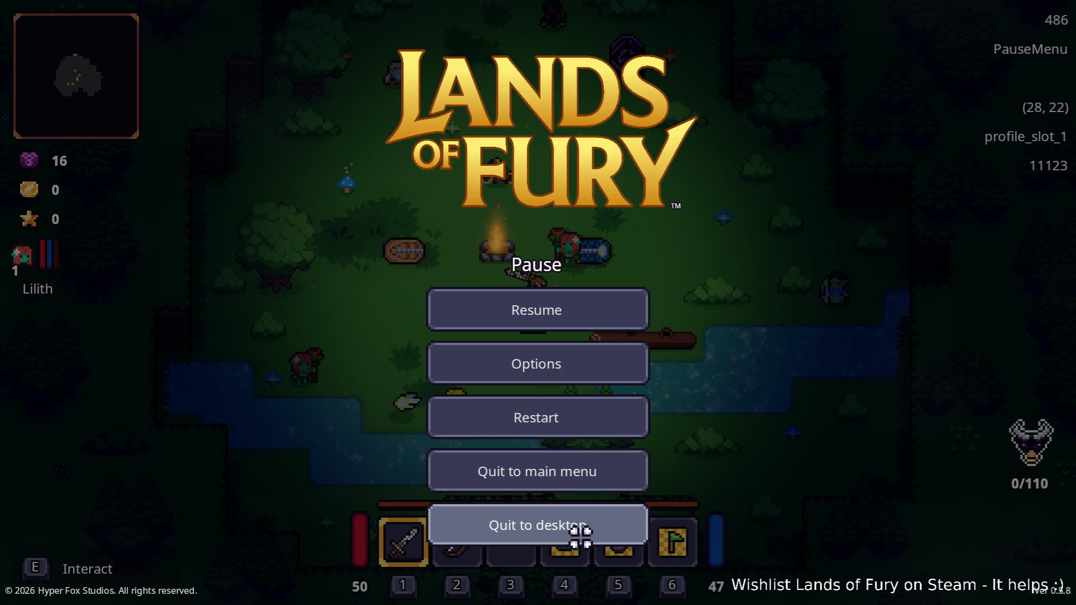
pyautogui.click(580, 537)
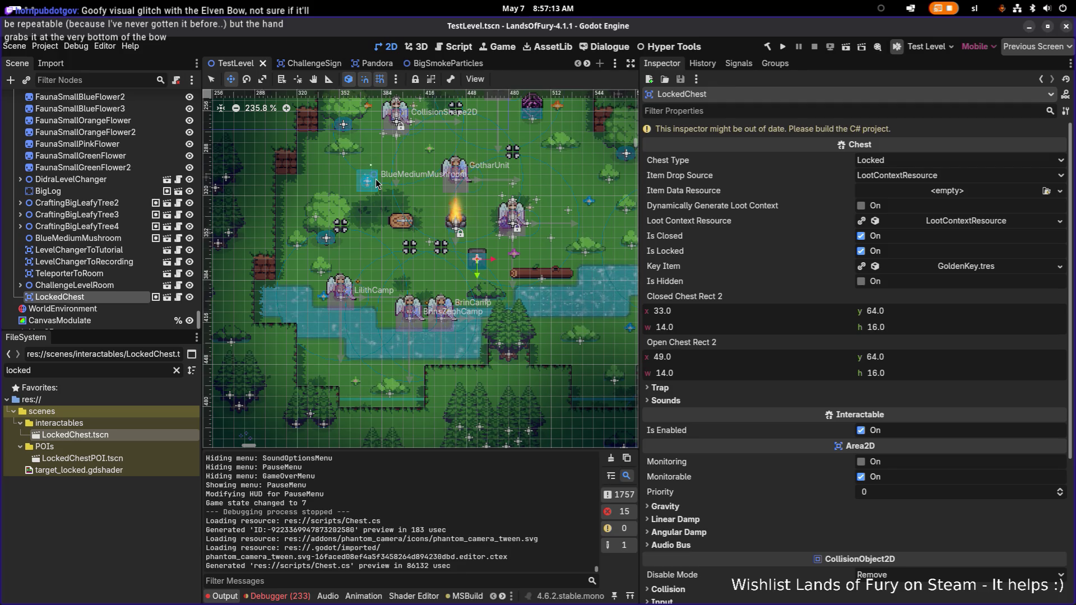
pyautogui.click(115, 375)
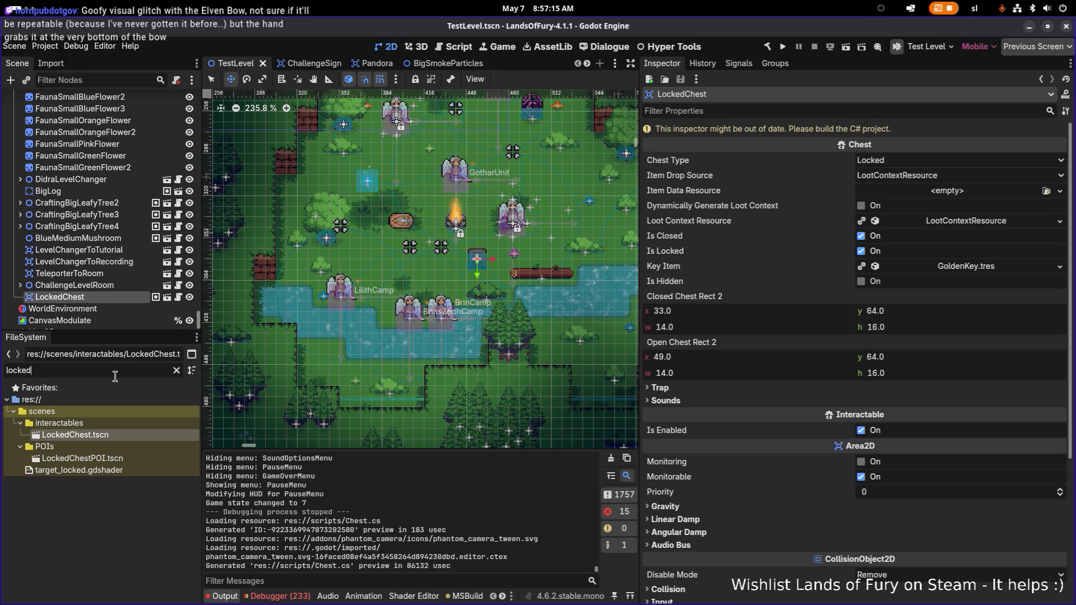
# Replace the FileSystem filter with 'blastrun' and load BerserkBlastRune.tres into the Inspector
pyautogui.hotkey('ctrl', 'a')
pyautogui.press('BackSpace')
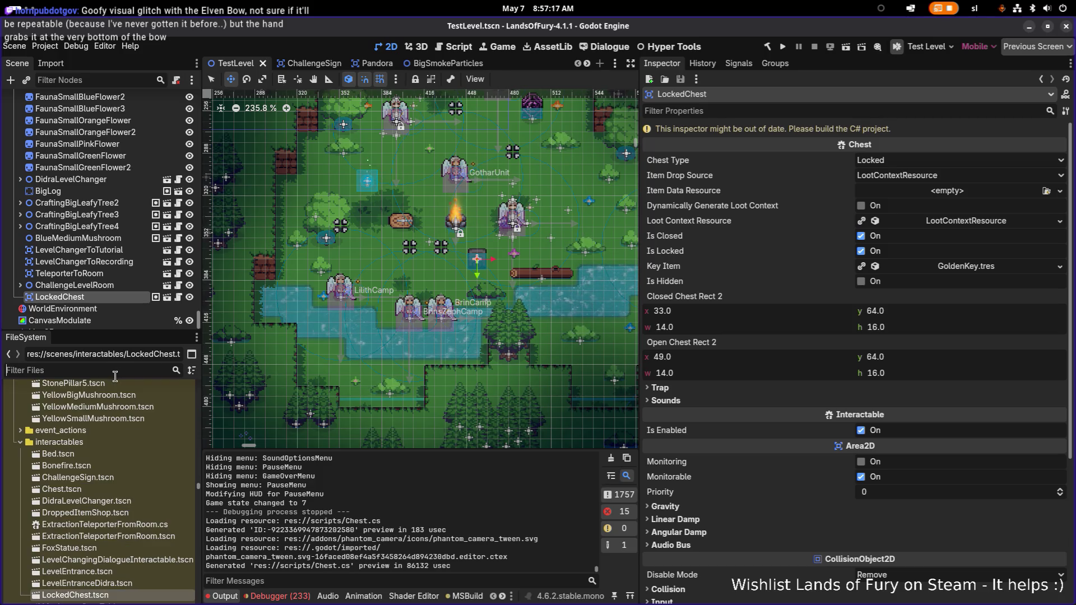
pyautogui.write('blastrun')
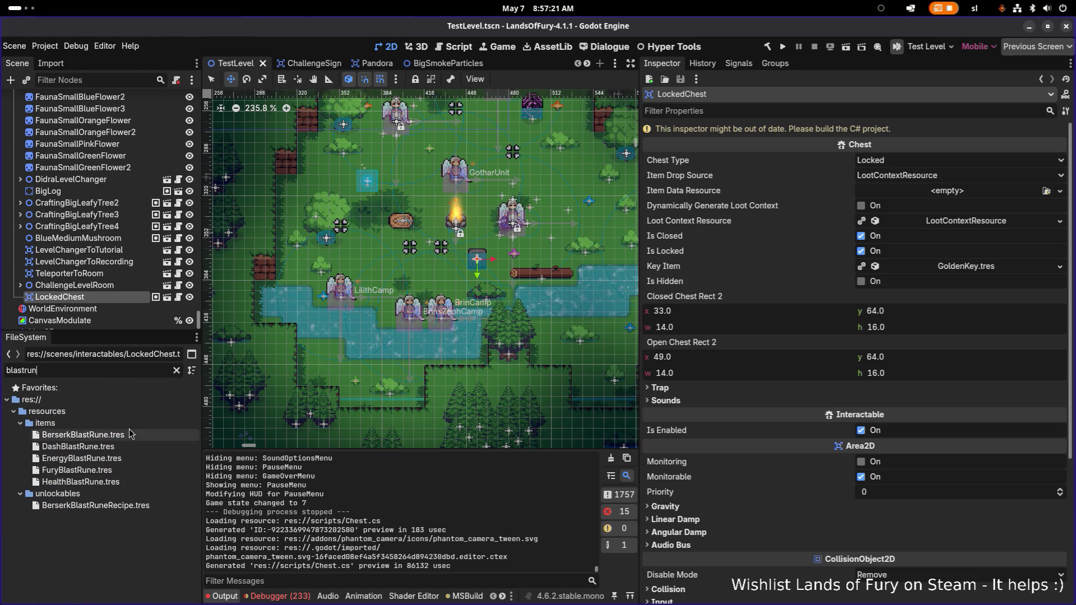
pyautogui.click(83, 435)
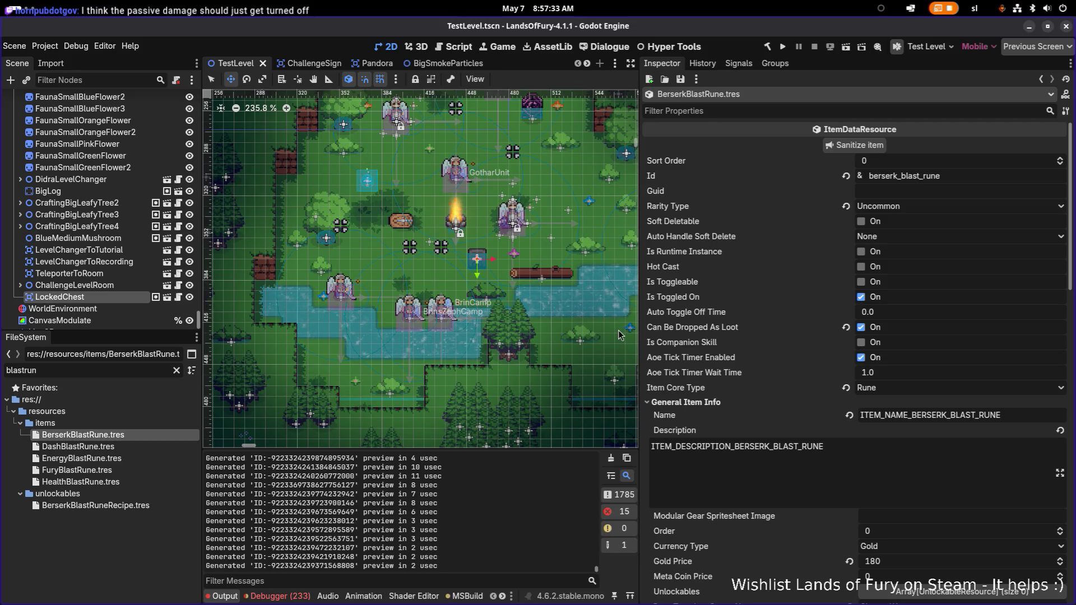
# Delete MeleeWeapon.tres from BerserkBlastRune's Allowed Item Categories and save the resource
pyautogui.scroll(-4, 788, 361)
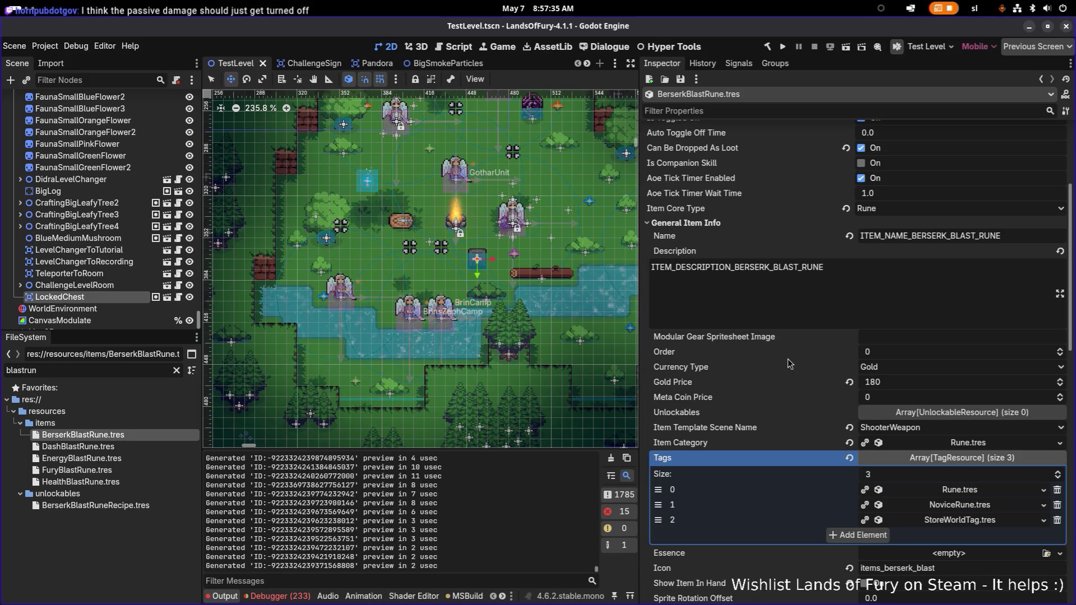
pyautogui.scroll(-4, 788, 362)
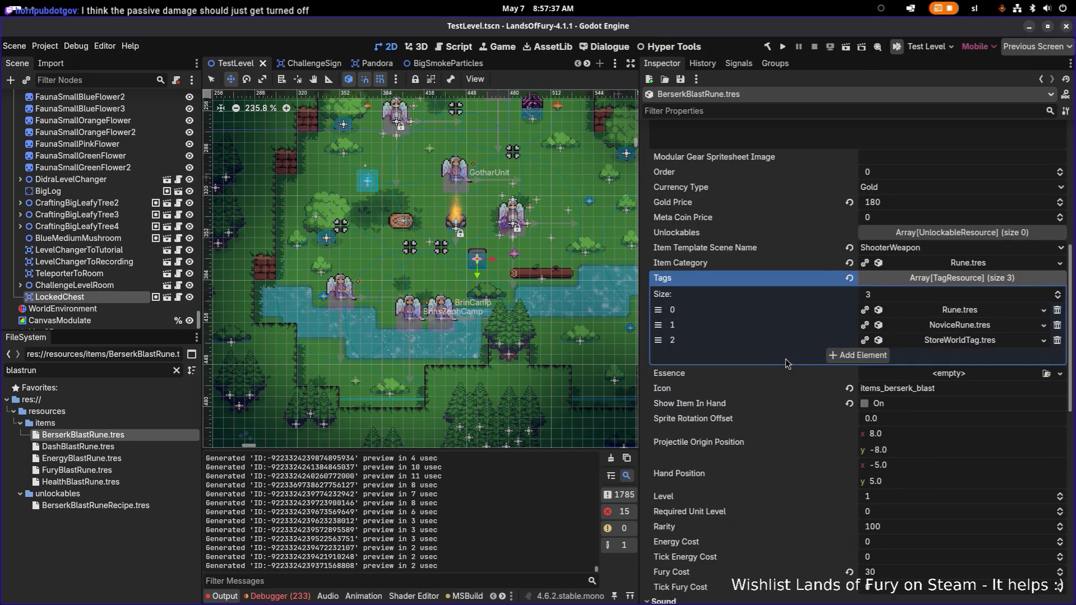
pyautogui.scroll(-15, 857, 306)
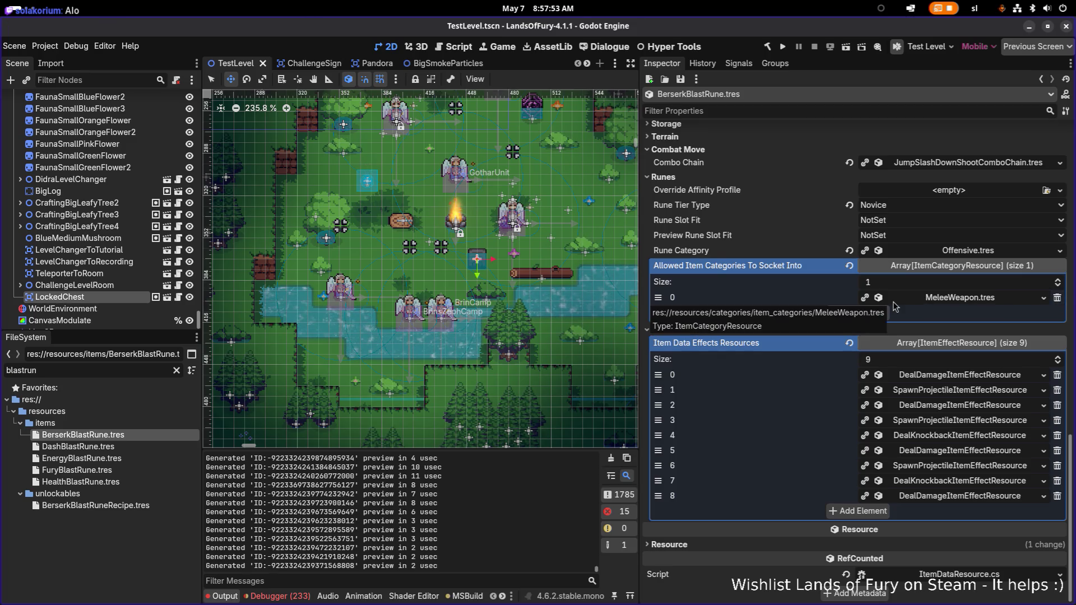
pyautogui.click(1058, 299)
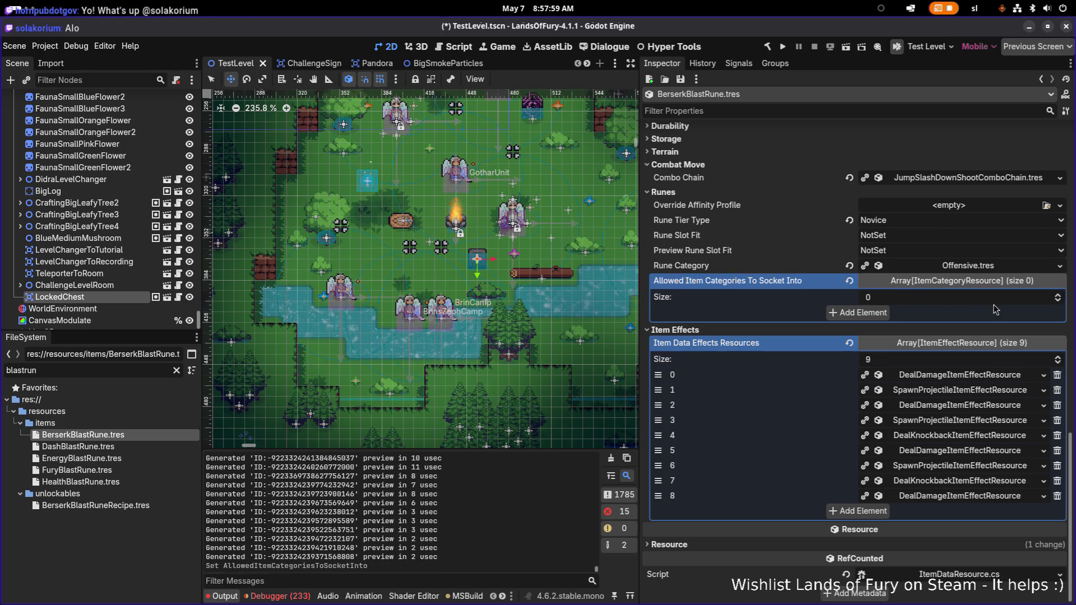
pyautogui.hotkey('ctrl', 's')
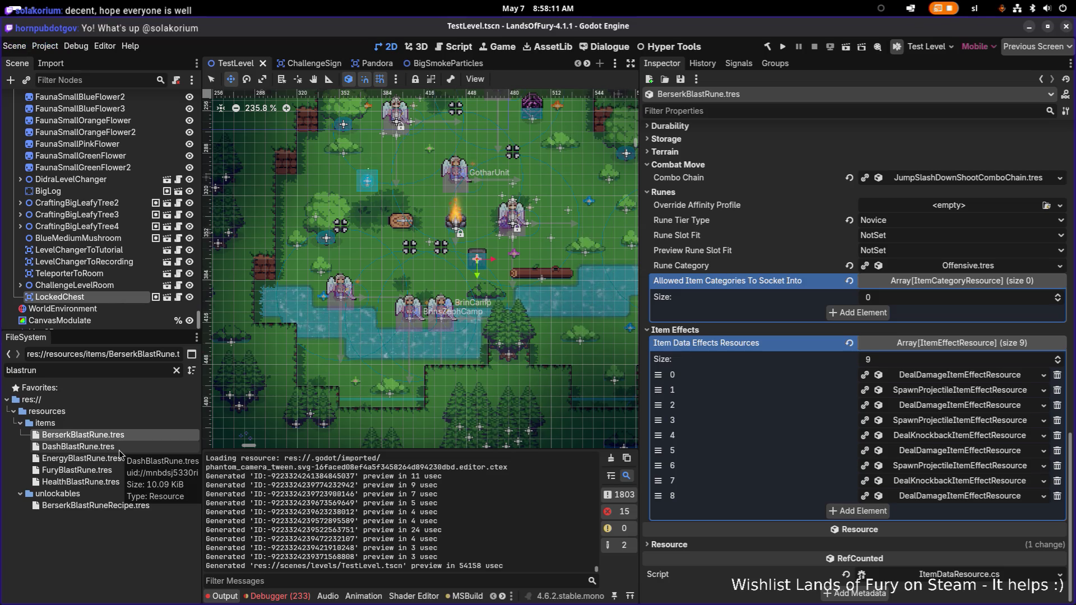
# Remove MeleeWeapon.tres from DashBlastRune.tres's allowed categories and save it
pyautogui.click(119, 450)
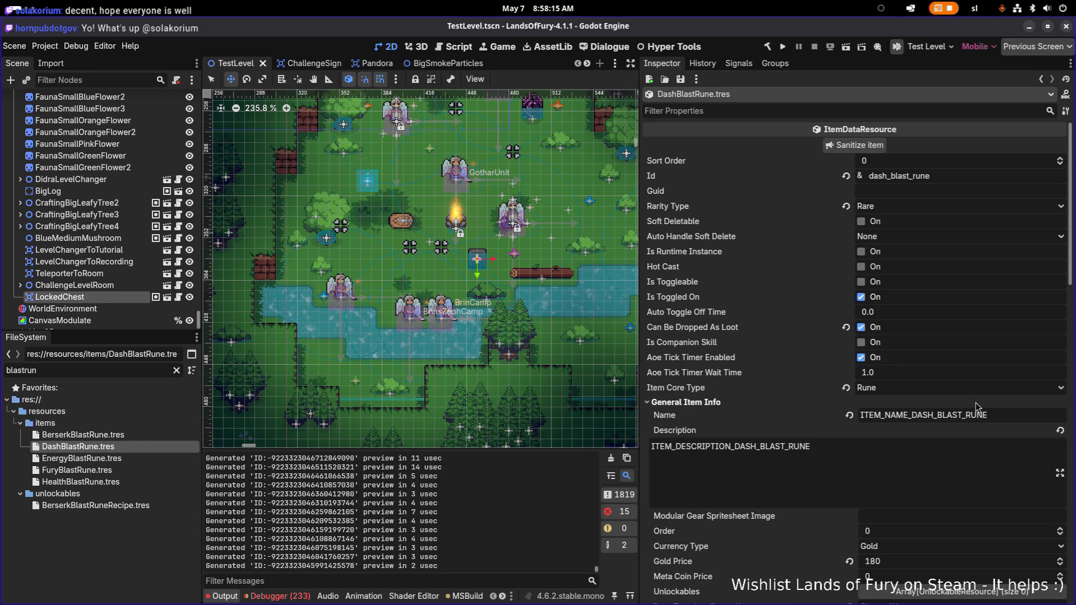
pyautogui.scroll(-10, 695, 401)
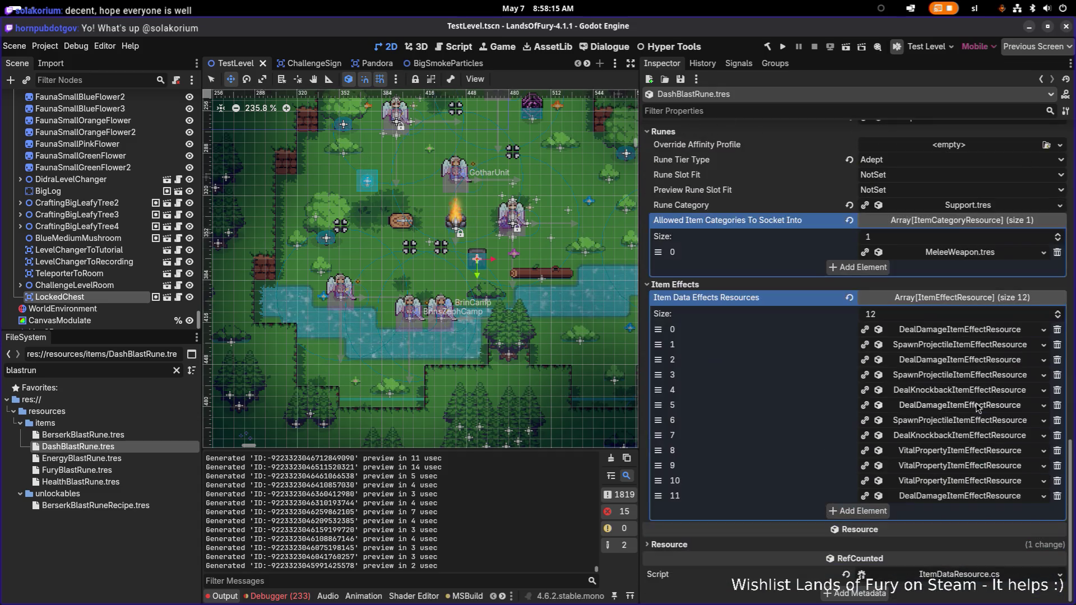
pyautogui.click(1056, 253)
pyautogui.hotkey('ctrl', 's')
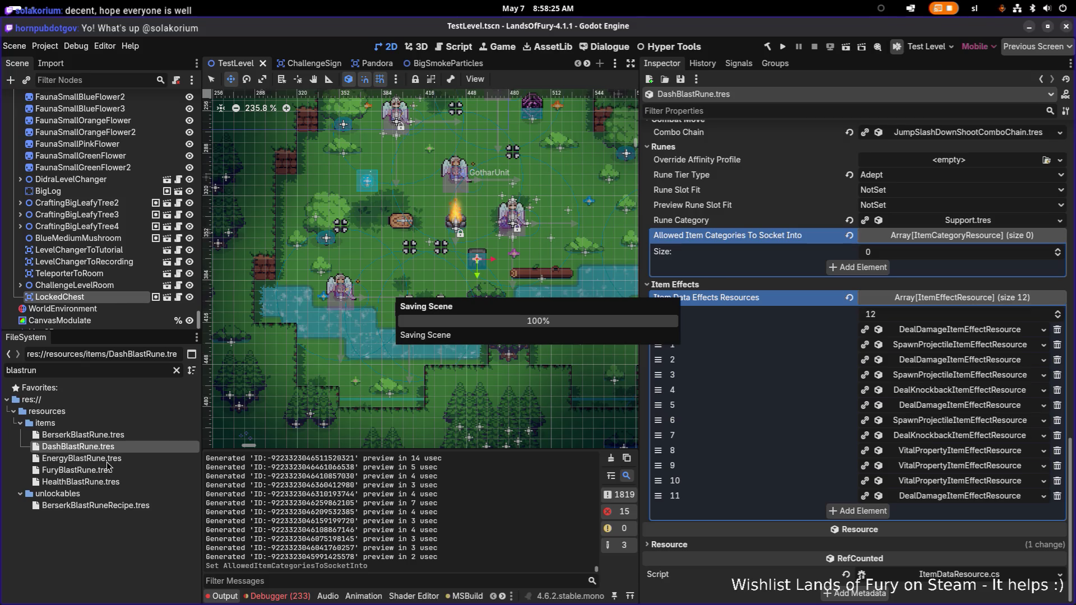
# Remove MeleeWeapon.tres from EnergyBlastRune.tres's allowed categories and save it
pyautogui.click(107, 462)
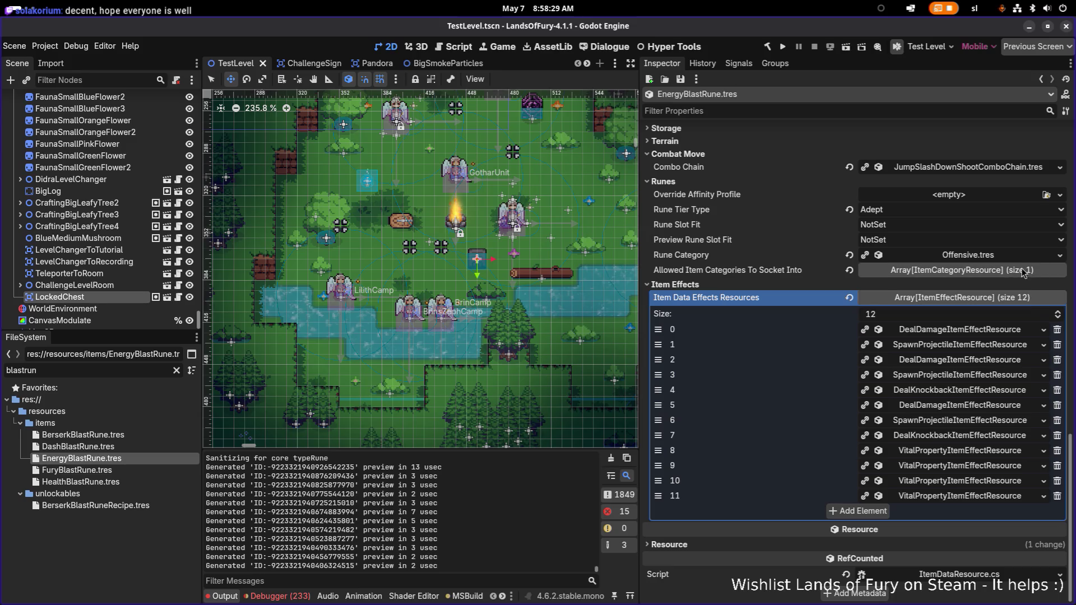
pyautogui.click(925, 272)
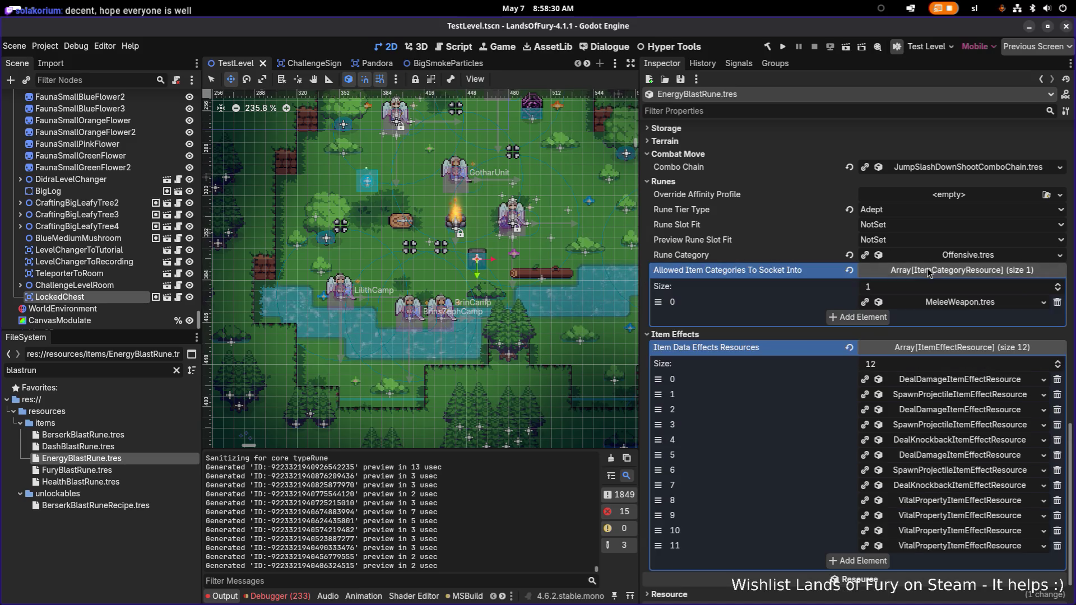
pyautogui.click(1058, 302)
pyautogui.hotkey('ctrl', 's')
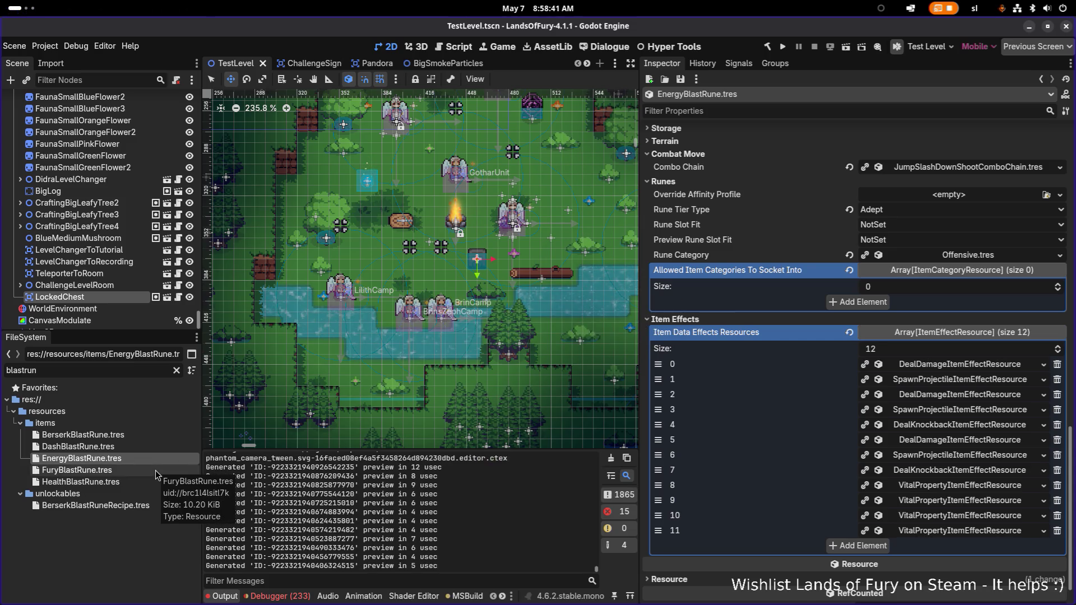
# Empty FuryBlastRune.tres's allowed categories and save it, then load HealthBlastRune.tres
pyautogui.click(132, 473)
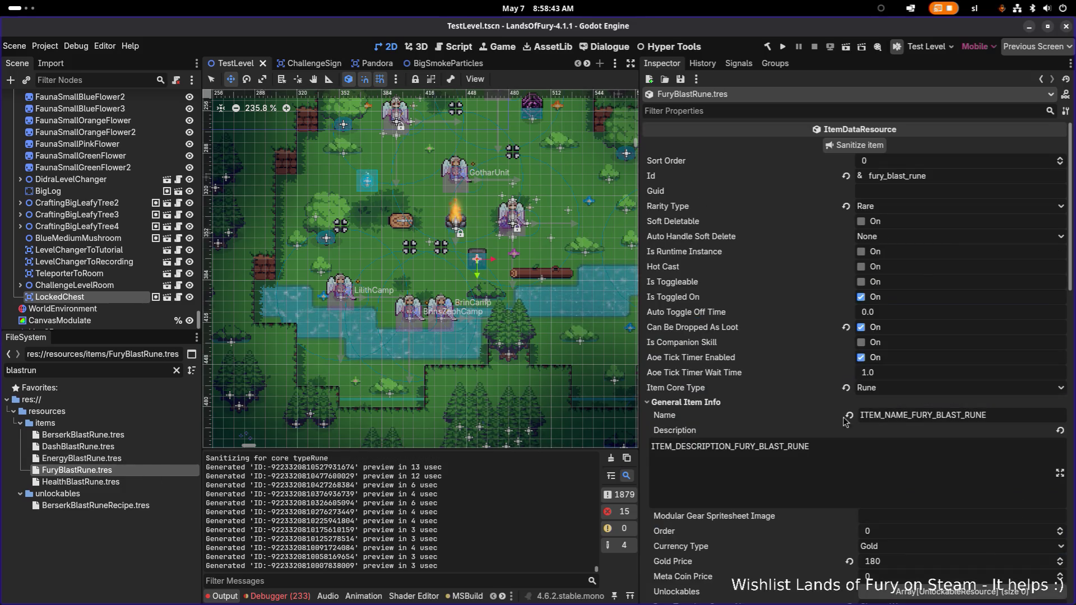
pyautogui.scroll(-10, 862, 443)
pyautogui.scroll(-4, 862, 443)
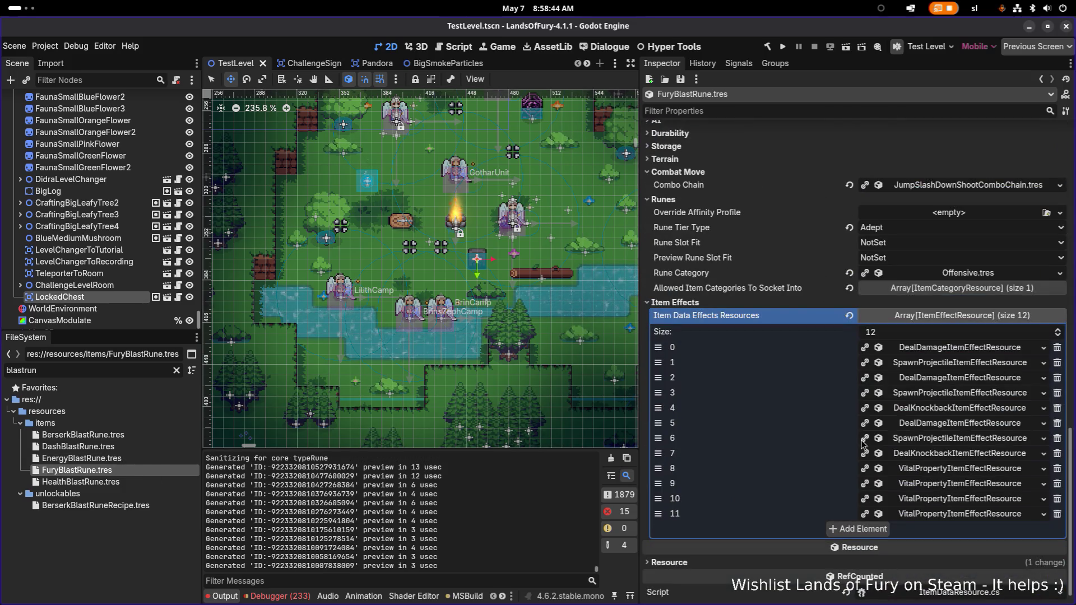
pyautogui.click(1006, 288)
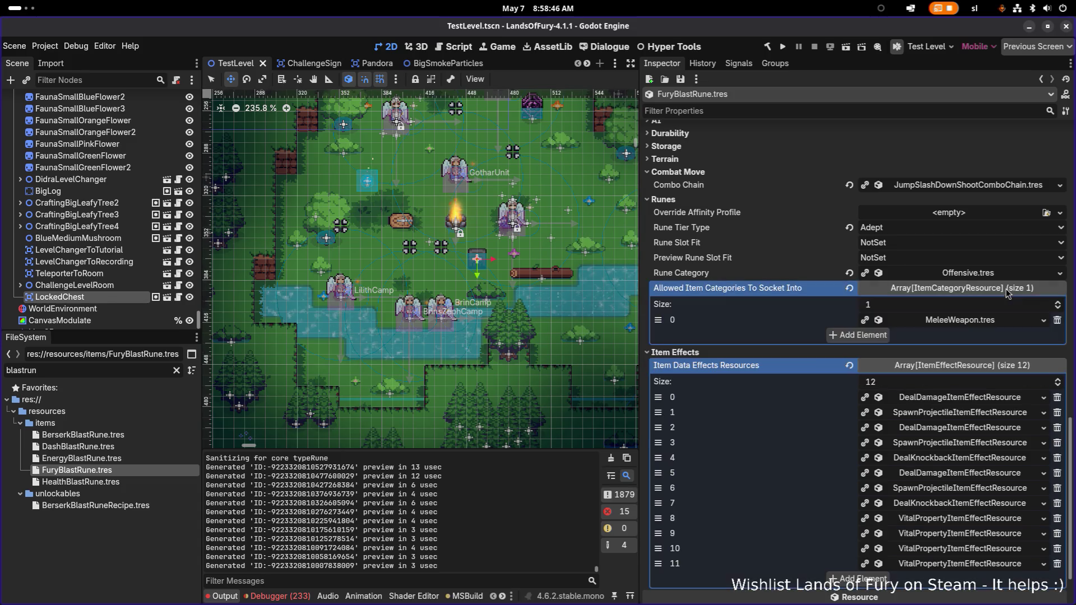
pyautogui.click(1059, 323)
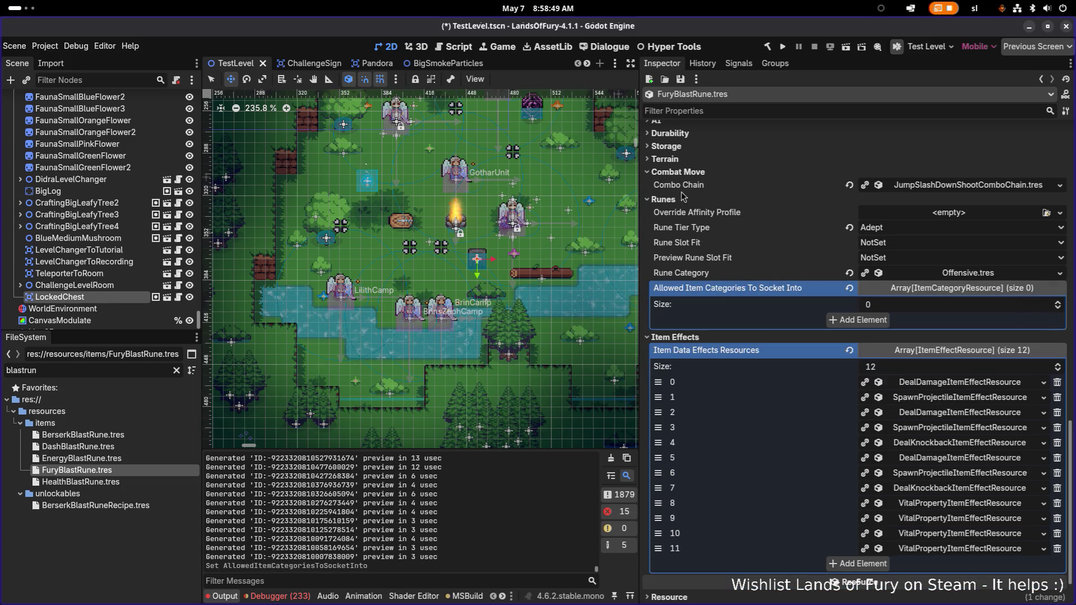
pyautogui.click(302, 63)
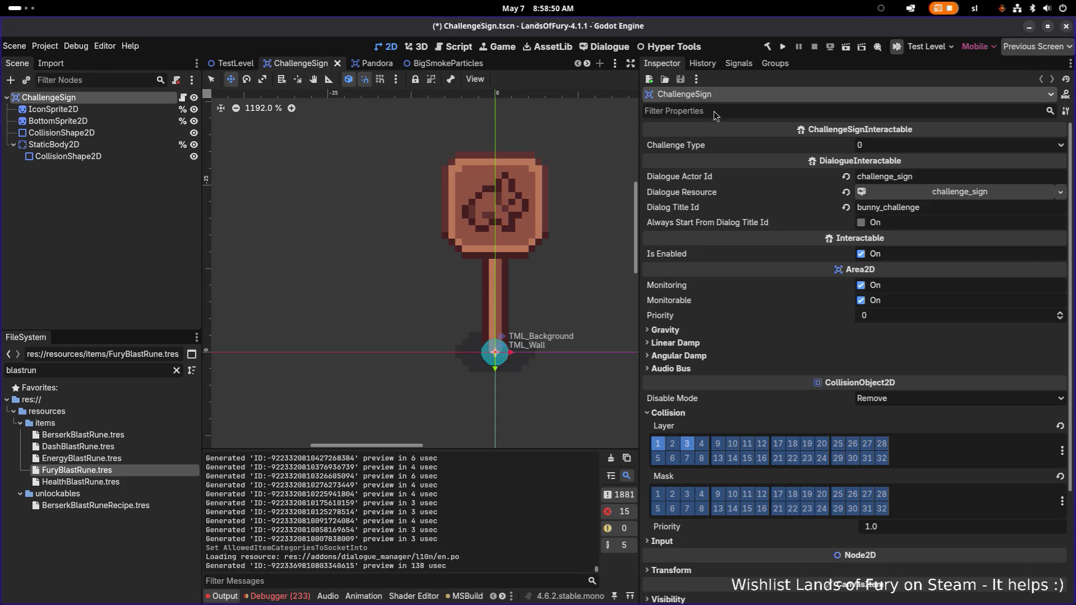
pyautogui.click(136, 469)
pyautogui.hotkey('ctrl', 's')
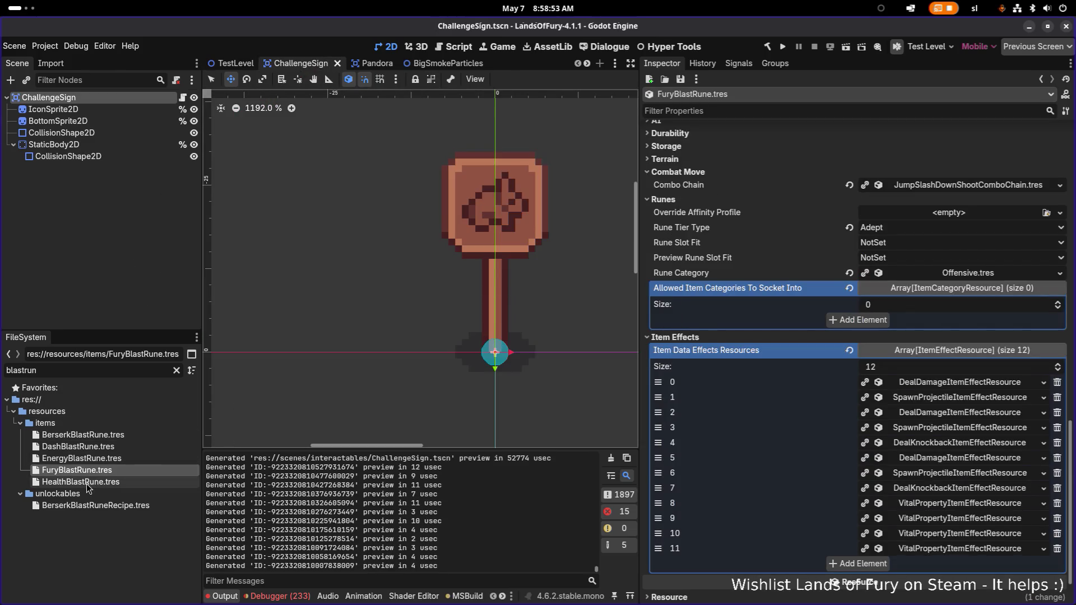
pyautogui.click(93, 484)
pyautogui.scroll(-10, 913, 415)
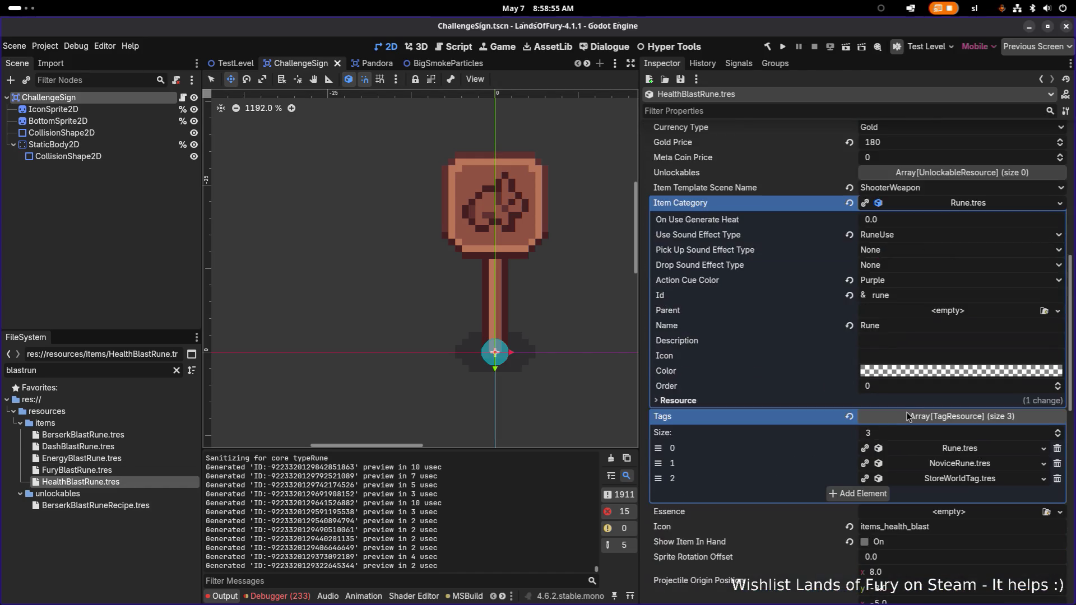
# Delete MeleeWeapon.tres from HealthBlastRune's allowed socket categories and save the rune
pyautogui.scroll(-8, 917, 418)
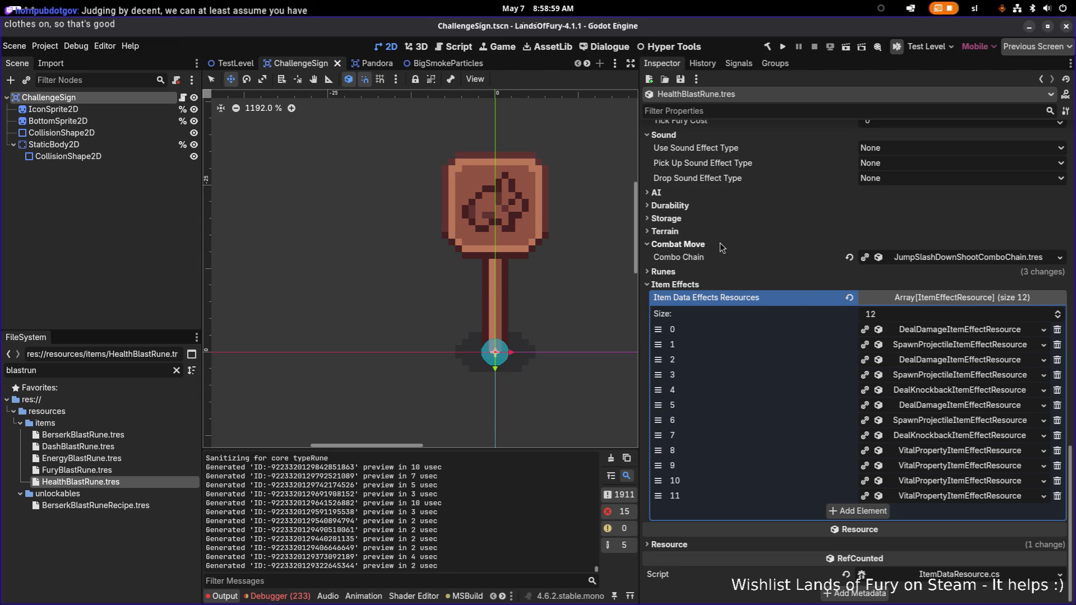
pyautogui.click(687, 275)
pyautogui.click(1038, 366)
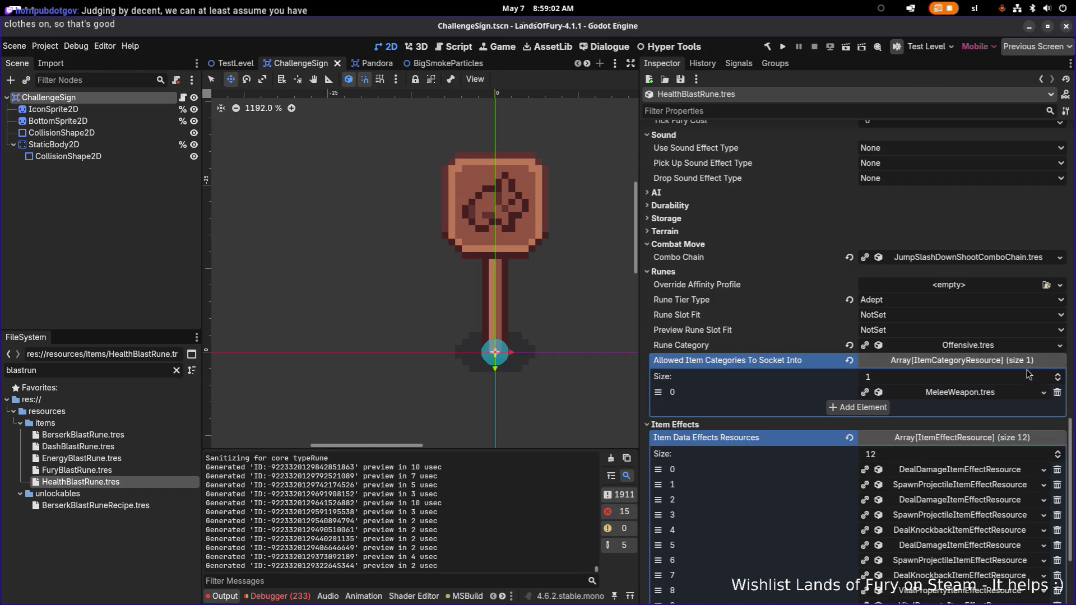
pyautogui.click(1058, 393)
pyautogui.hotkey('ctrl', 's')
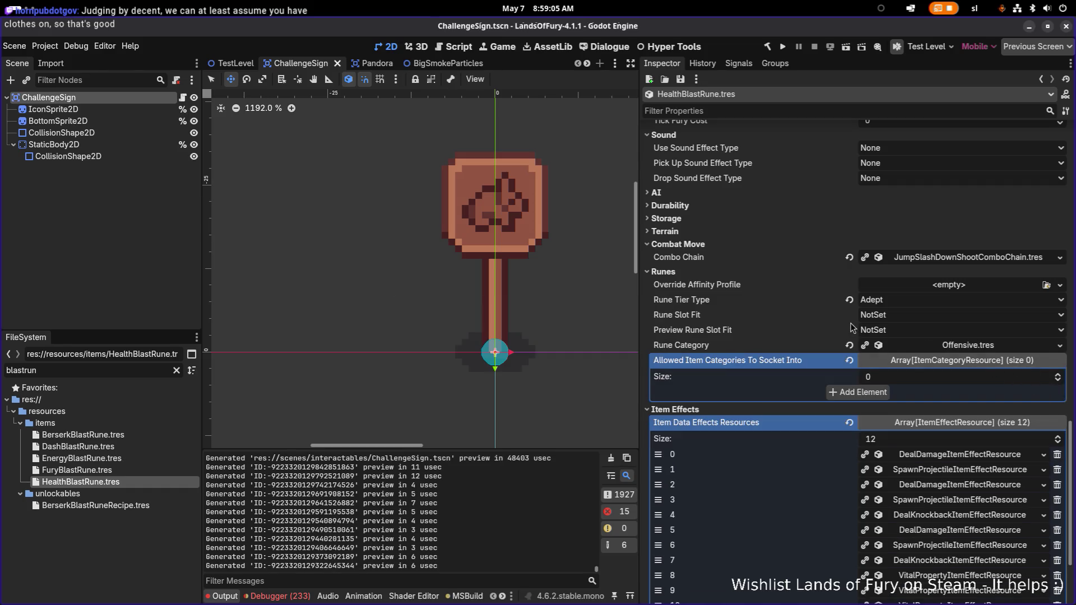
# Leave Rune Slot Fit at NotSet, clear the 'blastrun' filter, and return to Visual Studio Code
pyautogui.click(878, 317)
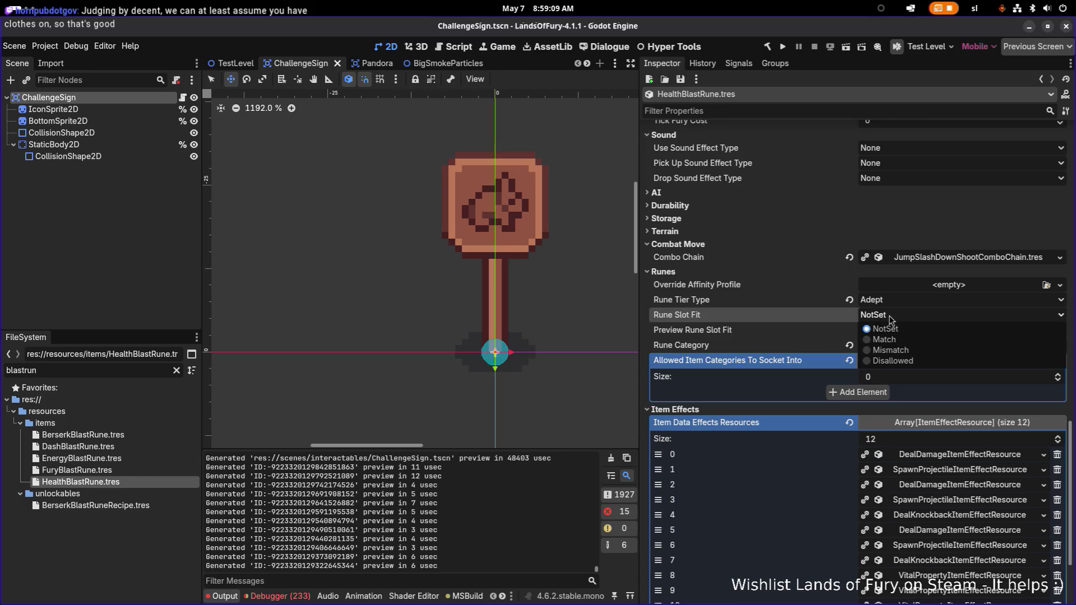
pyautogui.click(890, 317)
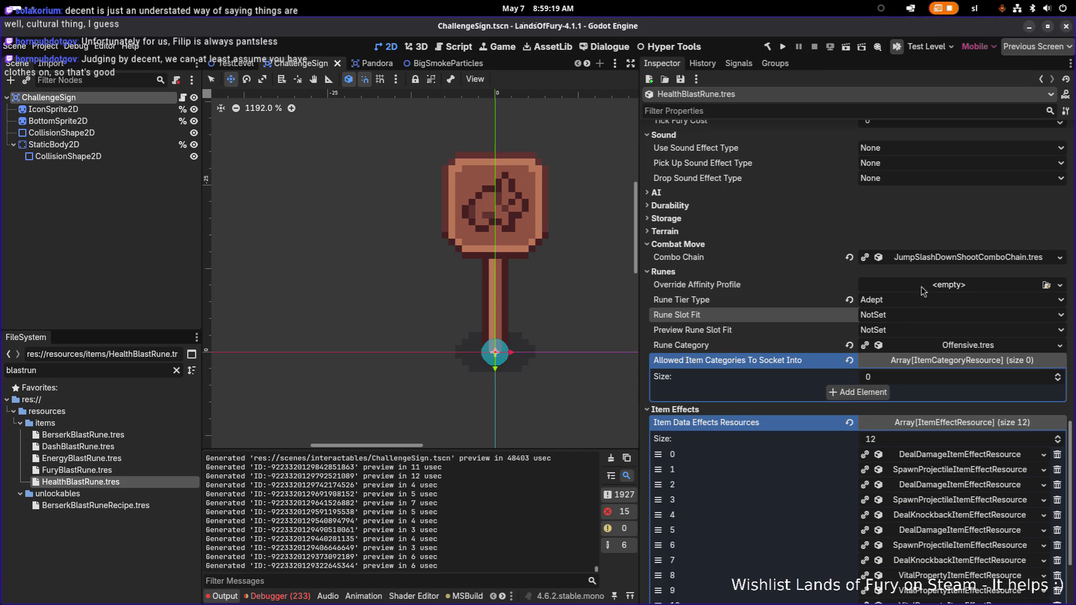
pyautogui.click(91, 368)
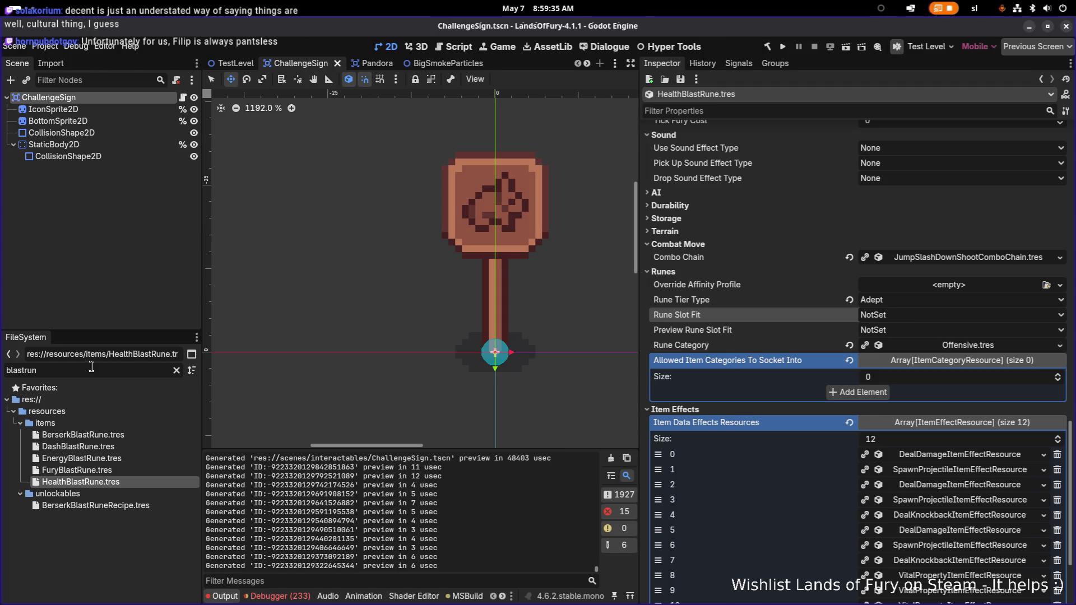
pyautogui.hotkey('ctrl', 'a')
pyautogui.press('BackSpace')
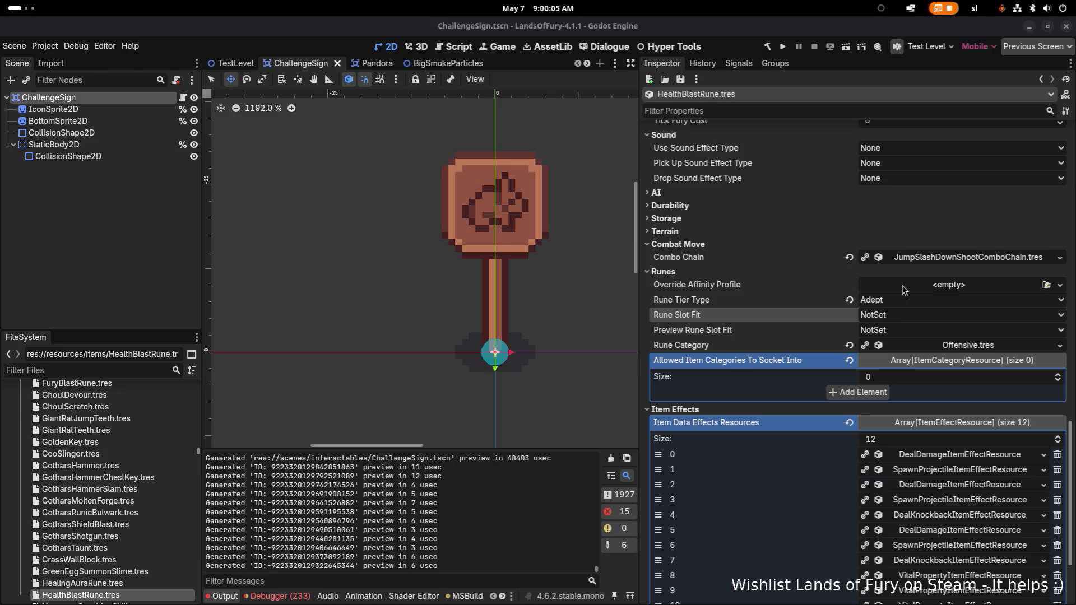
pyautogui.hotkey('alt', 'Tab')
pyautogui.press('Escape')
pyautogui.hotkey('alt', 'Tab')
# Search for 'overrideaff' and open the OverrideAffinityProfile declaration in ItemDataResource.cs
pyautogui.click(581, 318)
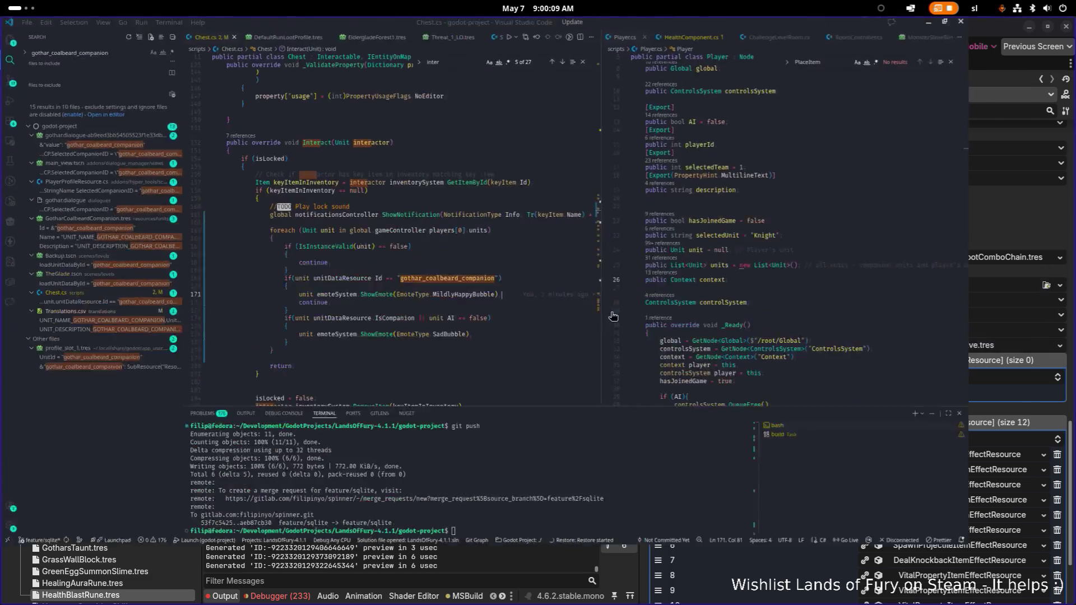
pyautogui.write('oveerridea')
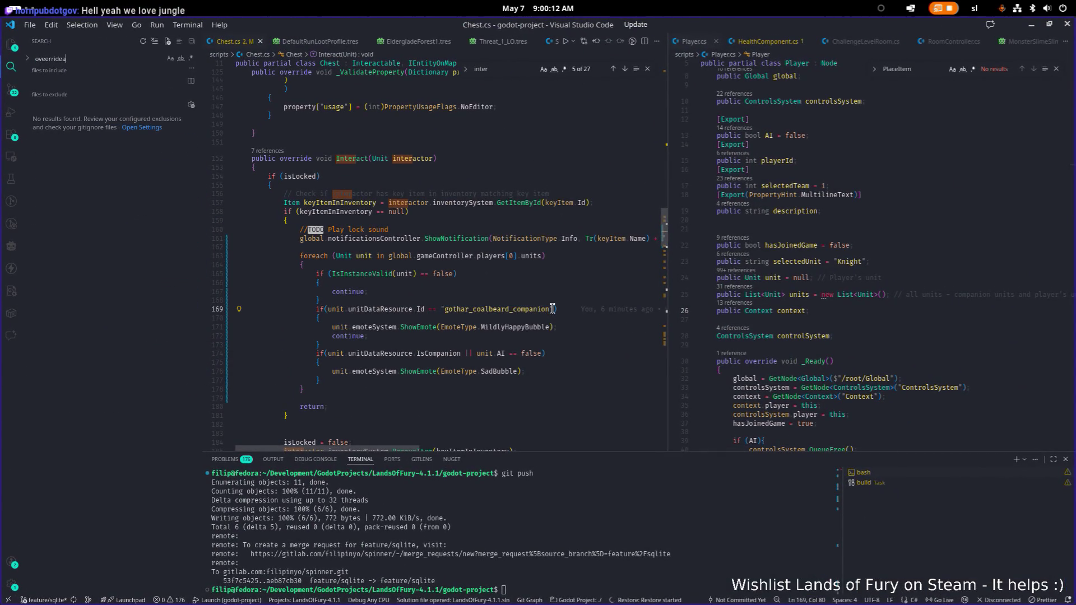
pyautogui.hotkey('ctrl', 'a')
pyautogui.write('e')
pyautogui.write('v')
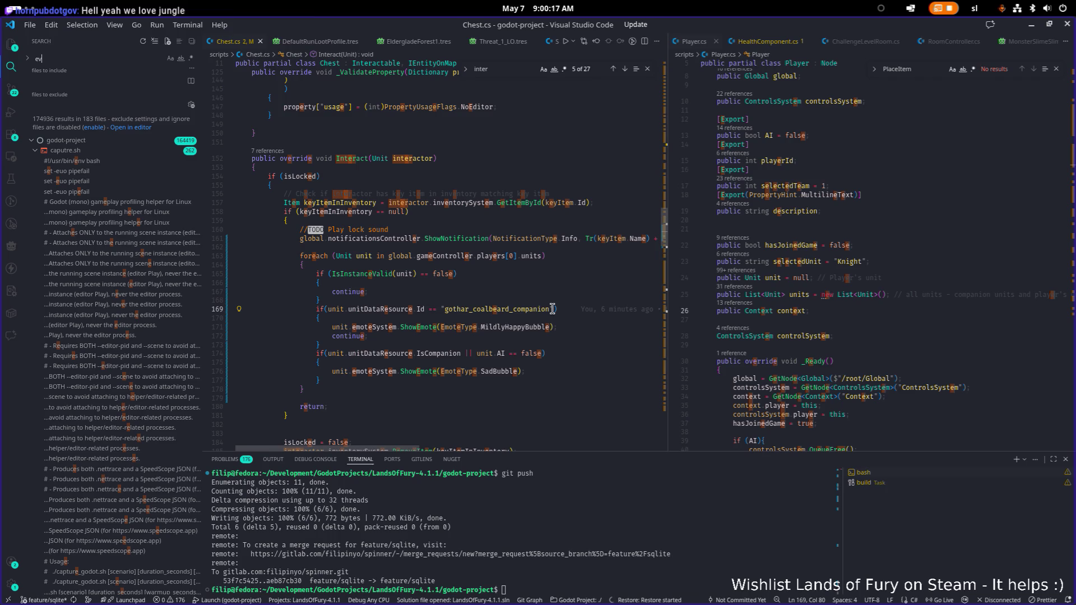
pyautogui.press('BackSpace')
pyautogui.press('BackSpace')
pyautogui.write('o')
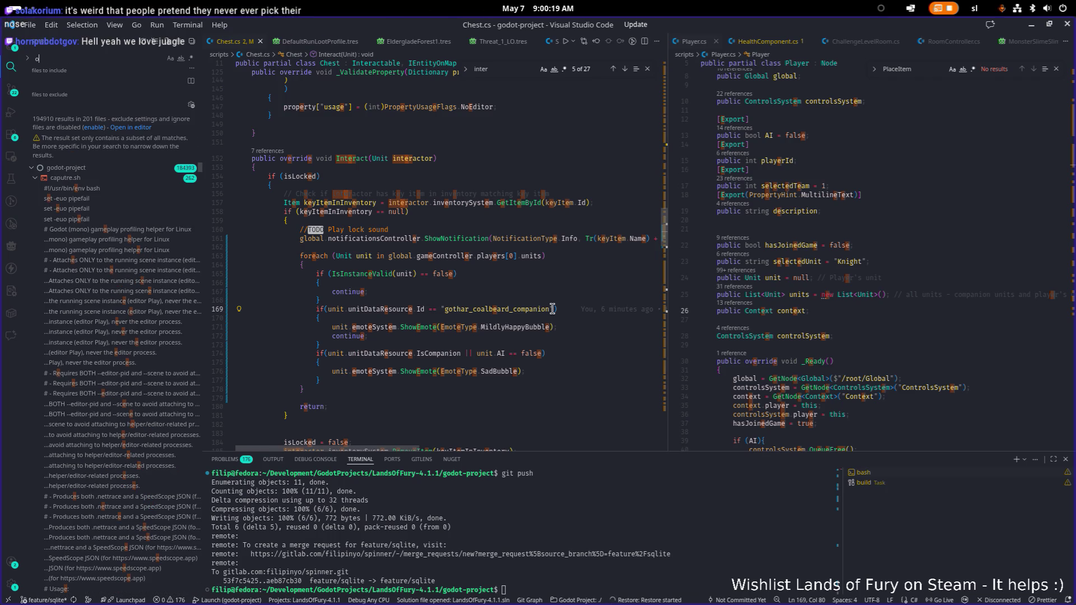
pyautogui.write('verride')
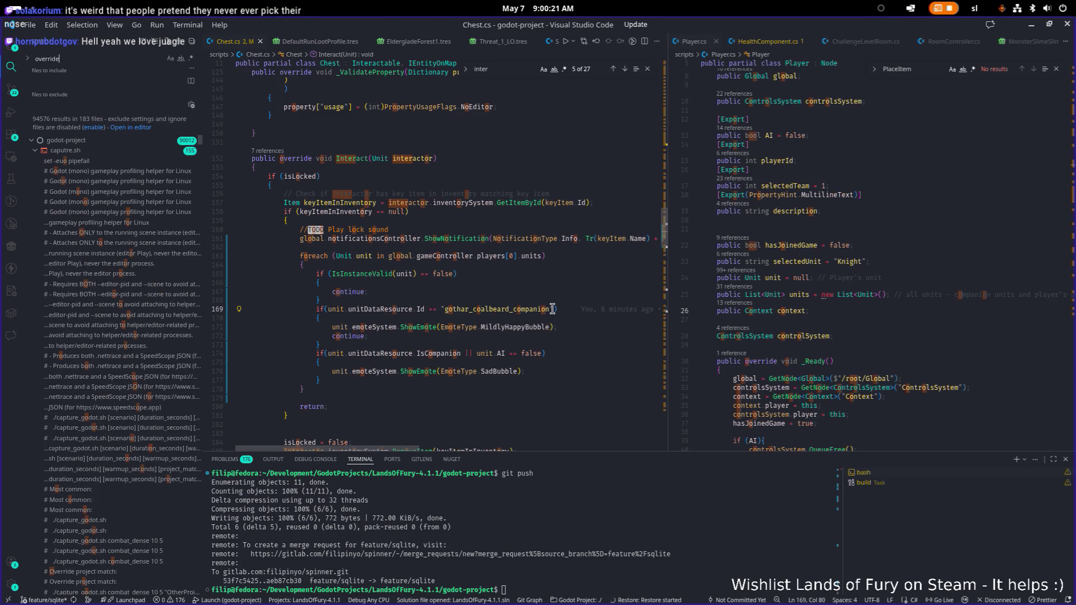
pyautogui.write('aff')
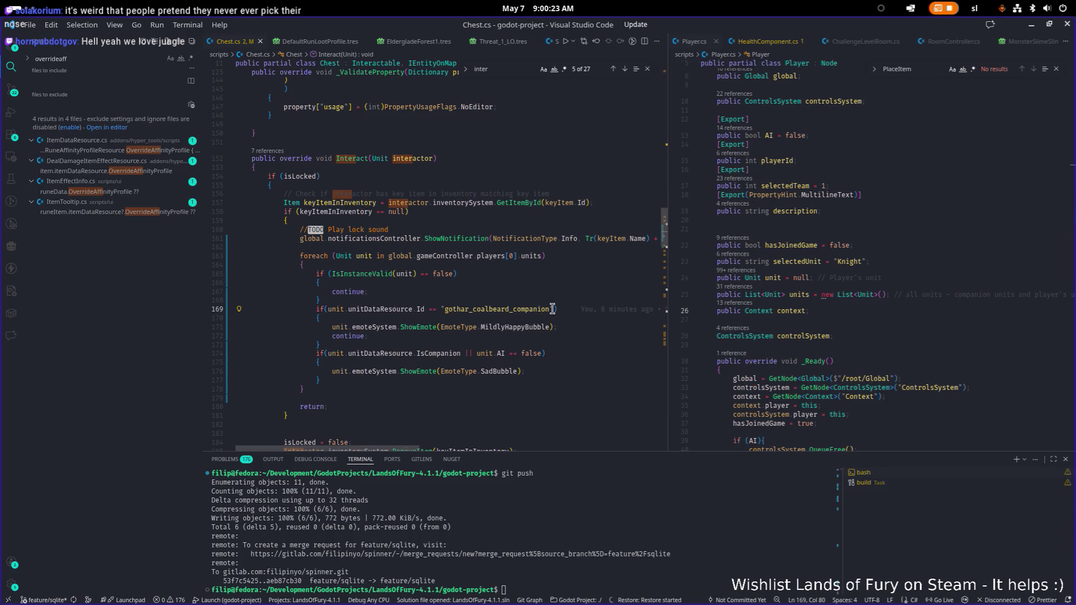
pyautogui.click(182, 150)
# List OverrideAffinityProfile's 8 references and preview its use in DealDamageItemEffectResource.cs
pyautogui.click(282, 300)
pyautogui.click(279, 303)
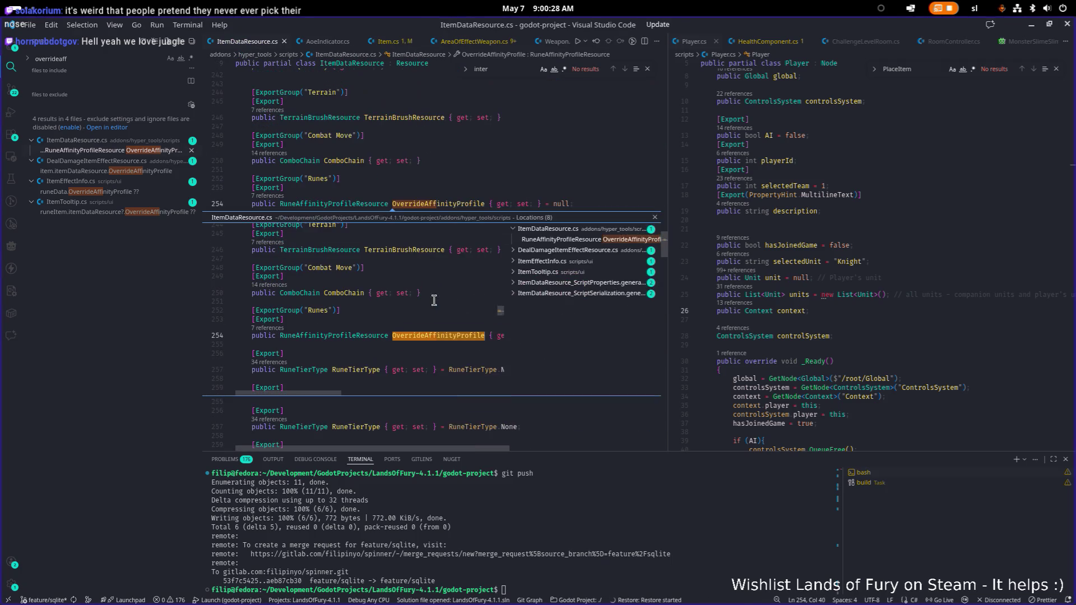
pyautogui.click(585, 263)
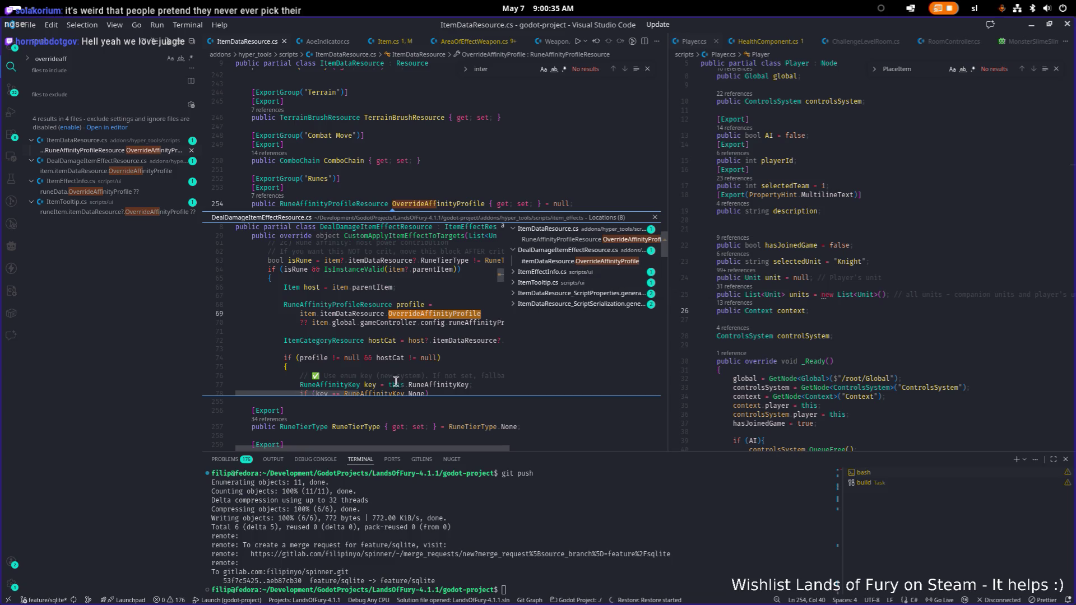
pyautogui.hscroll(1, 344, 395)
pyautogui.moveTo(343, 396); pyautogui.dragTo(389, 393)
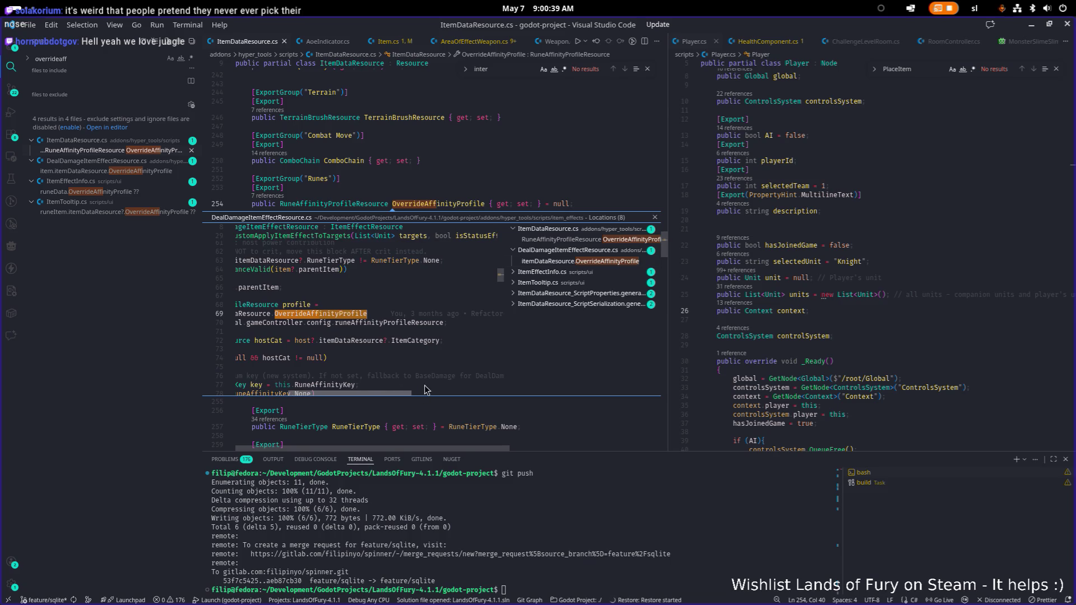
pyautogui.hotkey('alt', 'Tab')
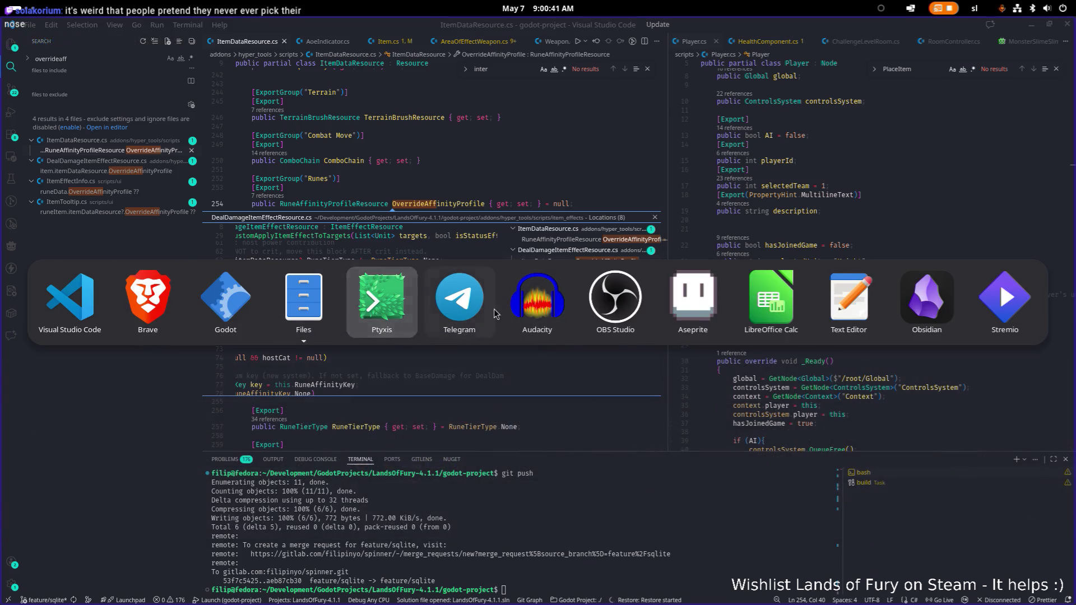
# Open RuneAffinityProfileResource.tres via the 'affinit' filter and expand bow's first multiplier, PierceDamage × 0.5
pyautogui.click(224, 300)
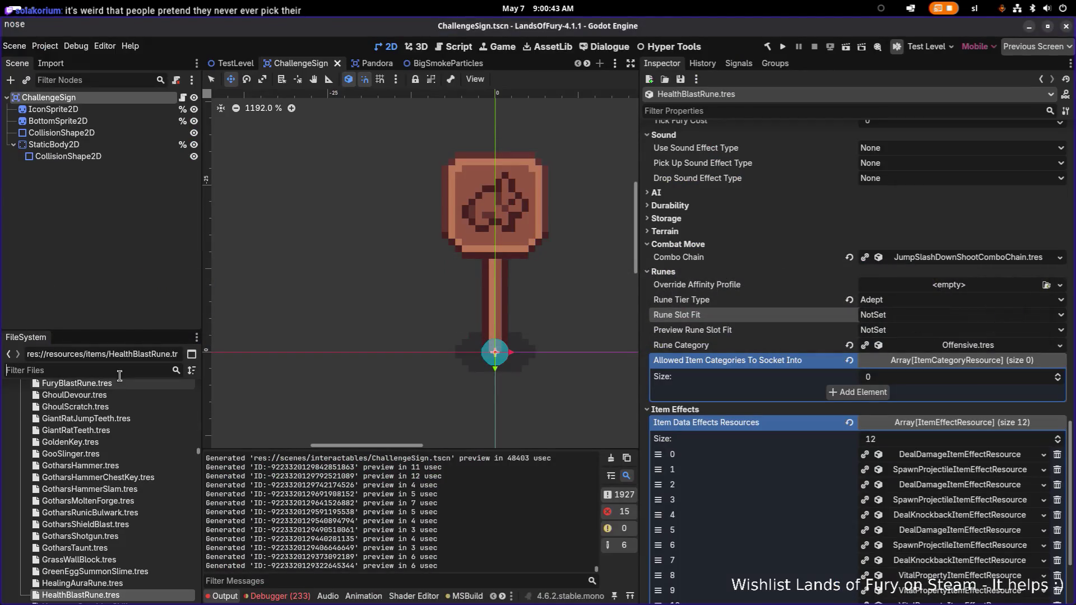
pyautogui.write('affinit')
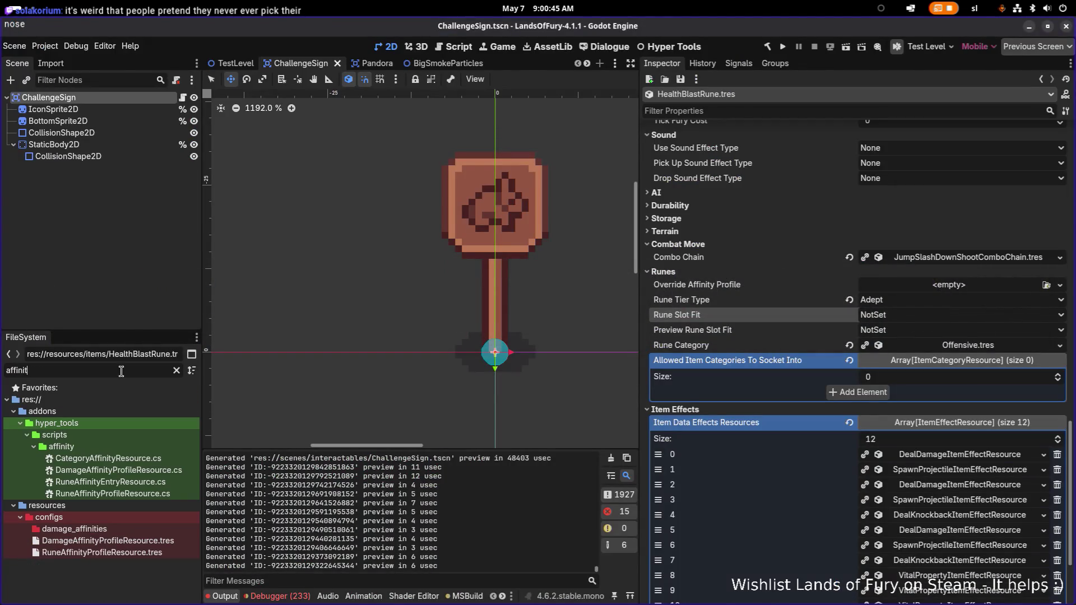
pyautogui.doubleClick(169, 552)
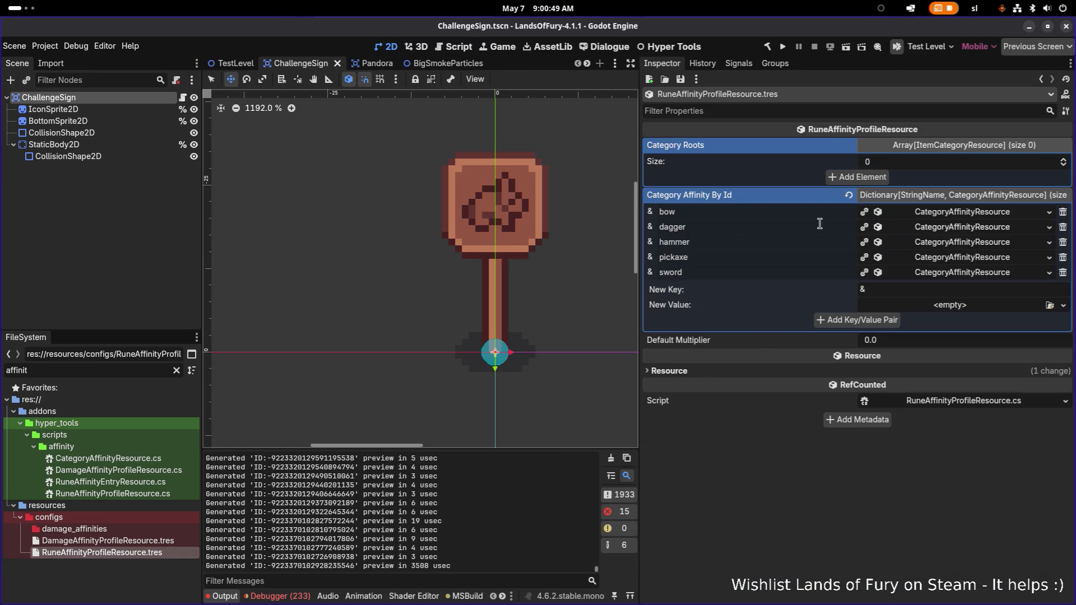
pyautogui.moveTo(636, 220); pyautogui.dragTo(583, 215)
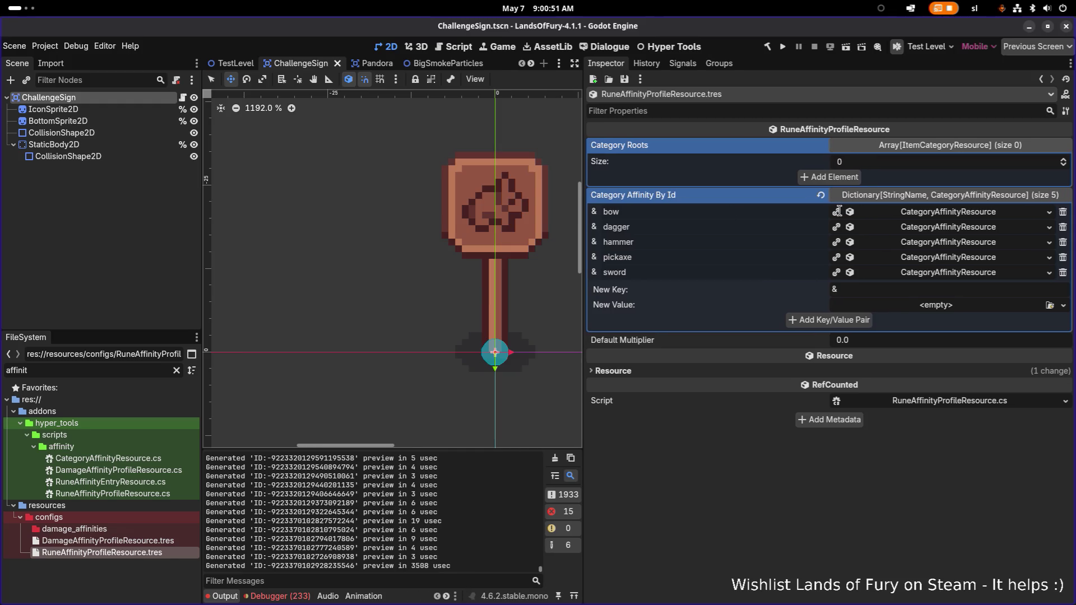
pyautogui.click(957, 213)
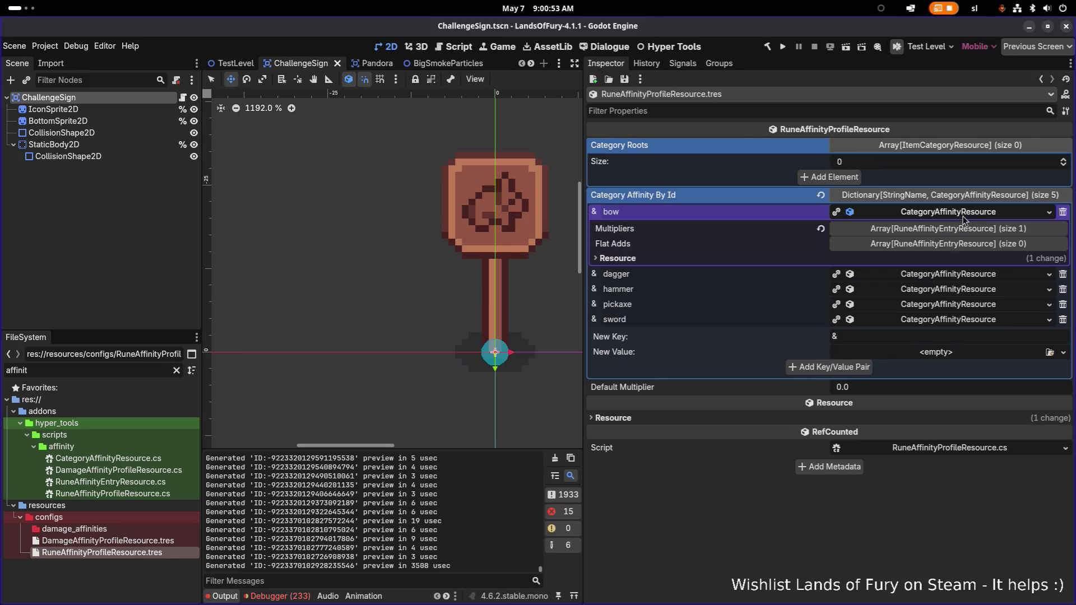
pyautogui.click(960, 230)
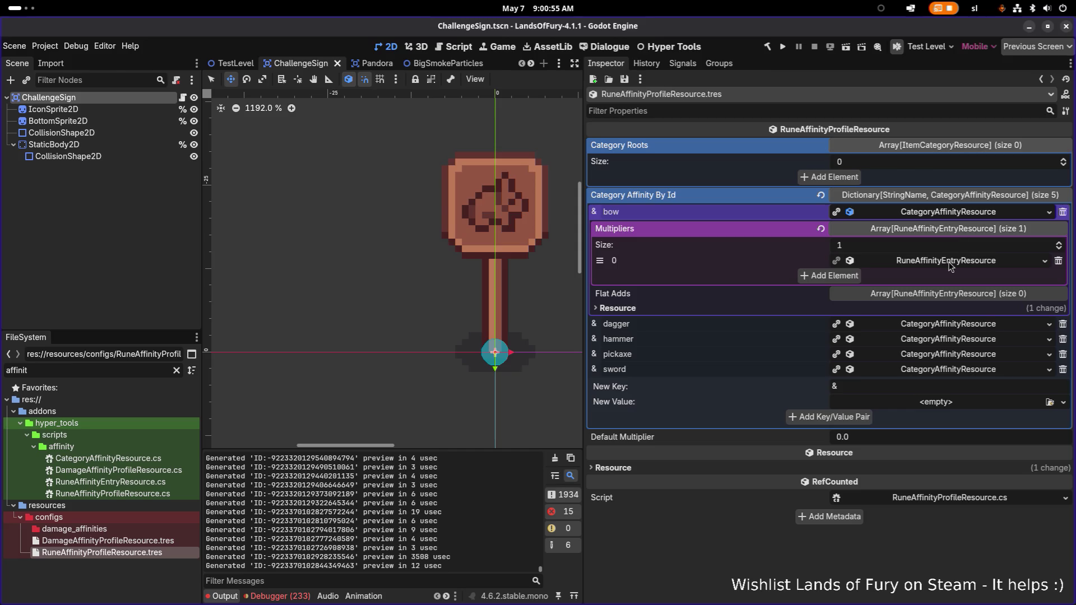
pyautogui.click(951, 263)
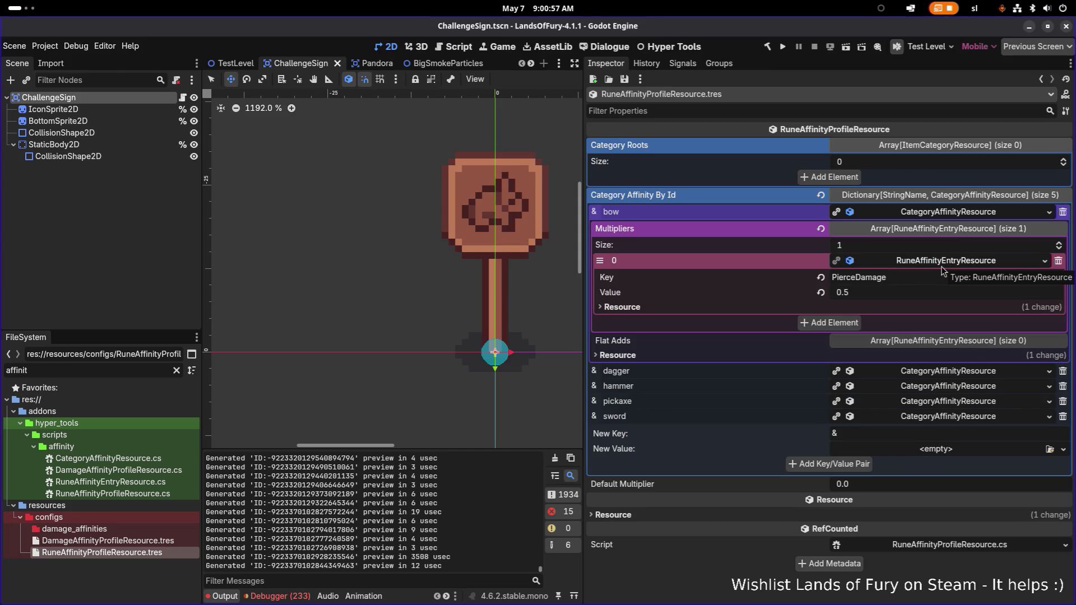
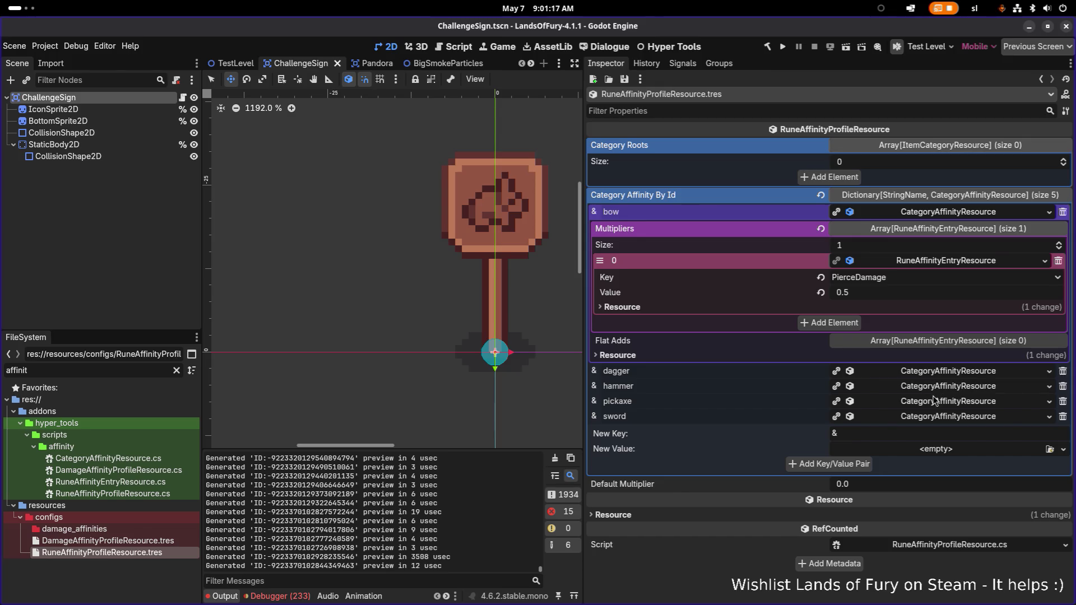
# Expand the sword entry to show its BleedDamage 0.8 and ExplosiveDamage 0.2 multipliers
pyautogui.click(936, 417)
pyautogui.click(943, 434)
pyautogui.click(917, 466)
pyautogui.scroll(-3, 919, 463)
pyautogui.scroll(-1, 922, 454)
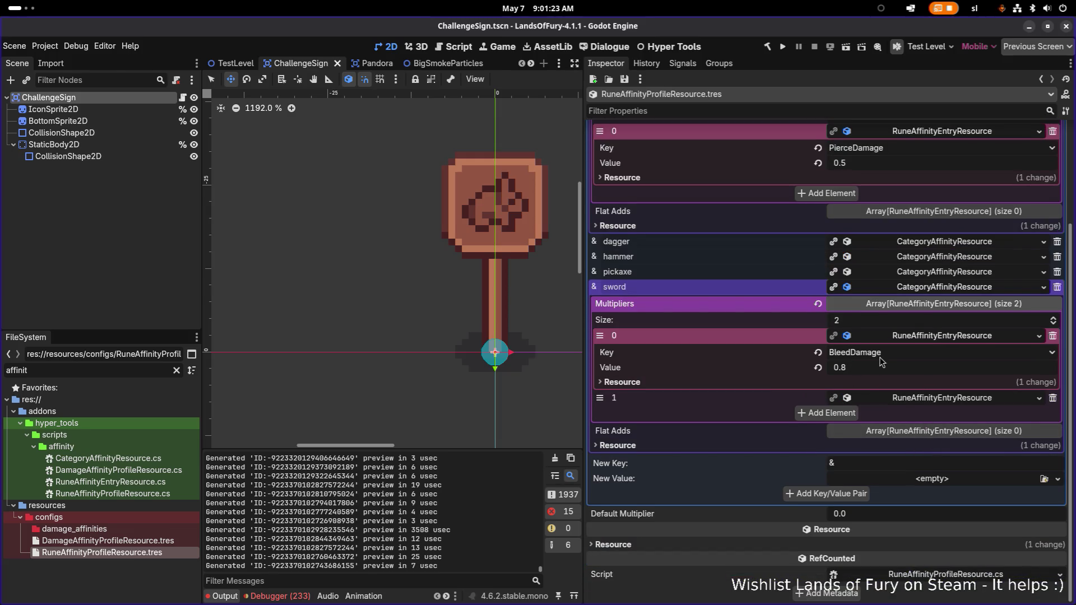
pyautogui.click(930, 399)
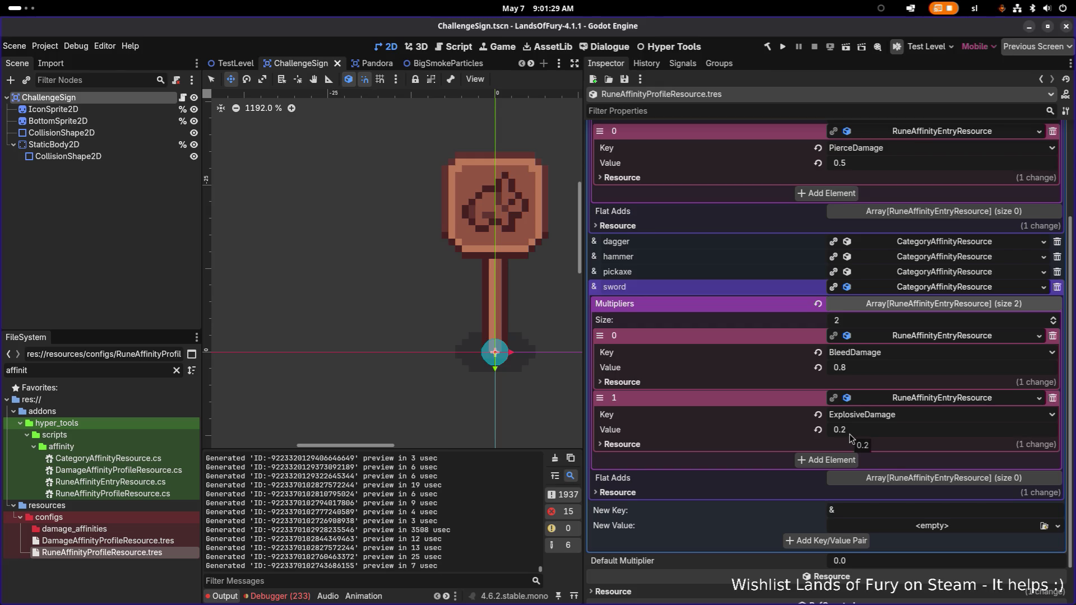
# Expand the hammer and pickaxe affinity entries and scroll through their settings
pyautogui.click(908, 258)
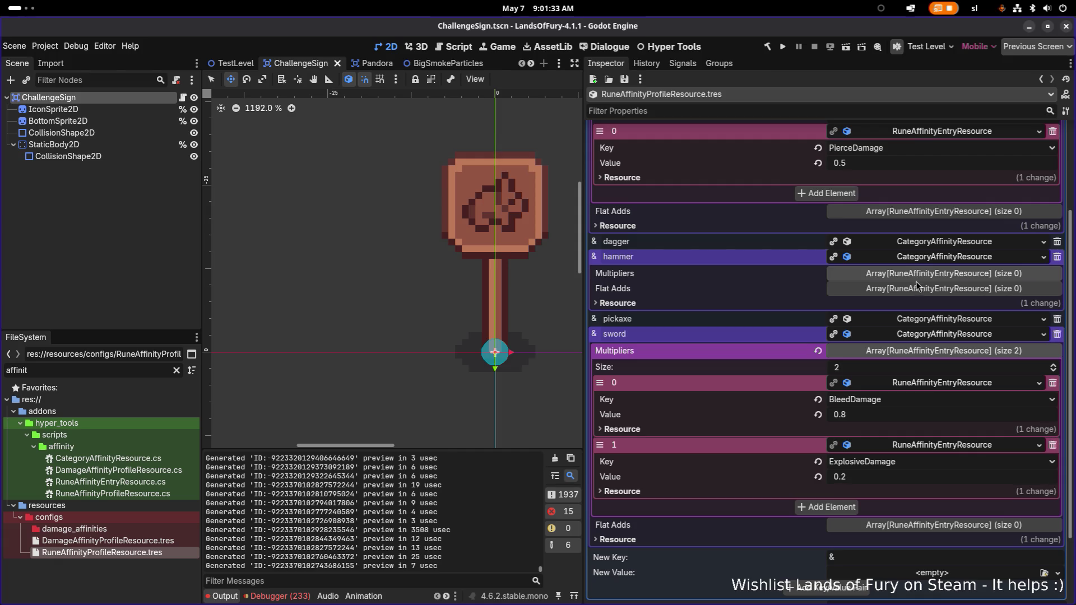
pyautogui.click(909, 321)
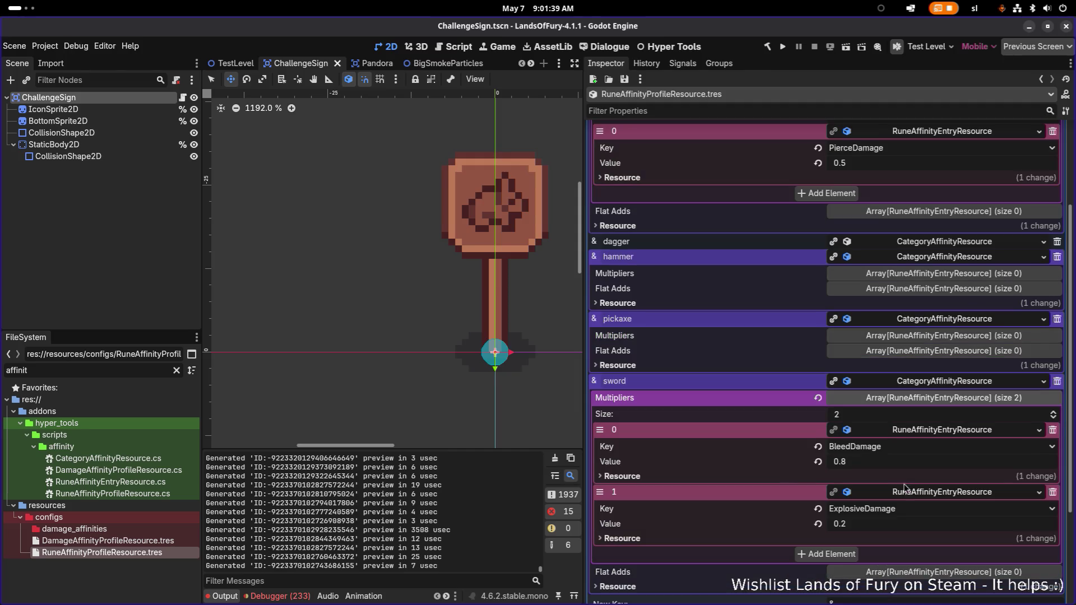
pyautogui.scroll(-3, 907, 483)
pyautogui.scroll(6, 908, 482)
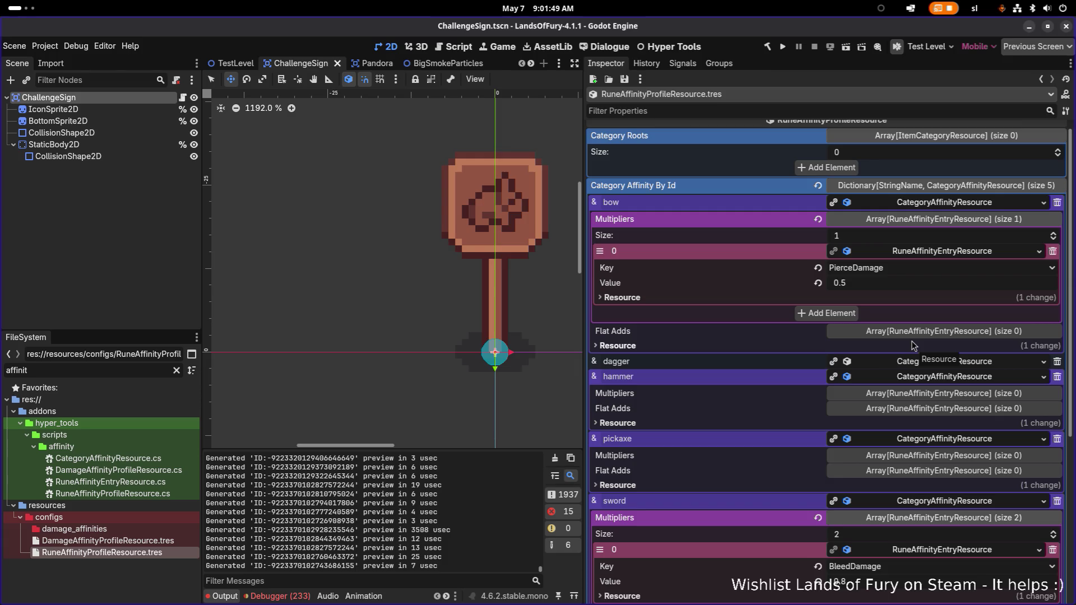
pyautogui.scroll(-1, 912, 345)
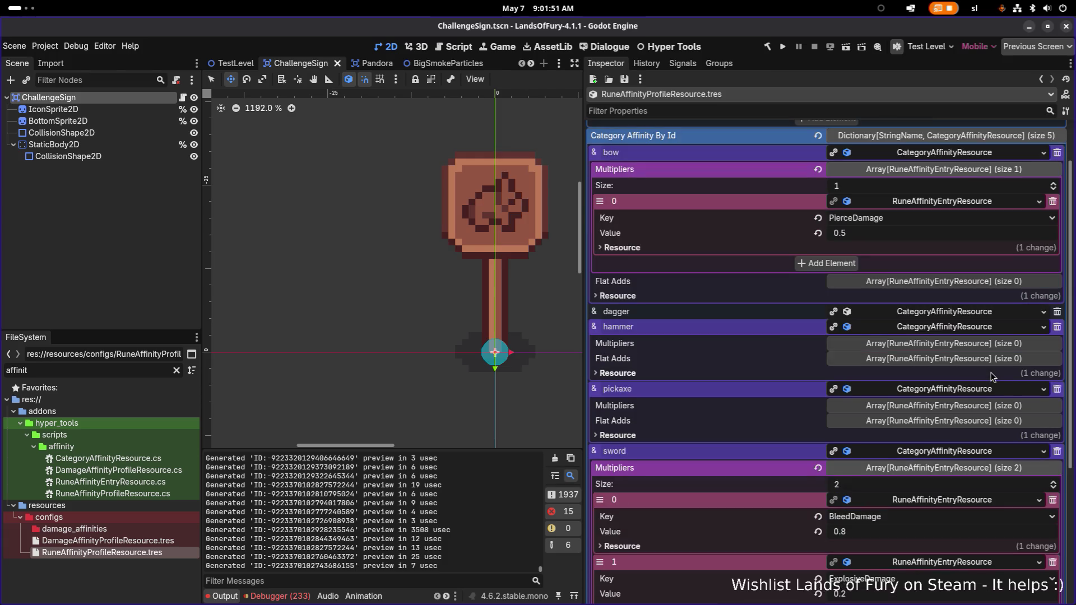
# Raise the volume, select the DamageAffinityProfileResource script, then the static body's collision shape node
pyautogui.press('XF86AudioRaiseVolume')
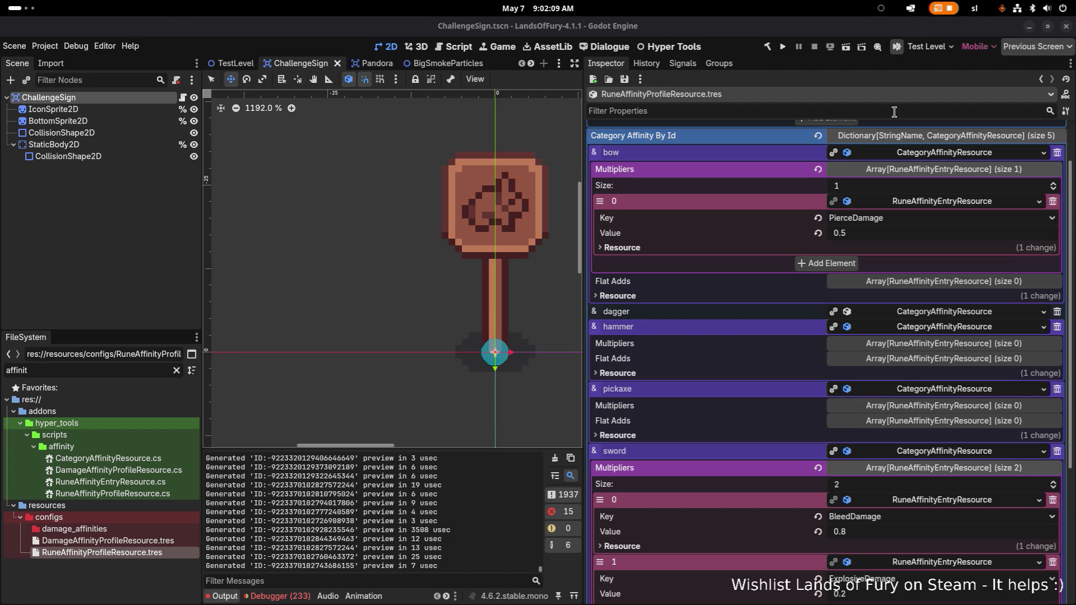
pyautogui.click(934, 110)
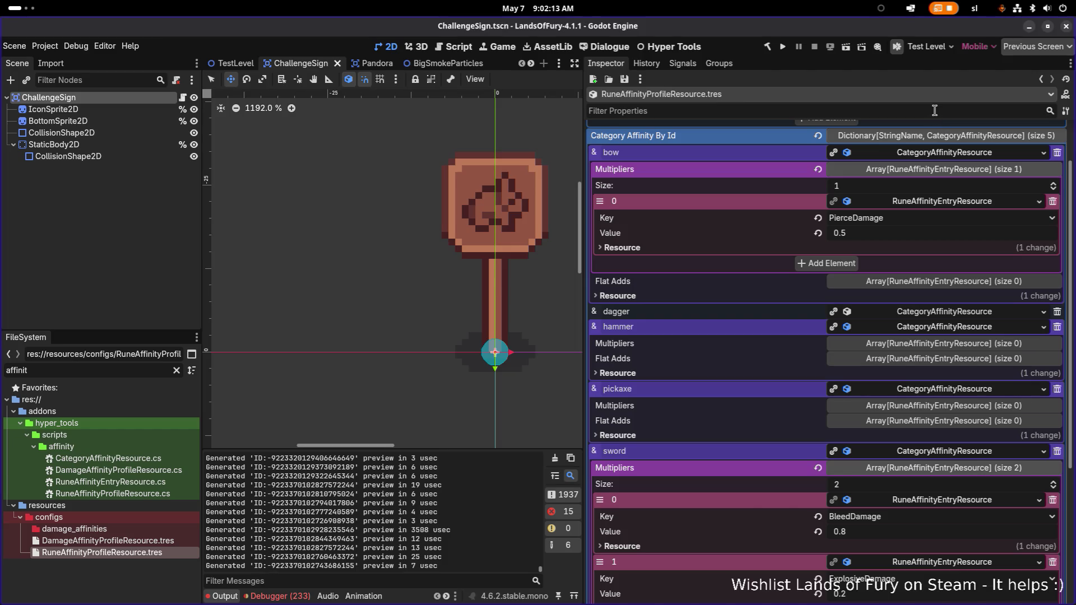
pyautogui.click(107, 470)
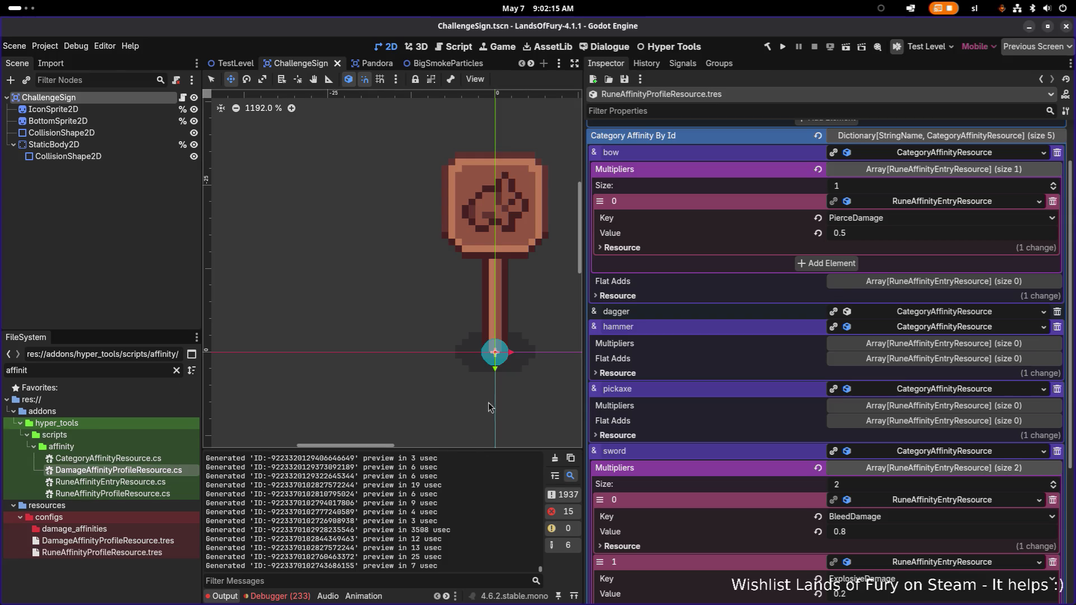
pyautogui.doubleClick(120, 157)
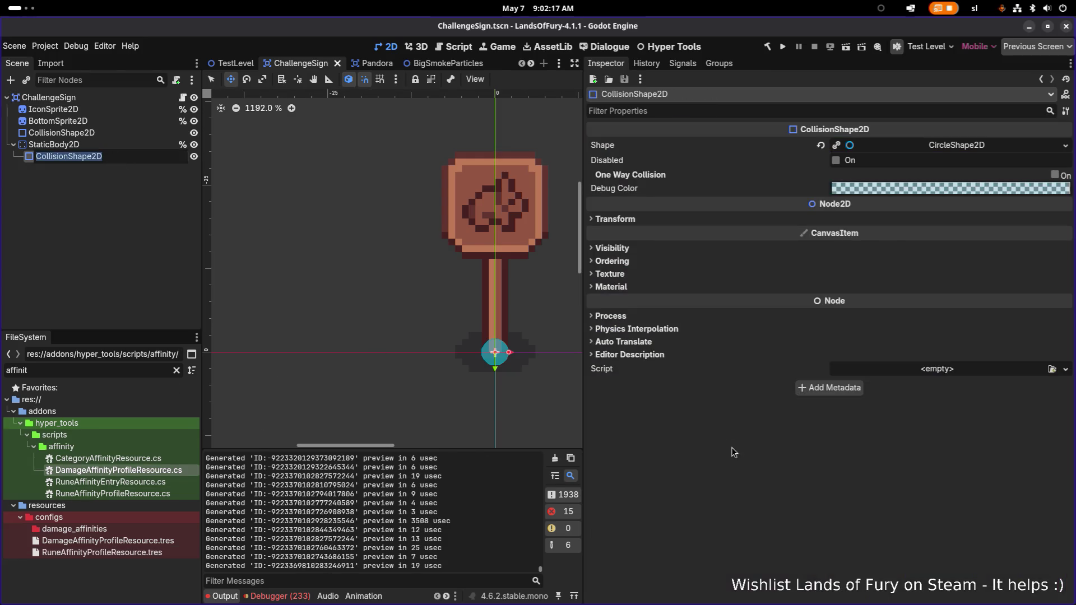
# Keep the CollisionShape2D name unchanged and run the project to reach the Hyper Fox Studios screen
pyautogui.click(726, 433)
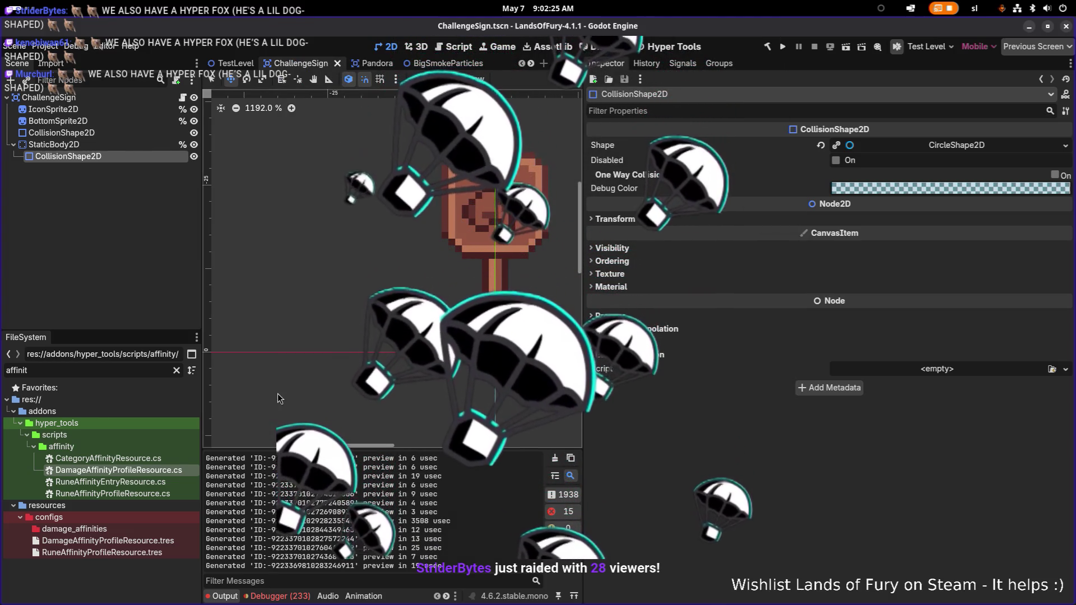
pyautogui.hotkey('alt', 'Tab')
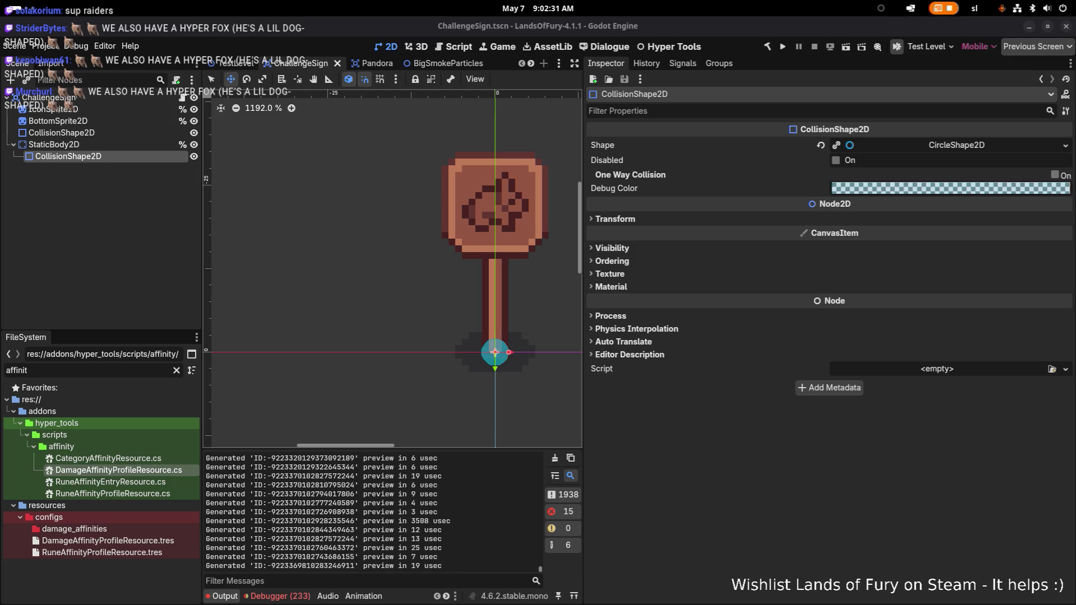
pyautogui.hotkey('alt', 'Tab')
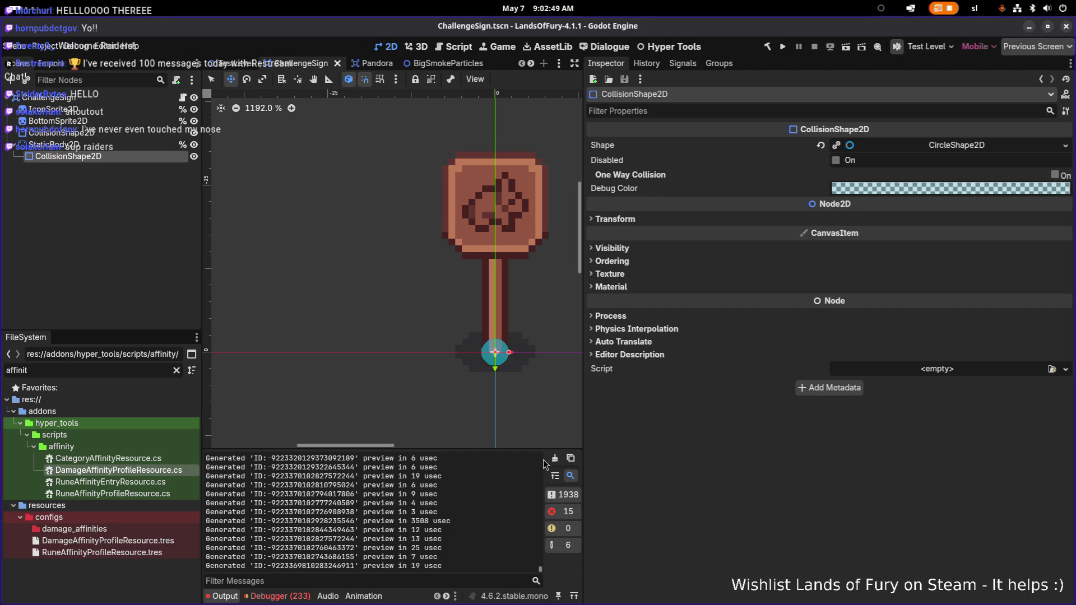
pyautogui.click(778, 49)
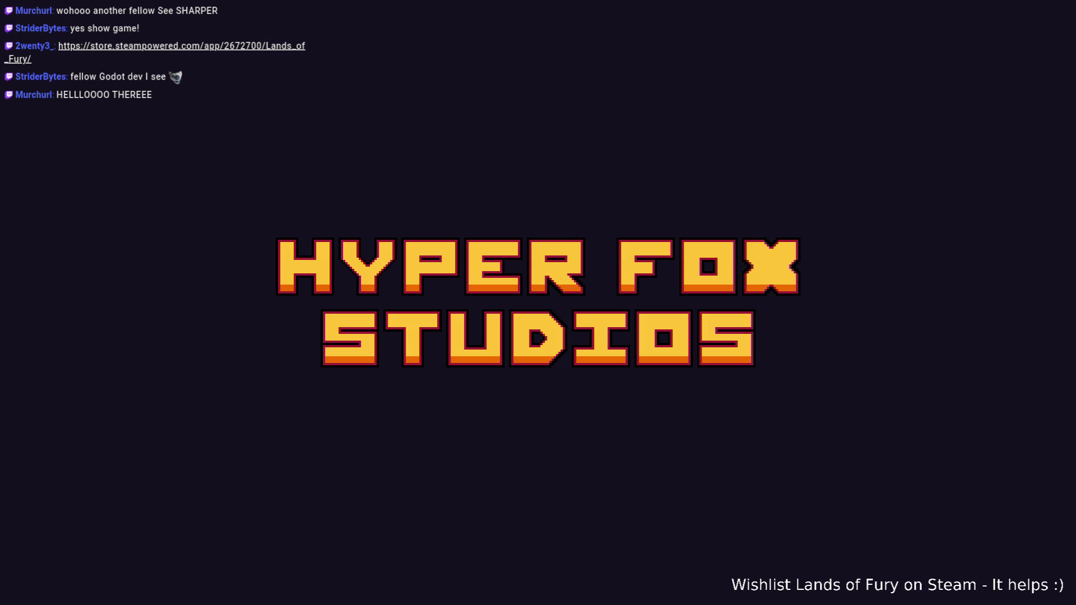
# Start the game, load the first save profile, and walk to the chest
pyautogui.press('Return')
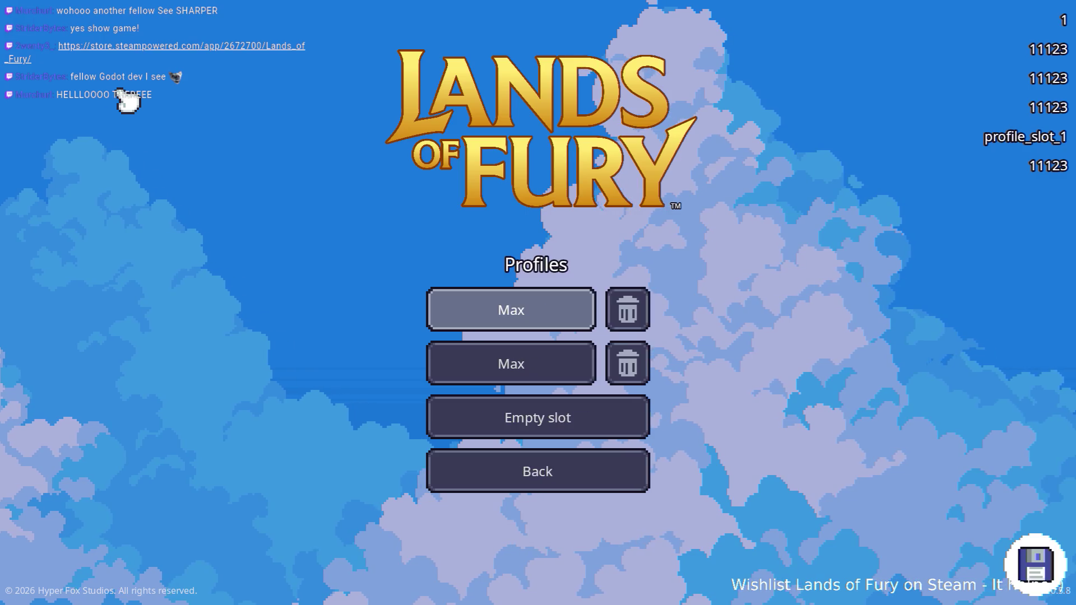
pyautogui.press('Return')
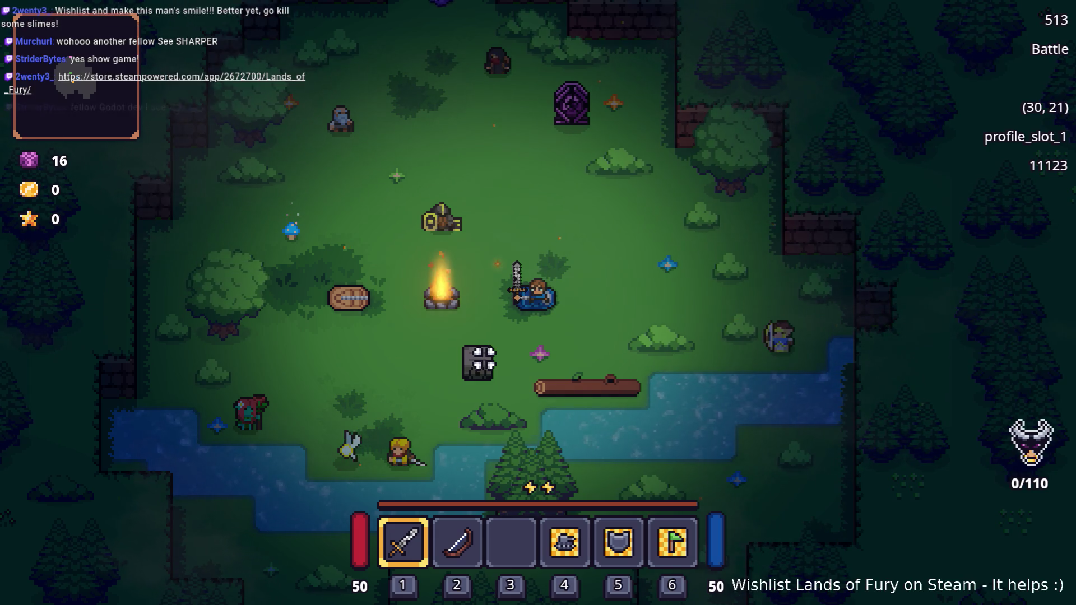
pyautogui.press('s')
pyautogui.press('a')
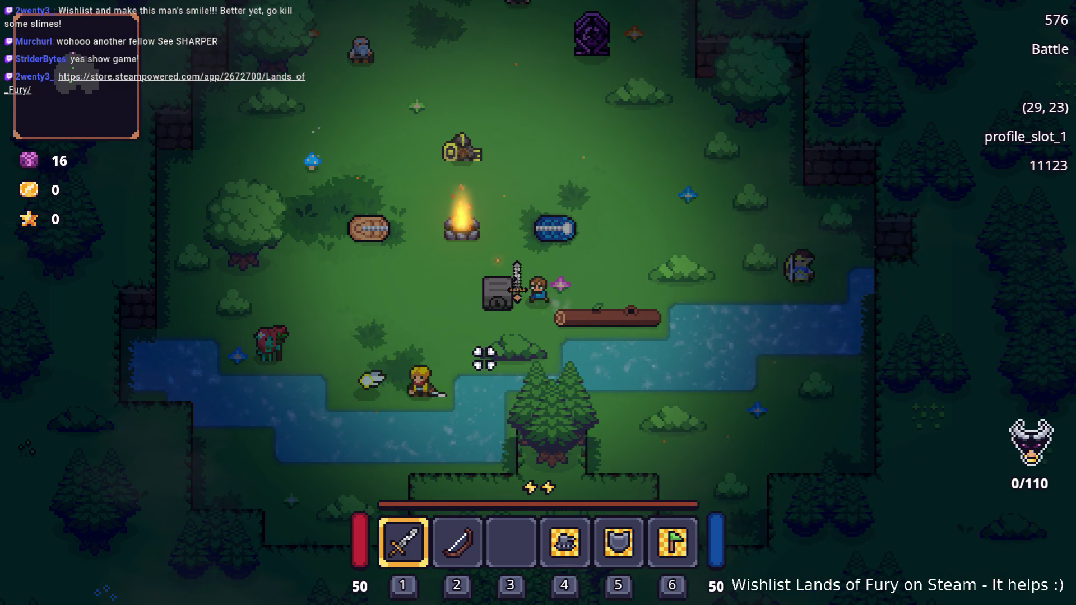
# Try the chest, which needs a Golden Key, then open the developer console
pyautogui.press('e')
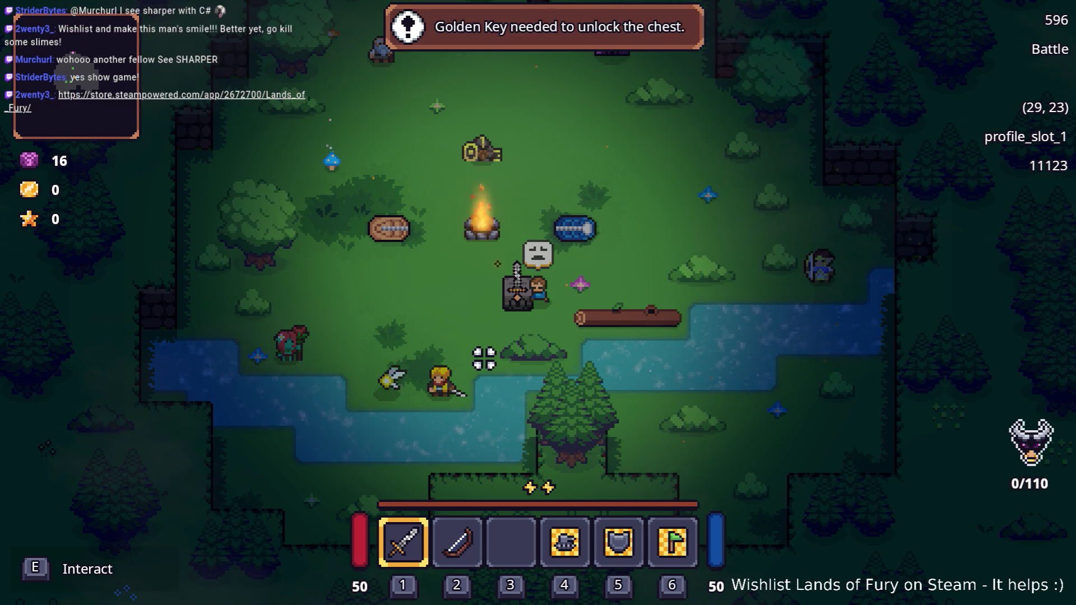
pyautogui.press('e')
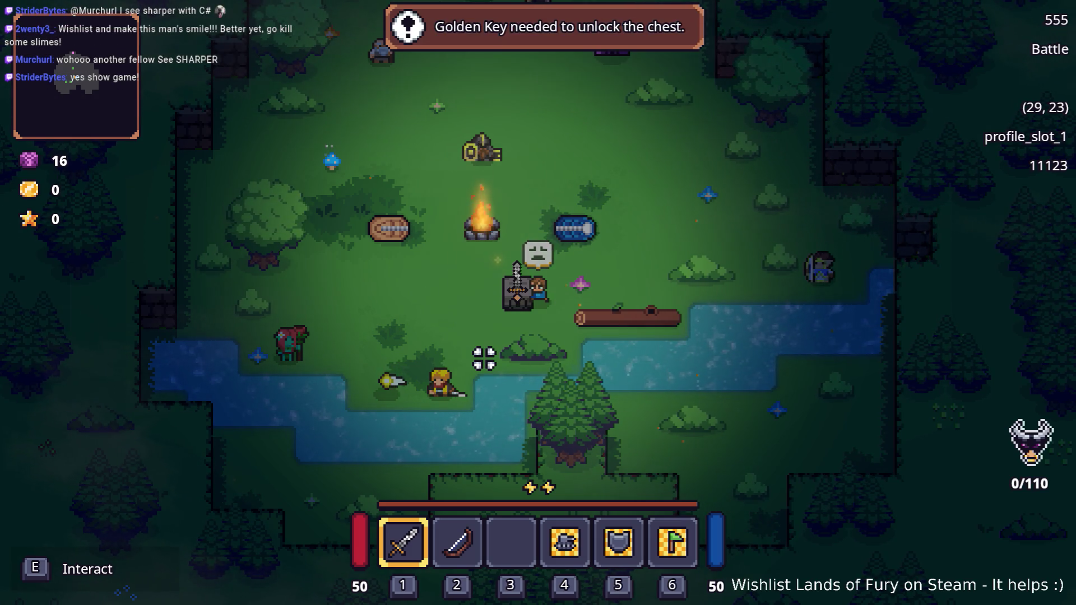
pyautogui.press('`')
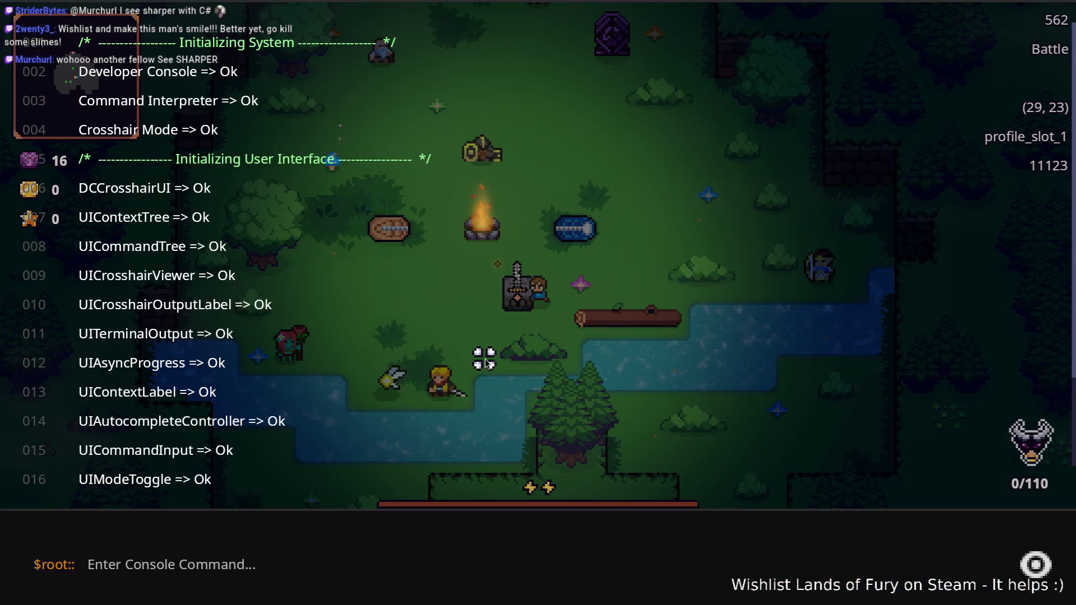
# Add a golden key with Player.AddItem(golden_key,1) and unlock the chest for the Barbed Armor
pyautogui.write('Player.AddItem(golden_key,1')
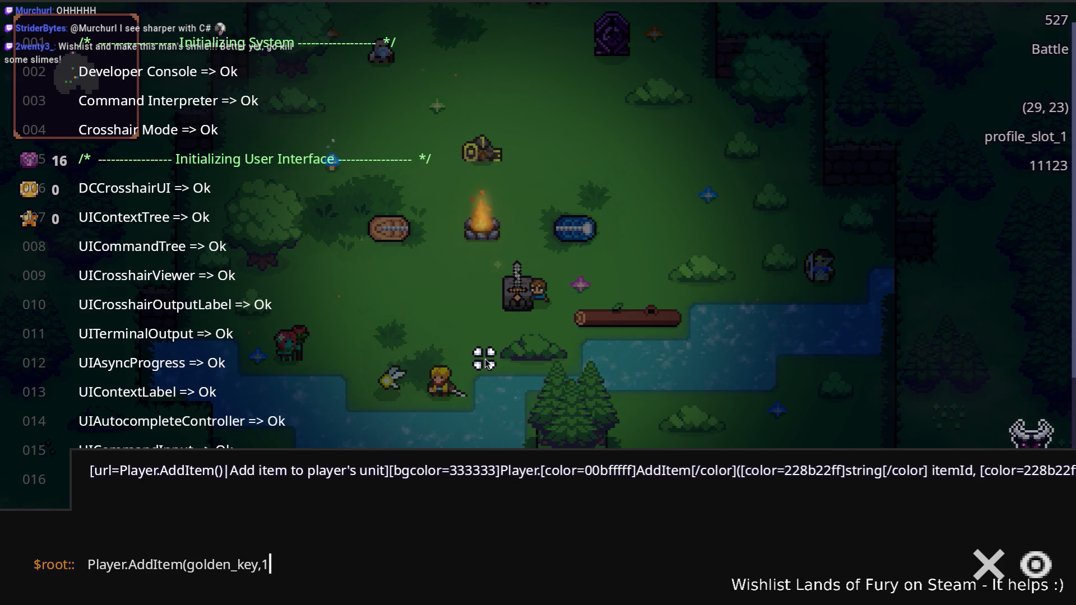
pyautogui.press('Return')
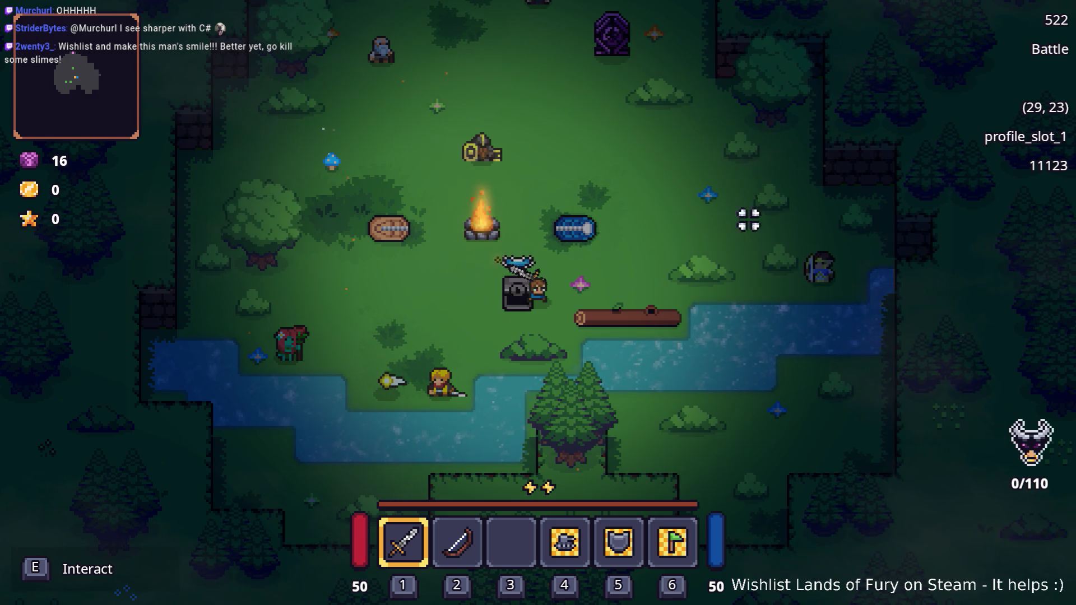
pyautogui.press('e')
# Equip the Barbed Armor in the chest armor slot
pyautogui.press('Tab')
pyautogui.click(527, 415)
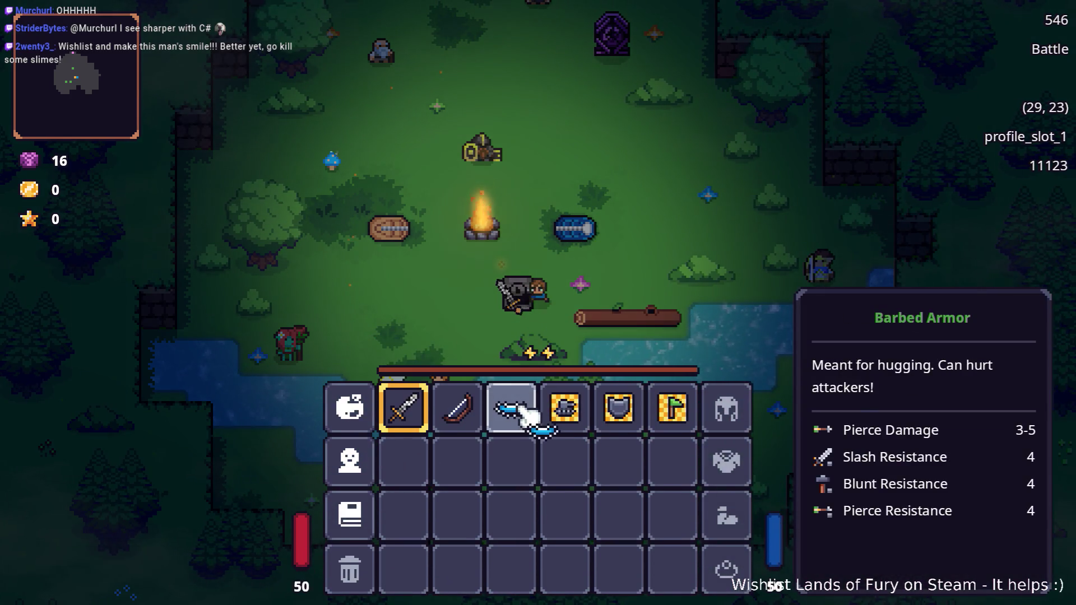
pyautogui.click(728, 465)
pyautogui.press('Tab')
# Walk north through the forest and bring up the ALMA cartridge slots
pyautogui.press('w')
pyautogui.press('d')
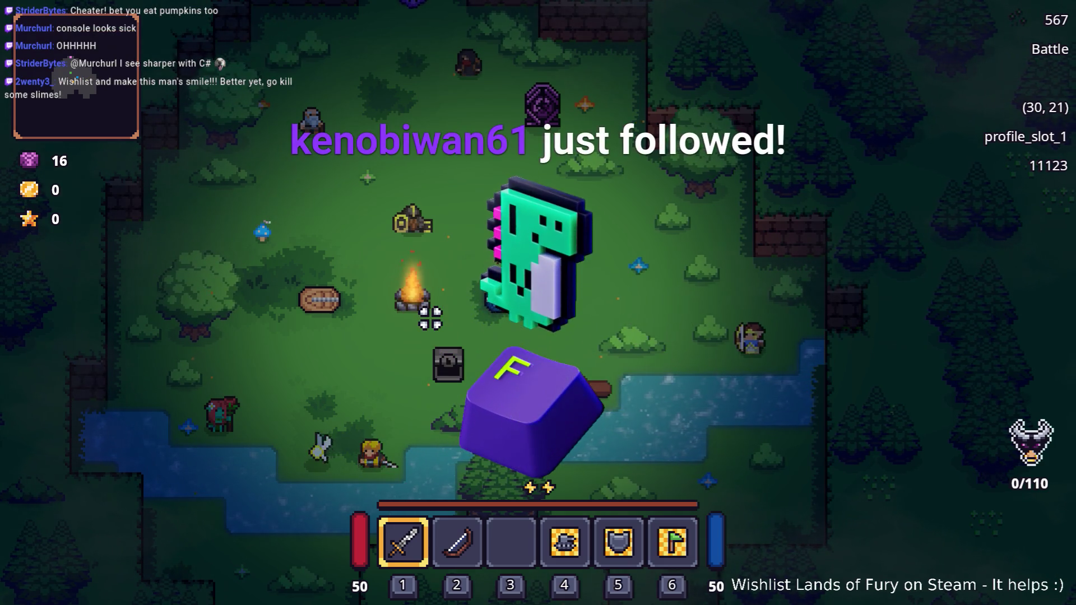
pyautogui.hotkey('alt', 'Tab')
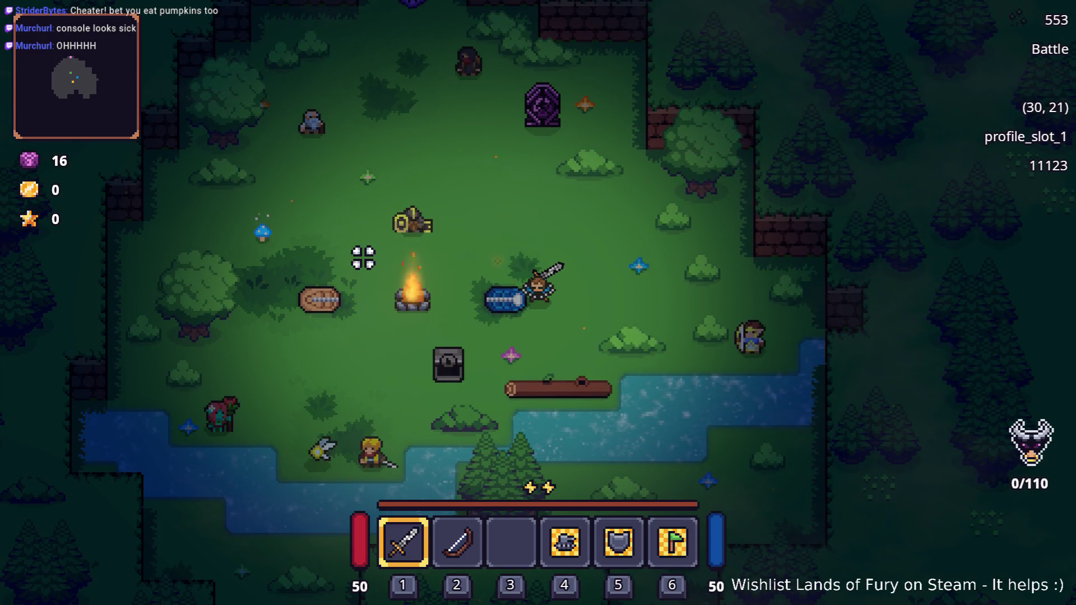
pyautogui.press('w')
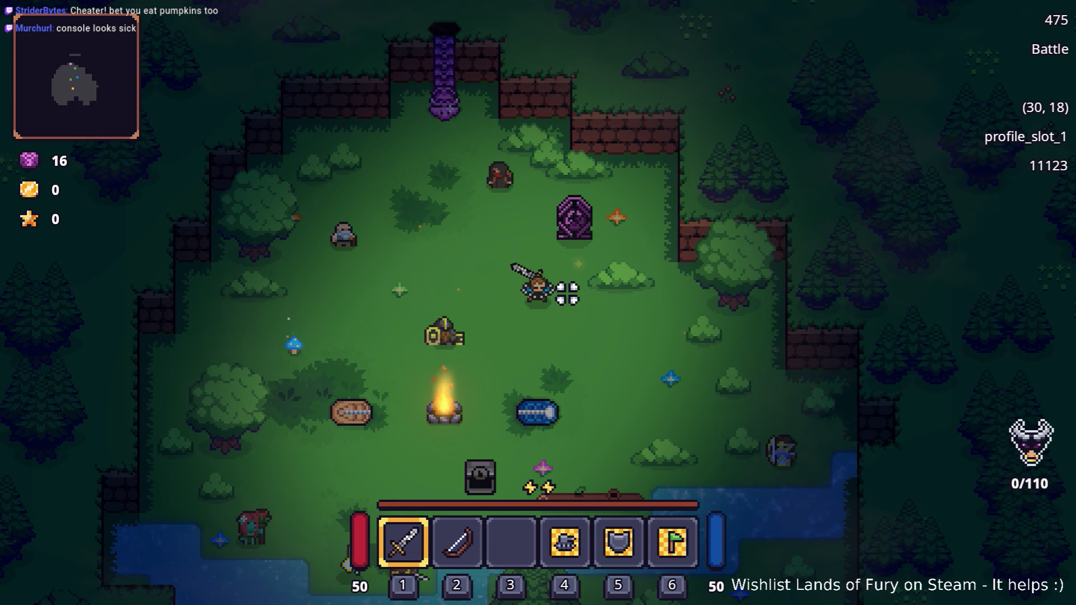
pyautogui.press('i')
pyautogui.click(343, 412)
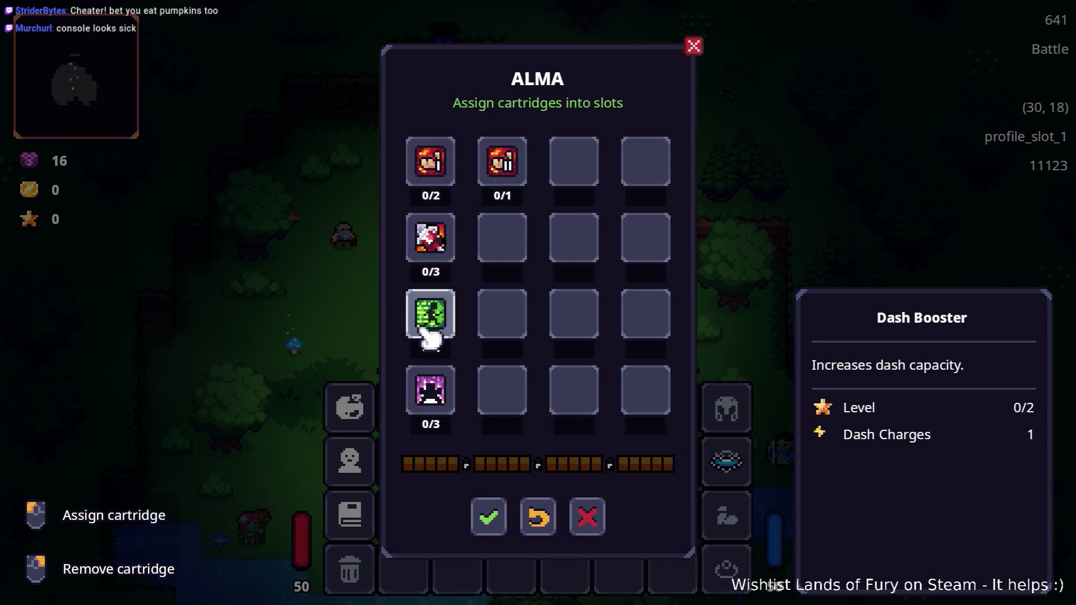
# Remove the Breaker II cartridge, fill the empty slot with another cartridge, and close the inventory
pyautogui.rightClick(508, 179)
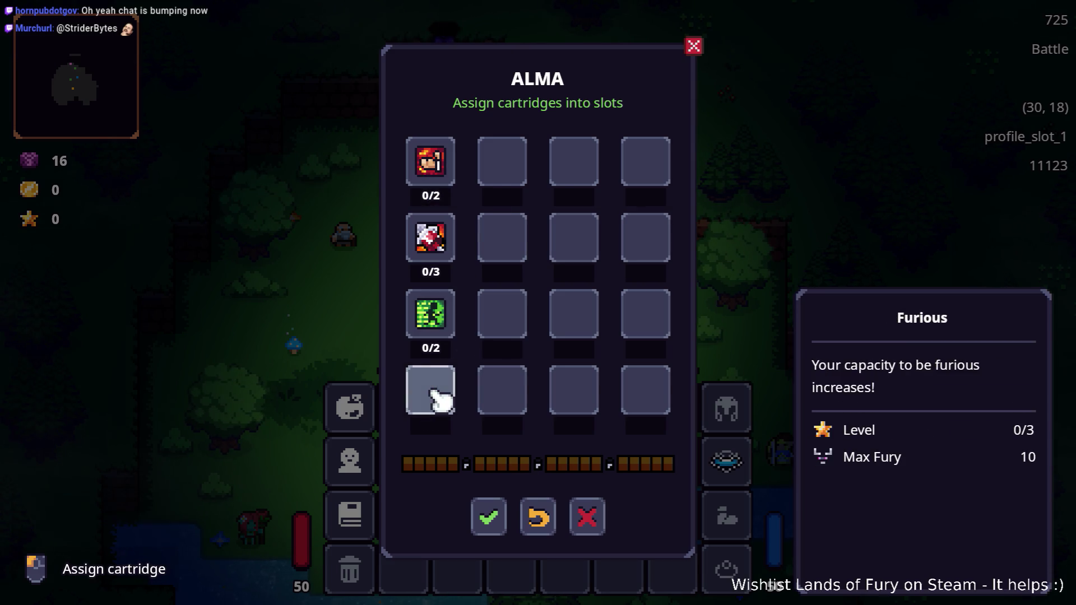
pyautogui.click(438, 397)
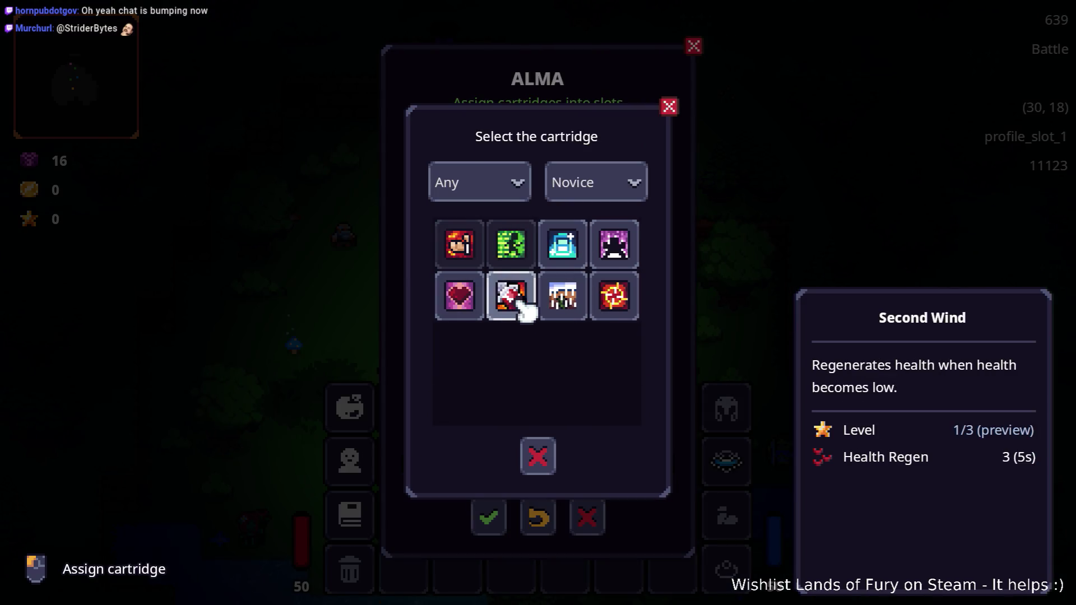
pyautogui.click(616, 298)
pyautogui.click(490, 514)
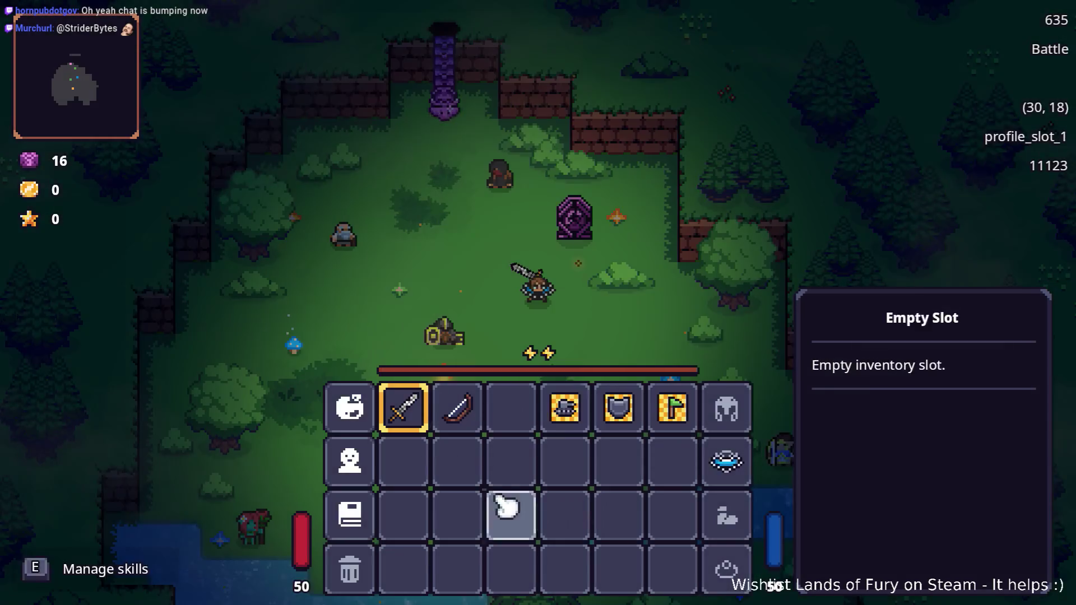
pyautogui.press('Escape')
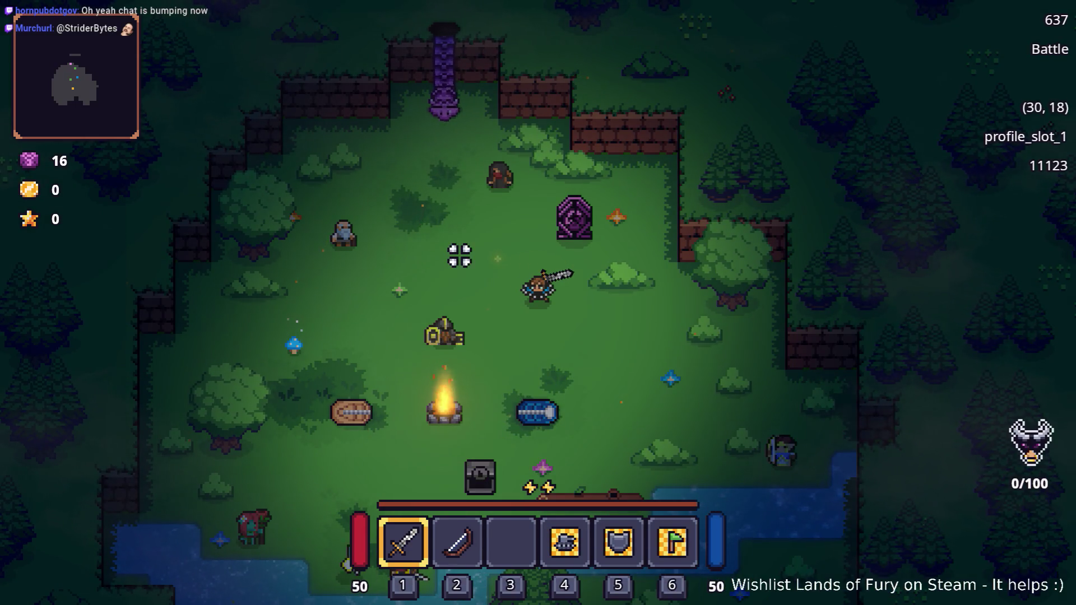
# Walk across the camp past the campfire and talk to Ana
pyautogui.press('a')
pyautogui.press('s')
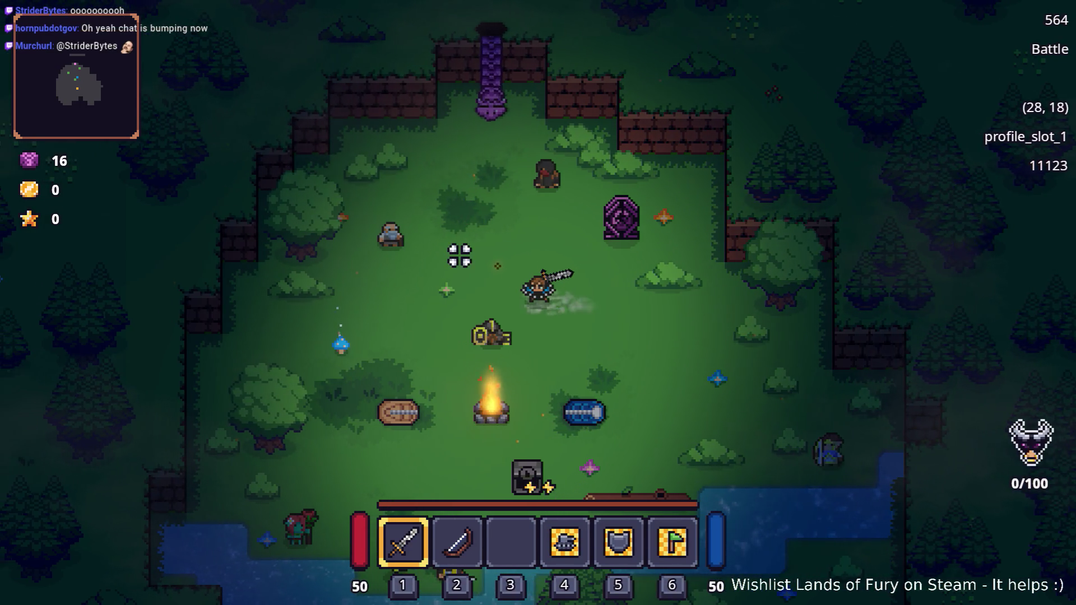
pyautogui.press('s')
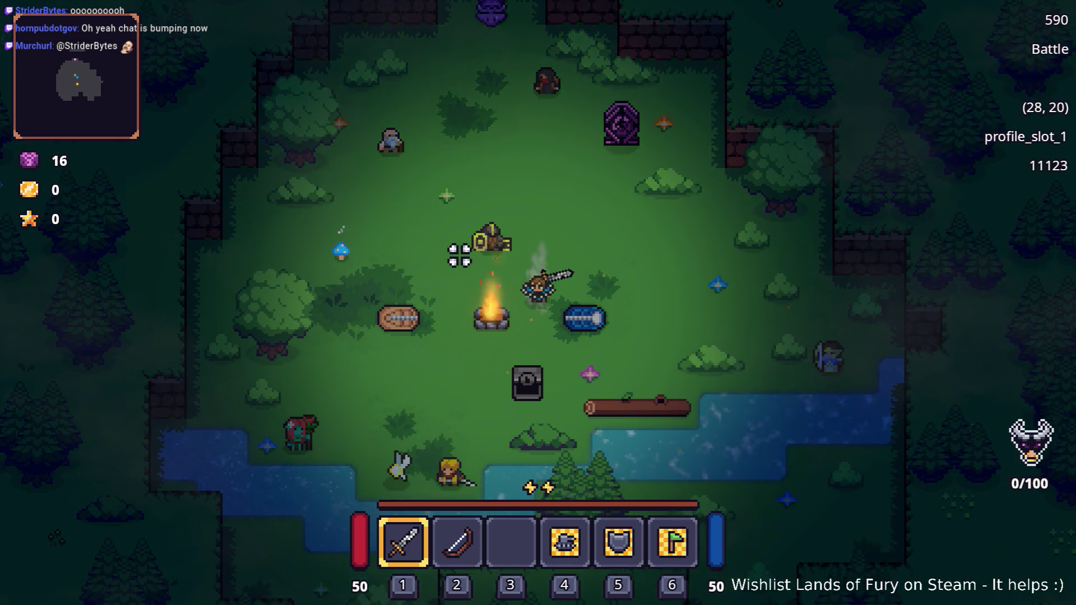
pyautogui.press('d')
pyautogui.press('d')
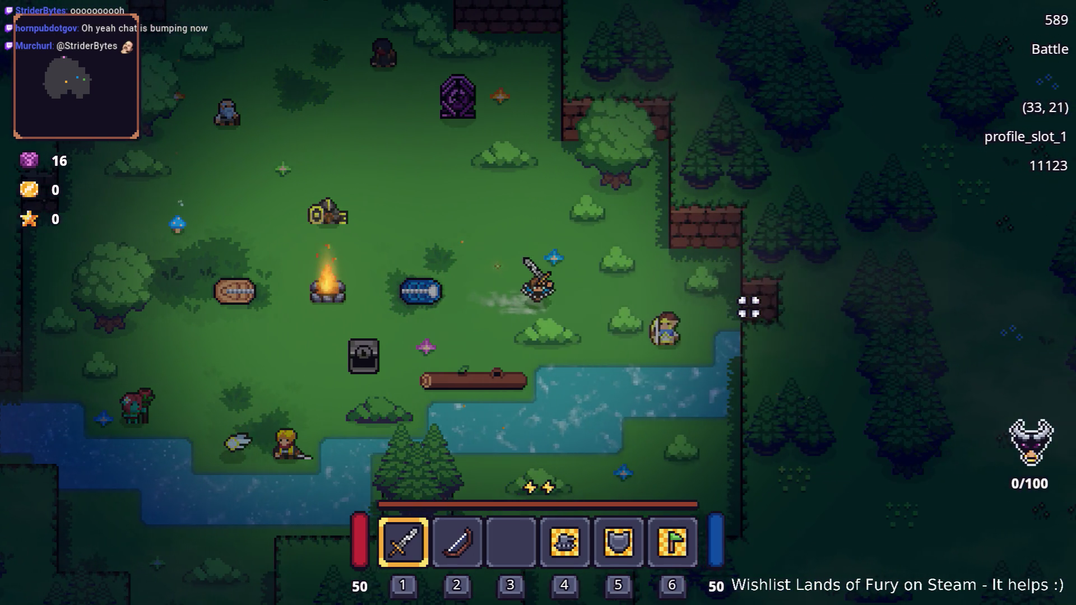
pyautogui.press('a')
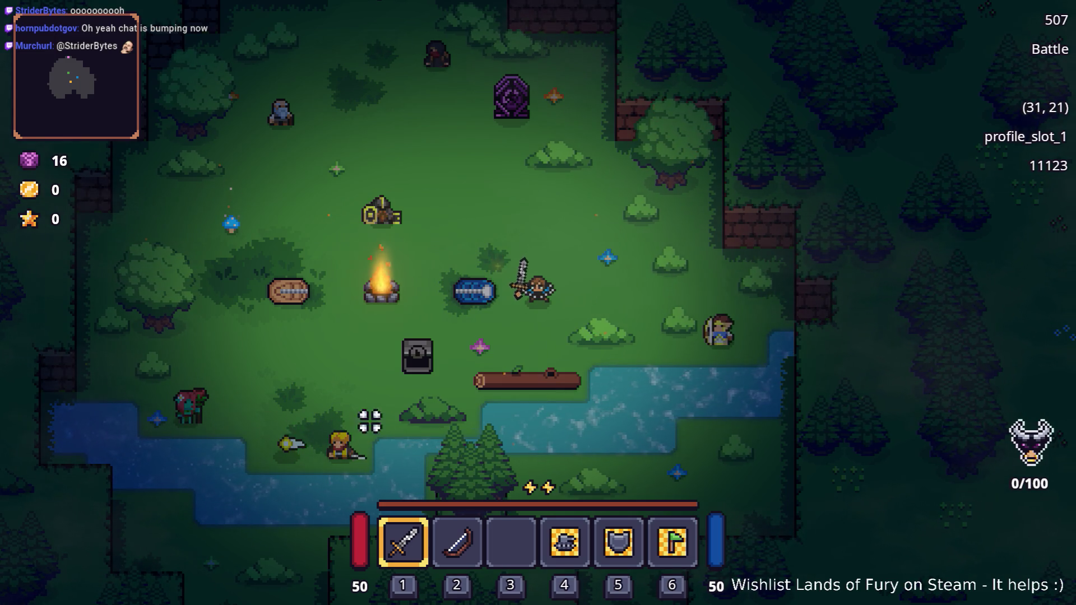
pyautogui.press('d')
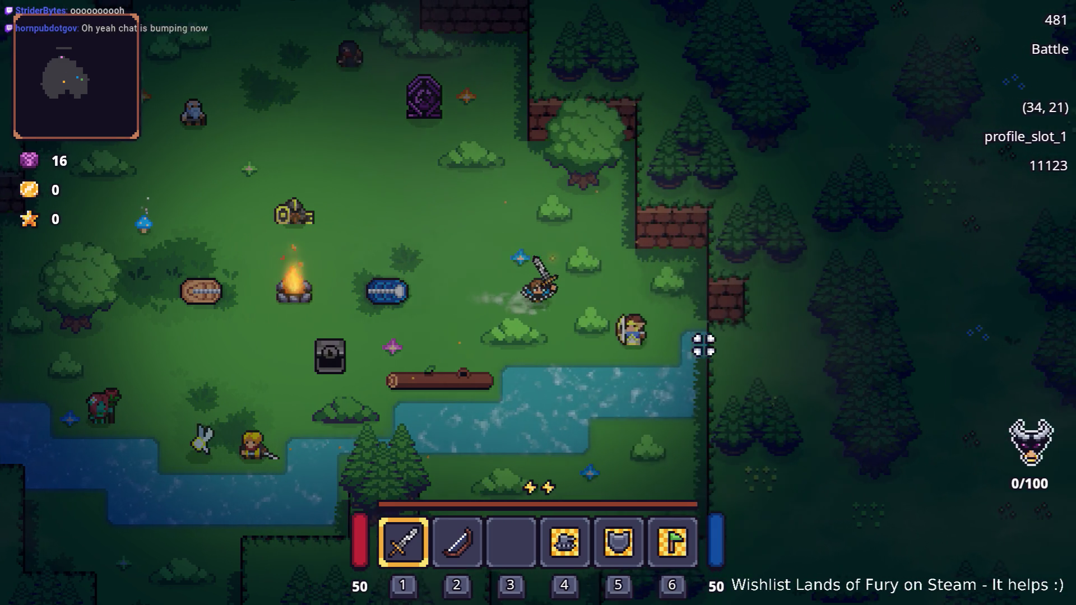
pyautogui.press('d')
pyautogui.press('e')
pyautogui.press('e')
pyautogui.press('e')
pyautogui.press('e')
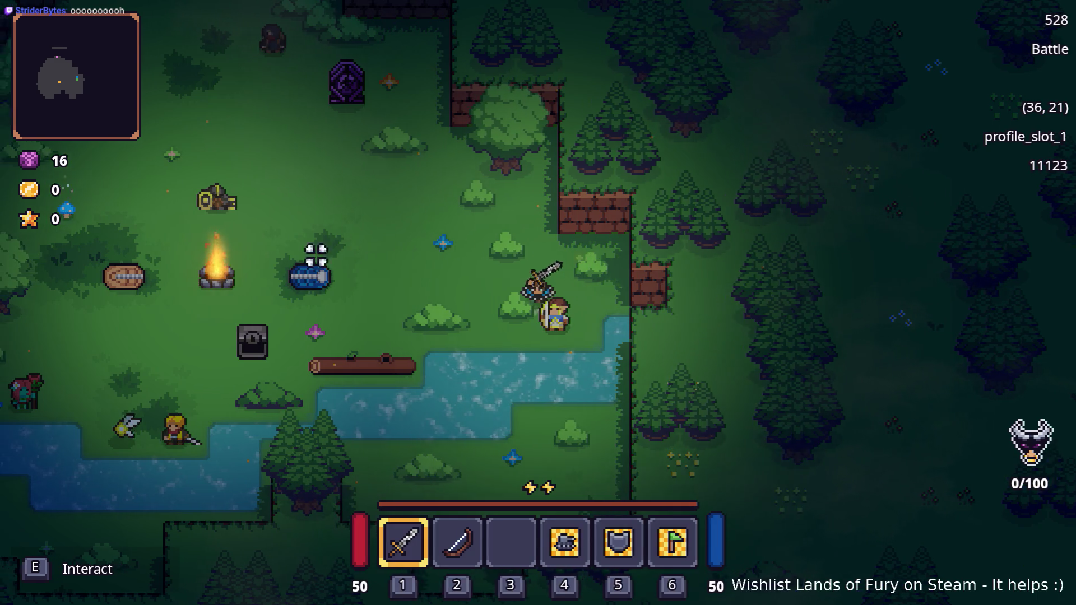
# Go to Anton, open his trade window, and cancel the trade
pyautogui.press('a')
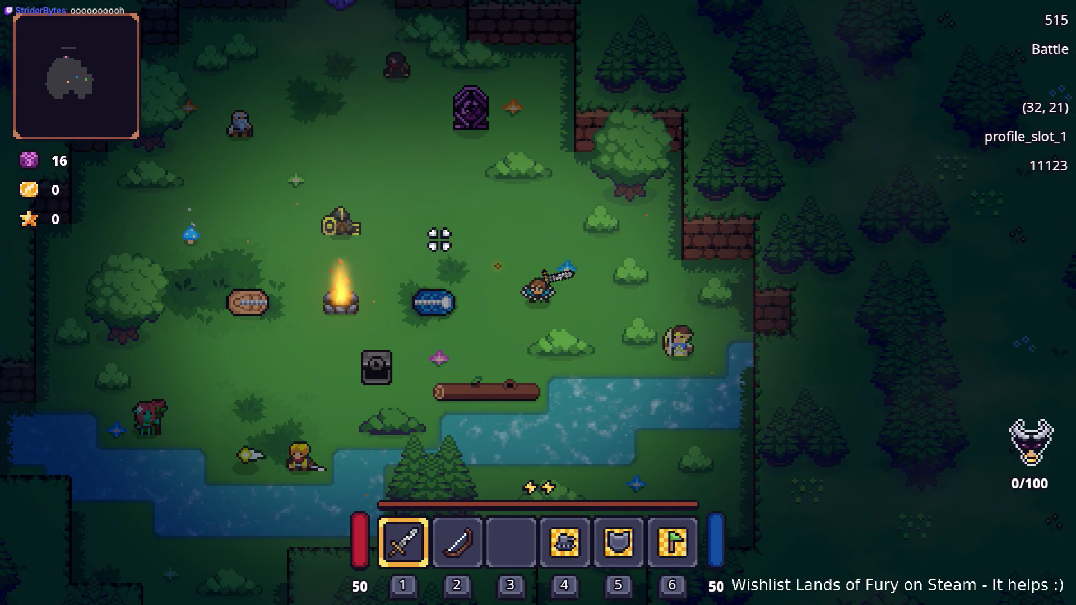
pyautogui.press('w')
pyautogui.press('a')
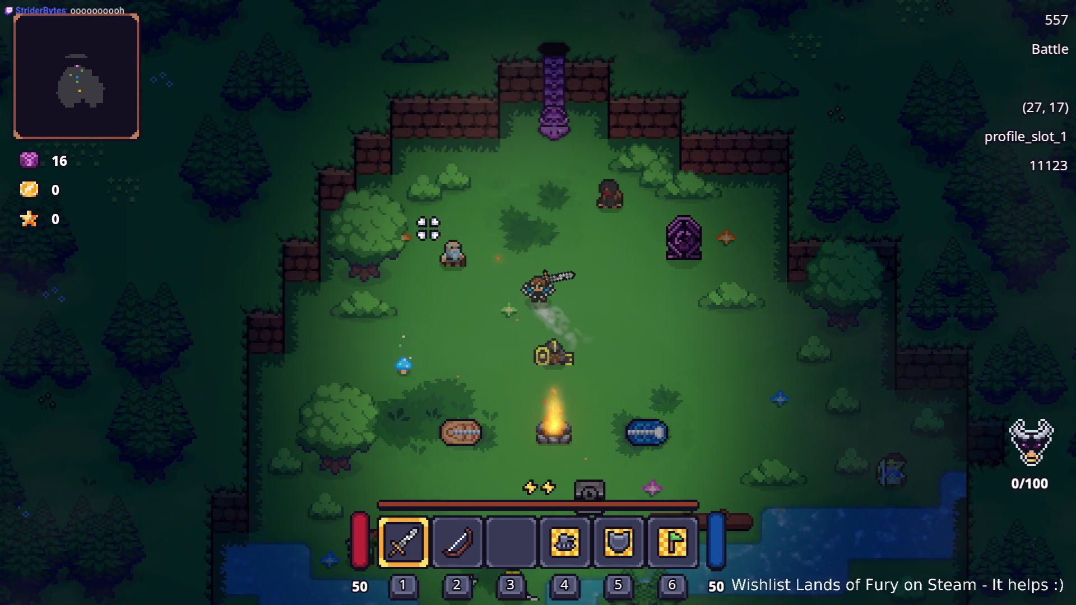
pyautogui.press('a')
pyautogui.press('e')
pyautogui.press('e')
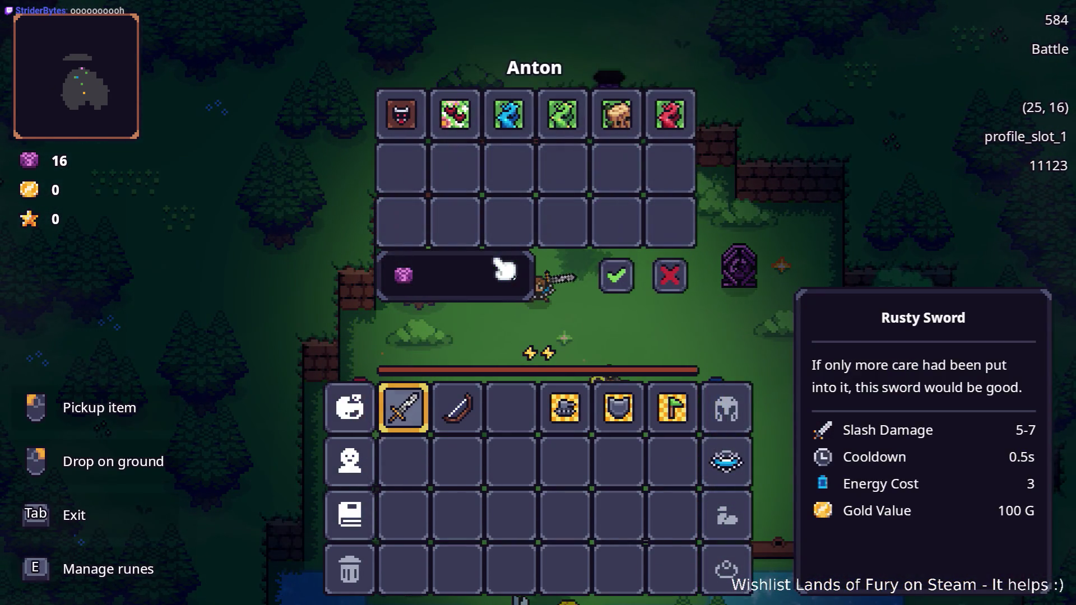
pyautogui.click(672, 272)
# Walk to the ladder and climb down to Elderglade Forest
pyautogui.press('d')
pyautogui.press('w')
pyautogui.press('w')
pyautogui.press('e')
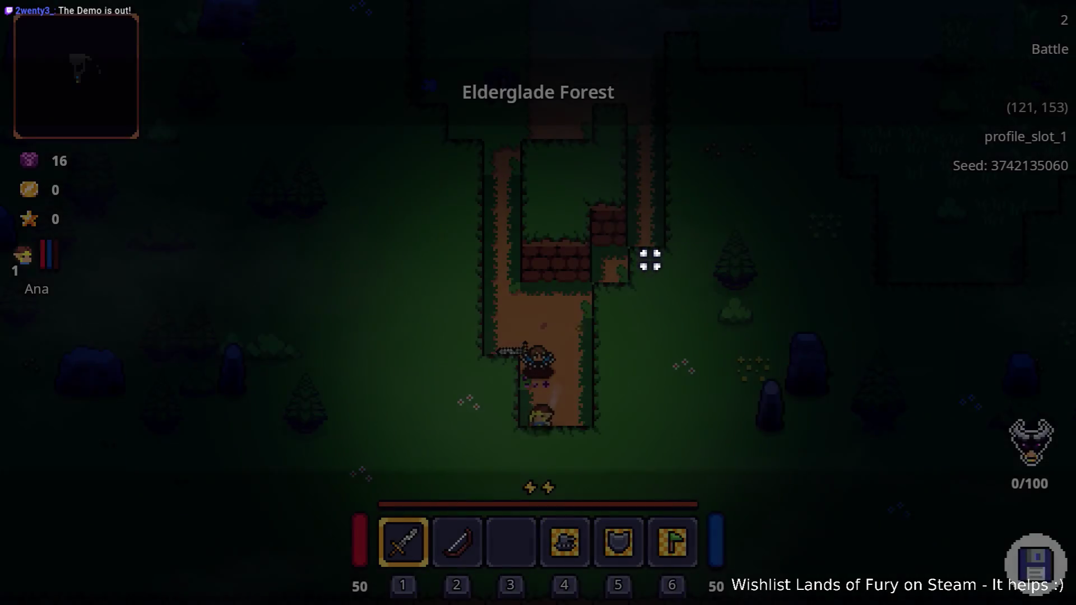
# Walk up the forest path and defeat the first enemies with sword swings
pyautogui.press('w')
pyautogui.press('d')
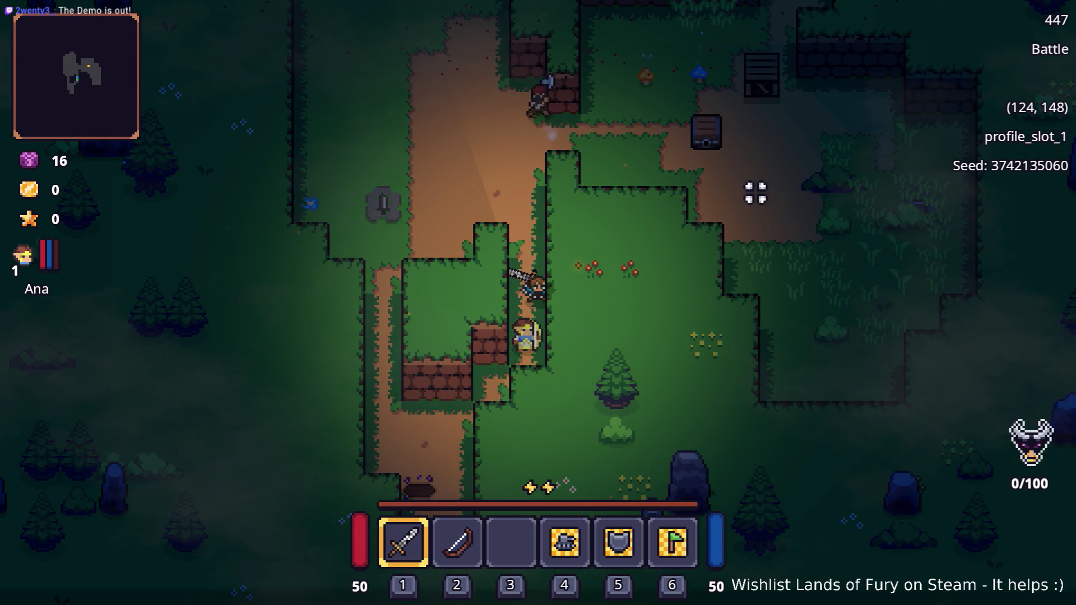
pyautogui.press('s')
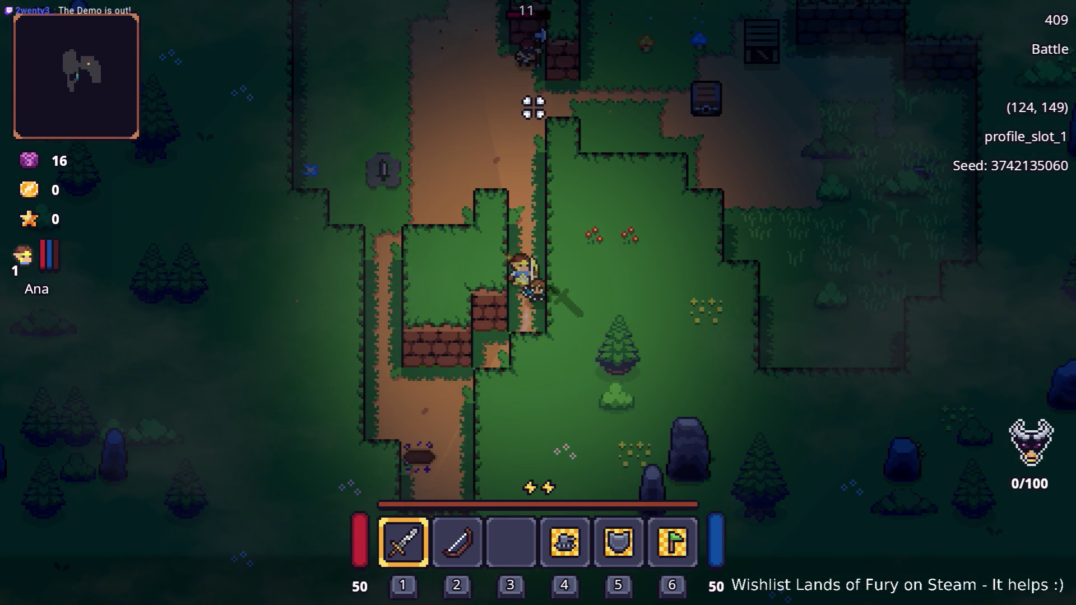
pyautogui.press('w')
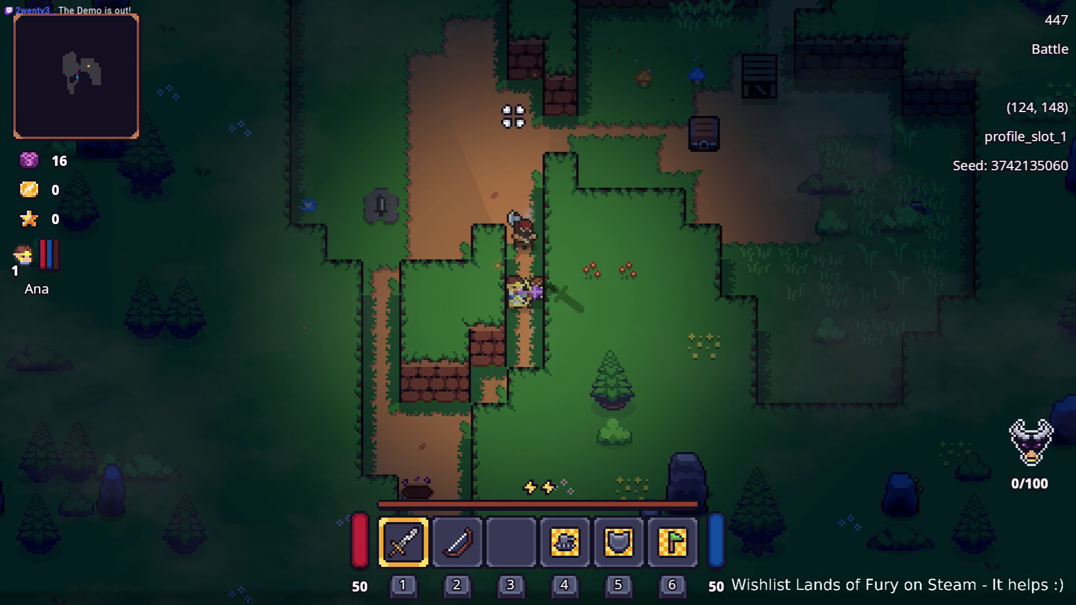
pyautogui.click(506, 127)
pyautogui.press('s')
pyautogui.click(504, 135)
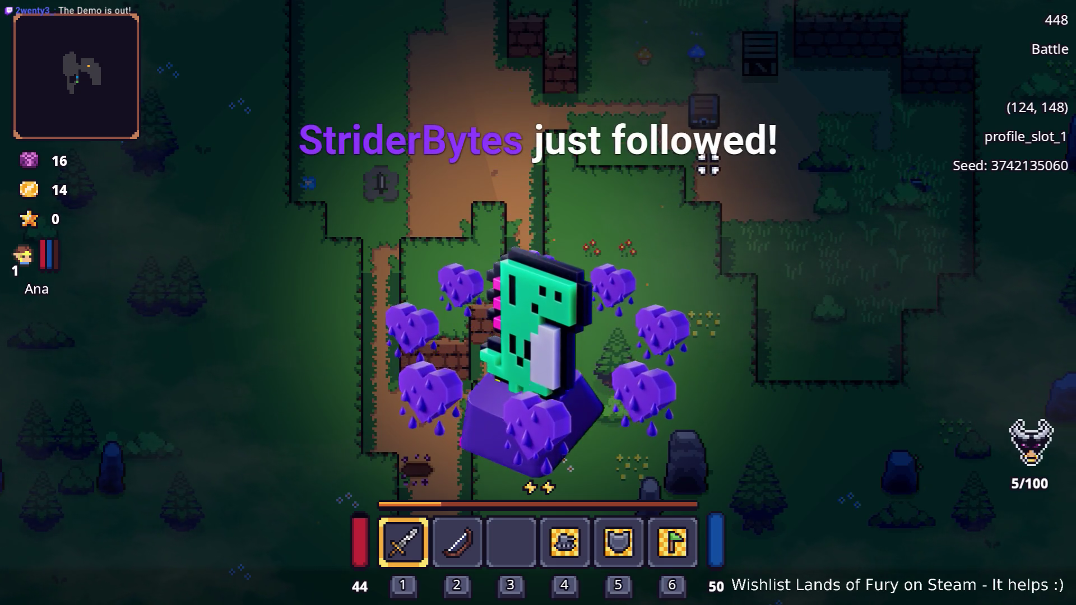
pyautogui.hotkey('alt', 'Tab')
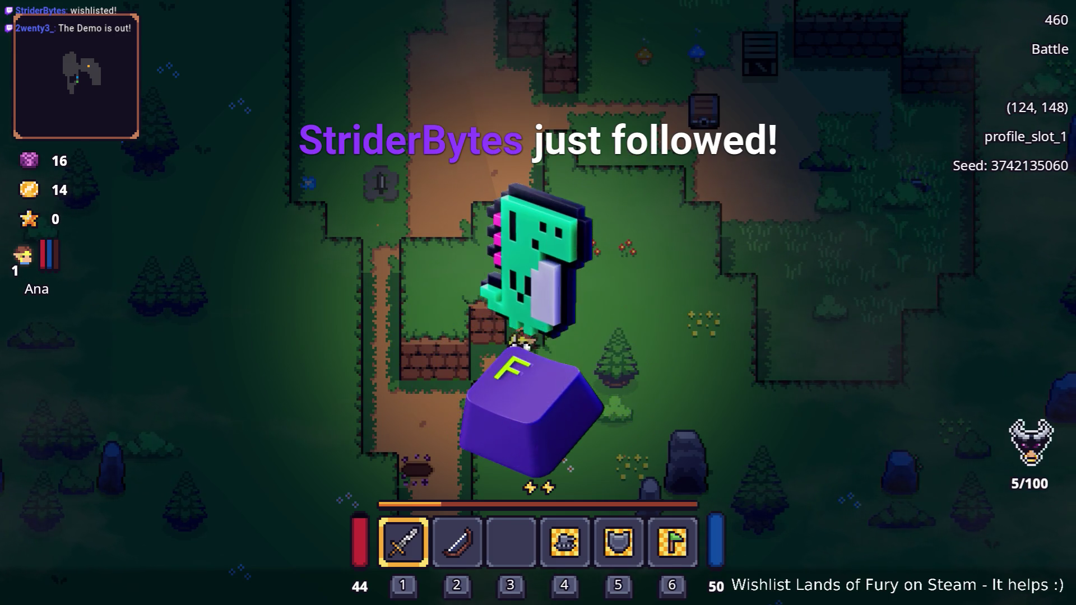
# Fight through the enemy group along the path using F strikes
pyautogui.press('w')
pyautogui.press('w')
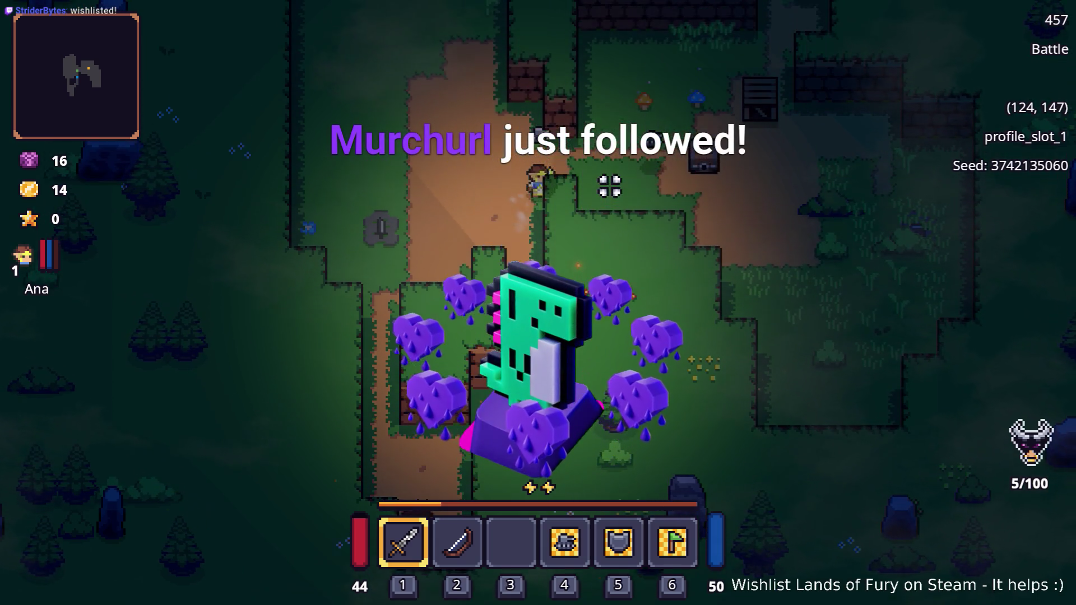
pyautogui.press('f')
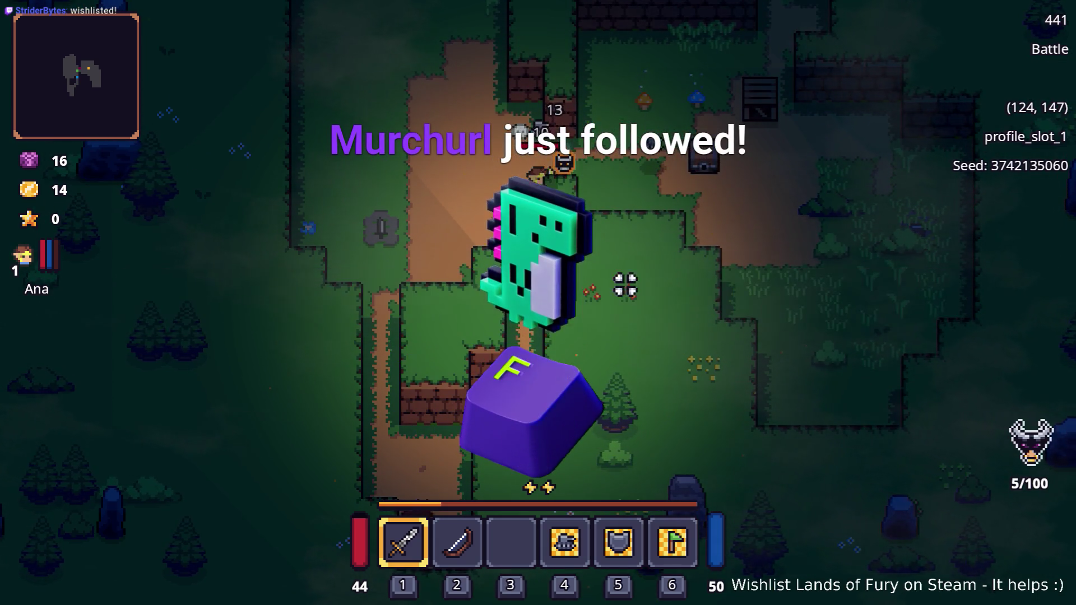
pyautogui.press('f')
pyautogui.press('w')
pyautogui.press('f')
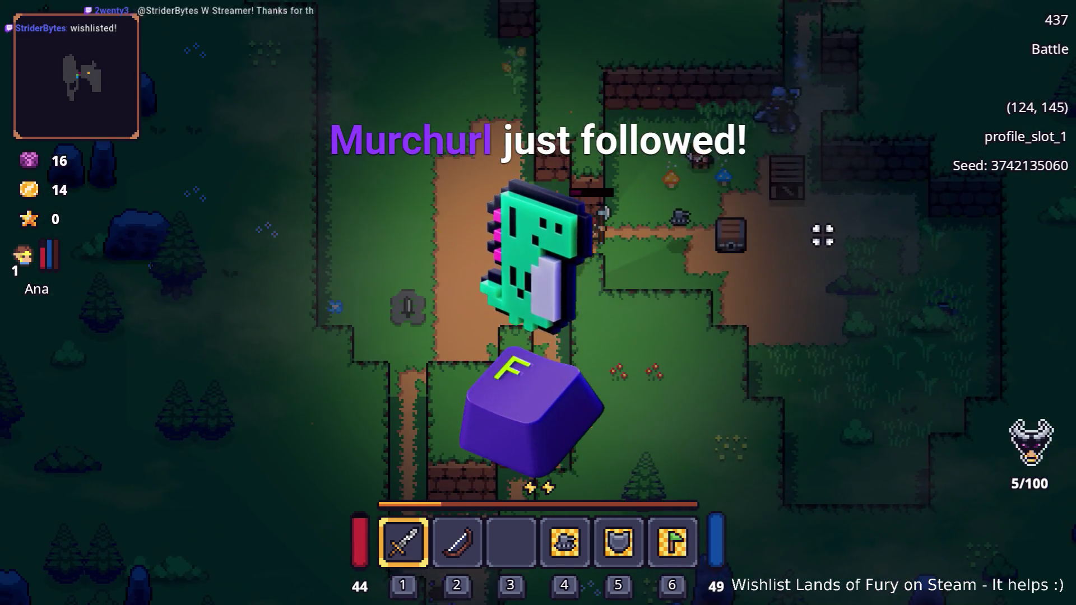
pyautogui.press('w')
pyautogui.press('a')
pyautogui.press('f')
pyautogui.press('w')
pyautogui.press('a')
pyautogui.press('f')
pyautogui.press('s')
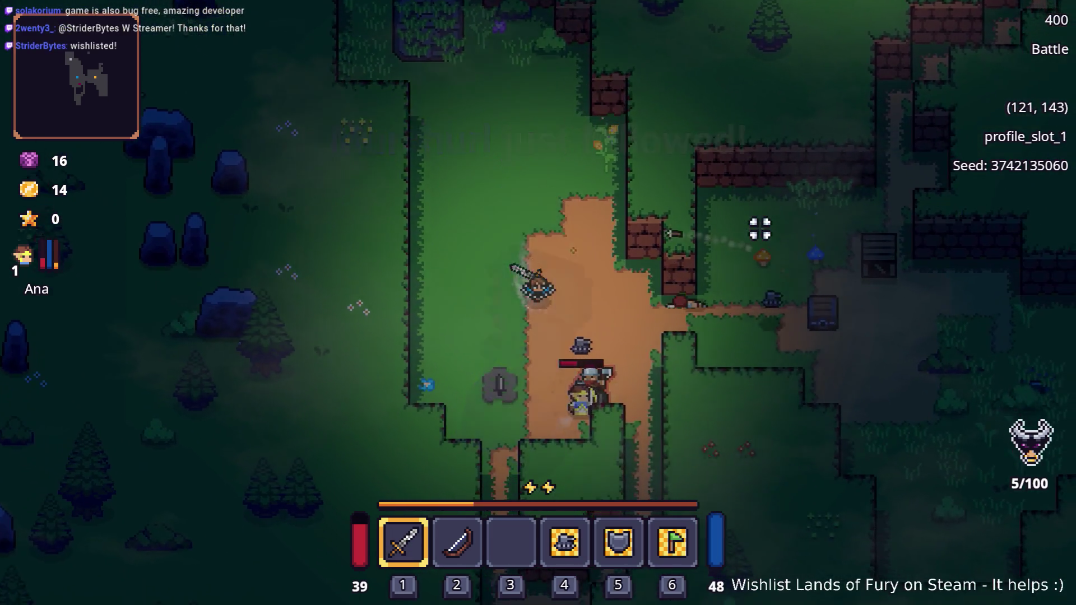
pyautogui.press('d')
pyautogui.press('s')
pyautogui.press('d')
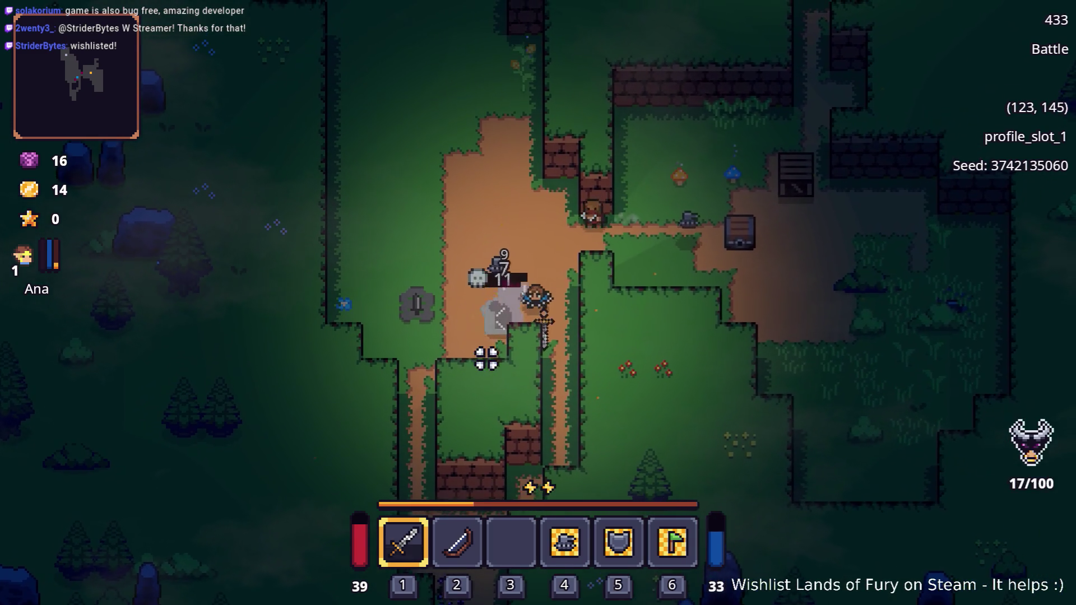
# Walk up-right to the chest and crate with 53 gold collected
pyautogui.press('d')
pyautogui.press('w')
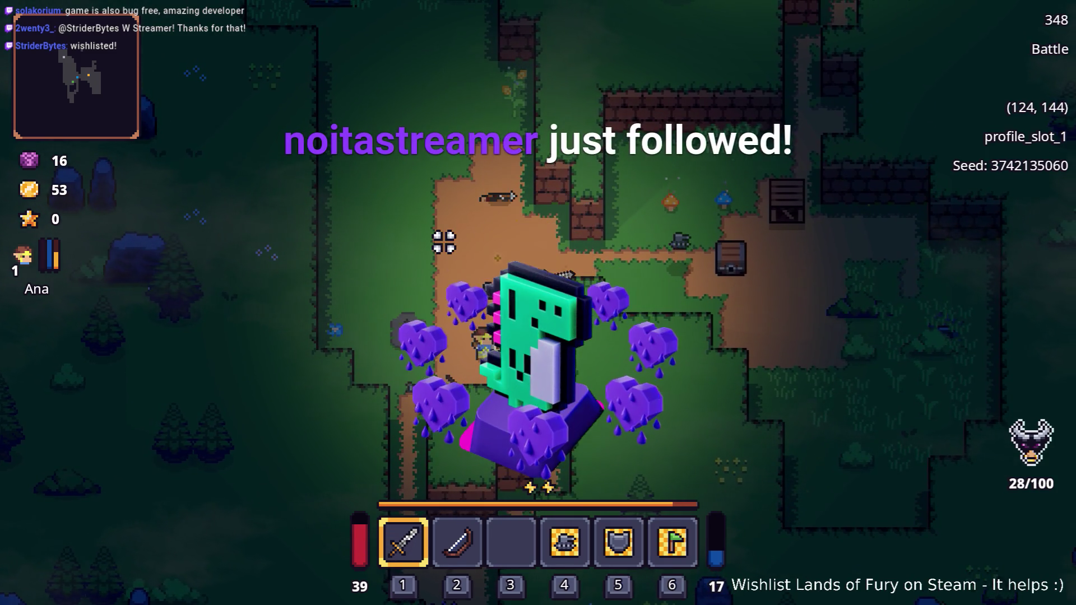
pyautogui.press('d')
pyautogui.press('w')
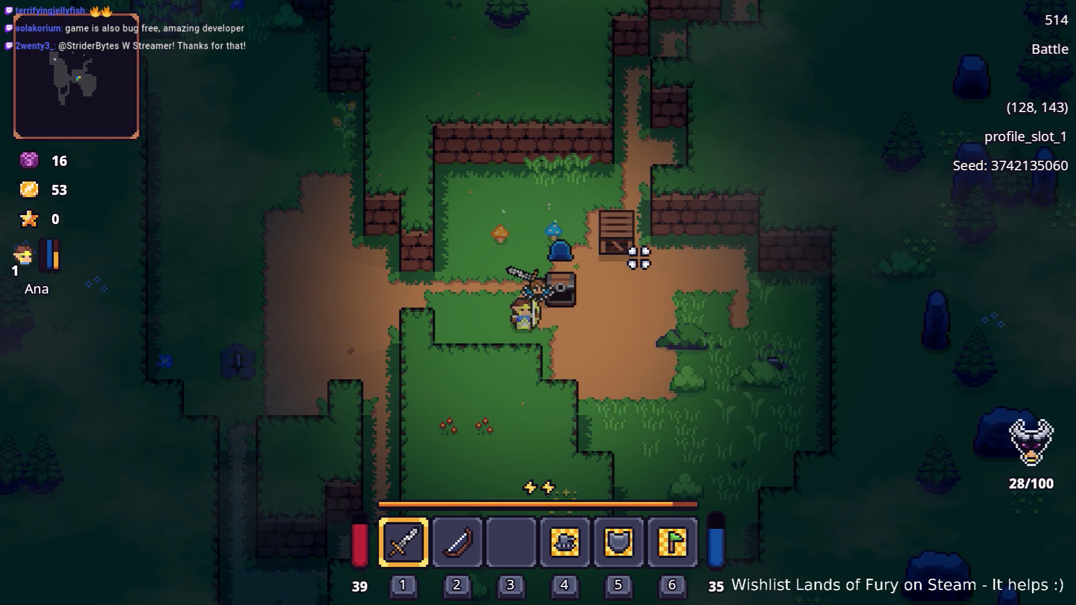
# Pick up the blue helmet, check the equipped Barbed Armor in the inventory, then close it
pyautogui.press('Tab')
pyautogui.press('Tab')
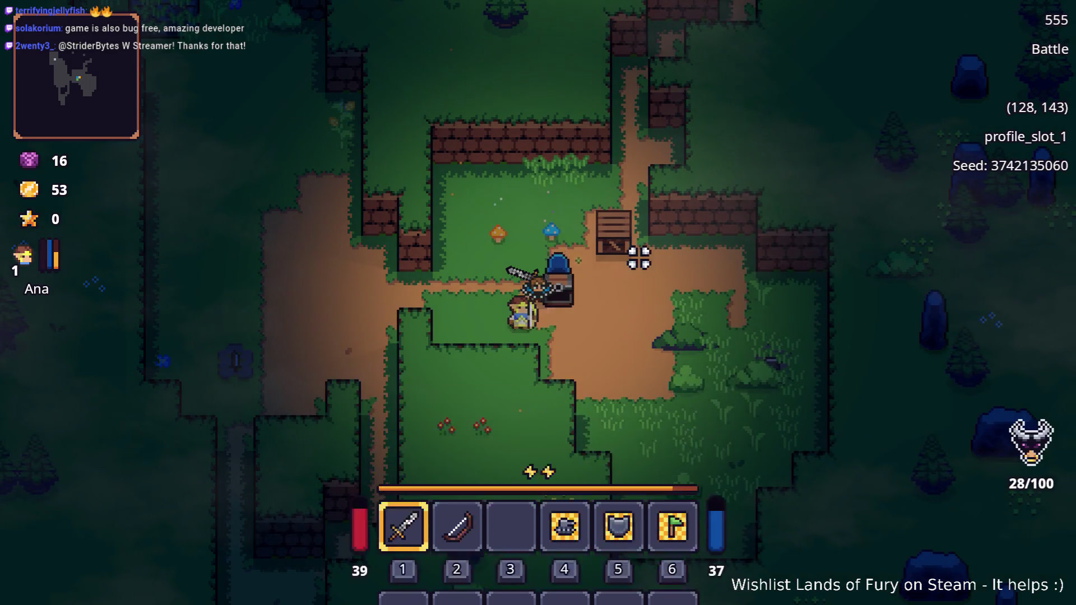
pyautogui.press('e')
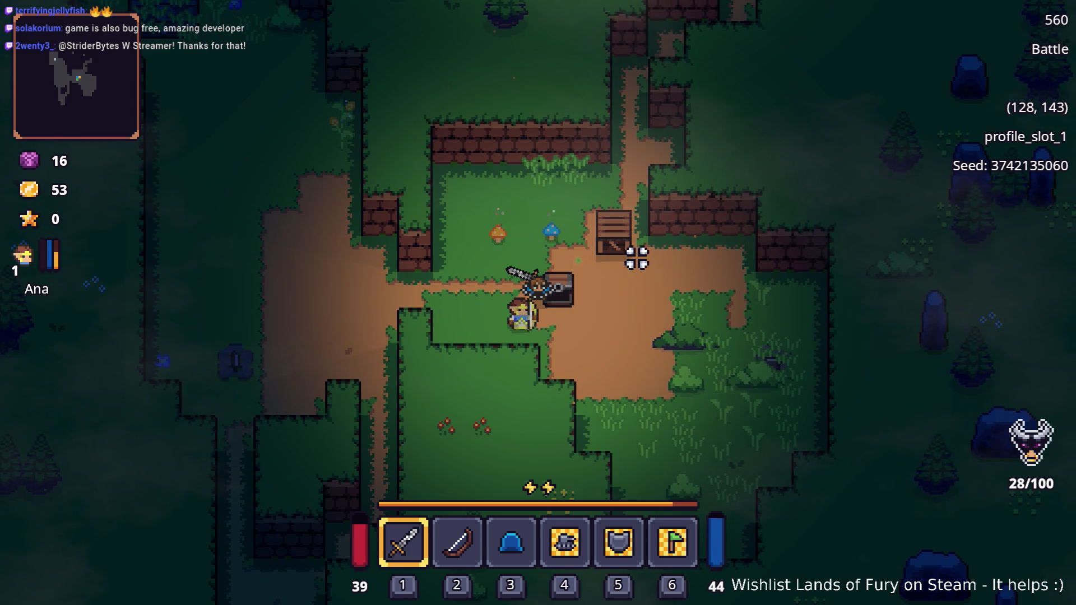
pyautogui.press('Tab')
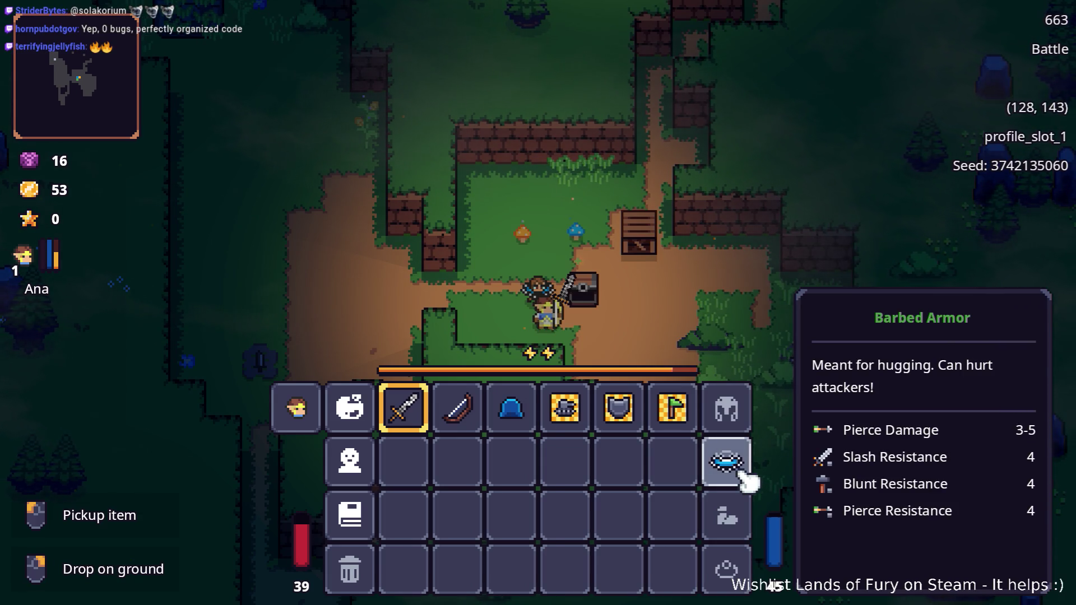
pyautogui.press('Tab')
pyautogui.press('a')
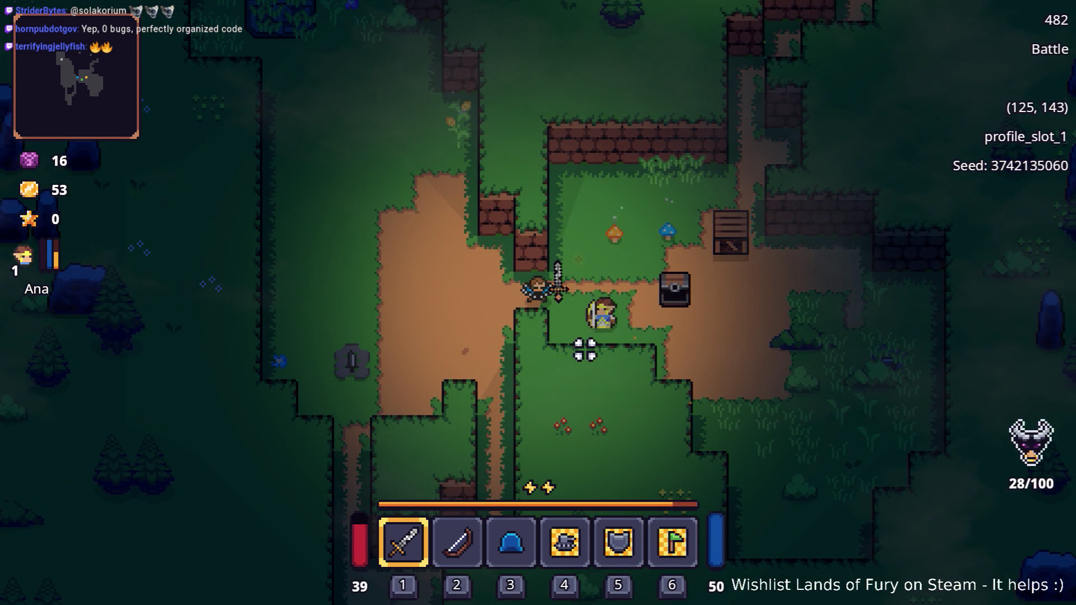
# Walk past the chest and crate, up the dirt path, and swing at the mushrooms
pyautogui.press('a')
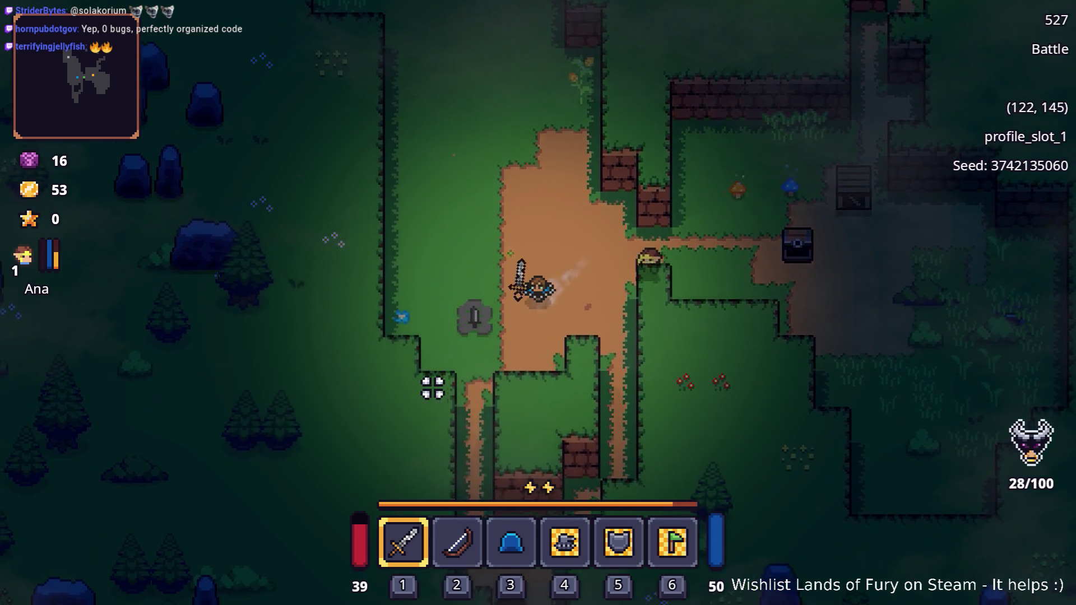
pyautogui.press('d')
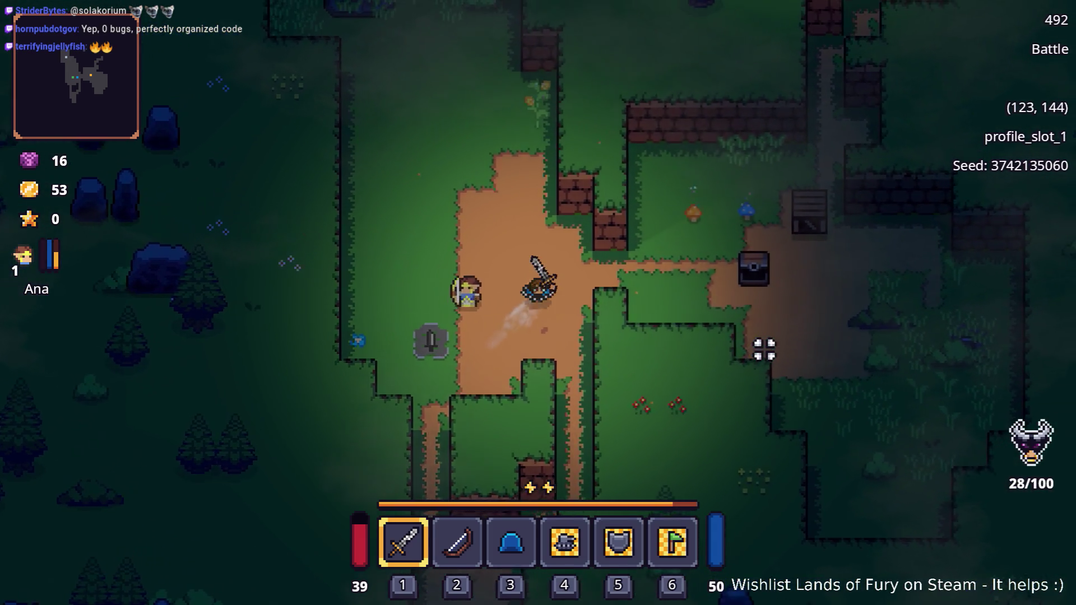
pyautogui.press('d')
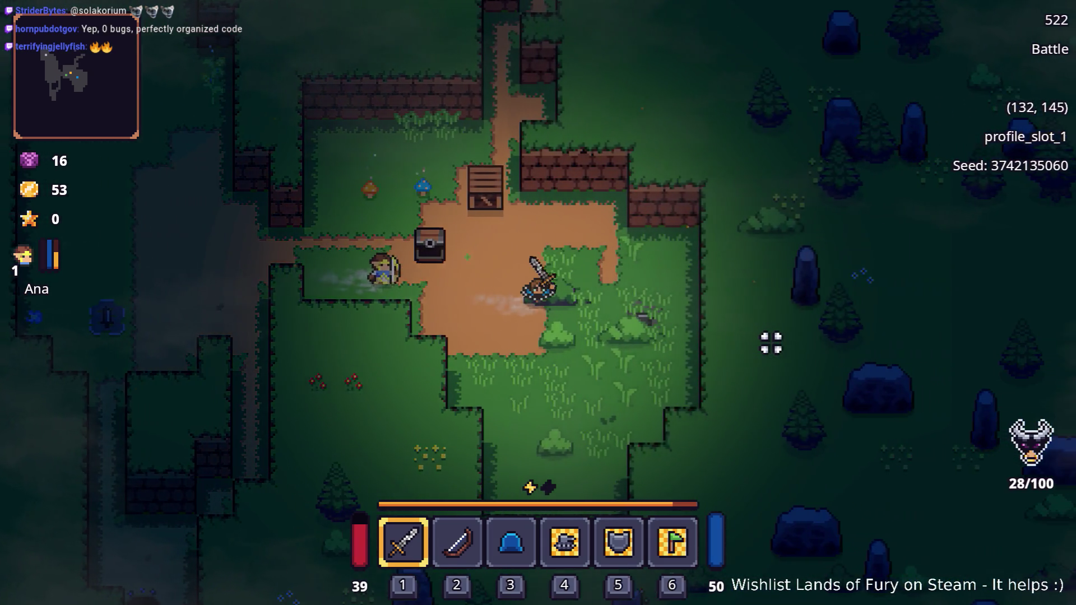
pyautogui.press('d')
pyautogui.press('a')
pyautogui.press('w')
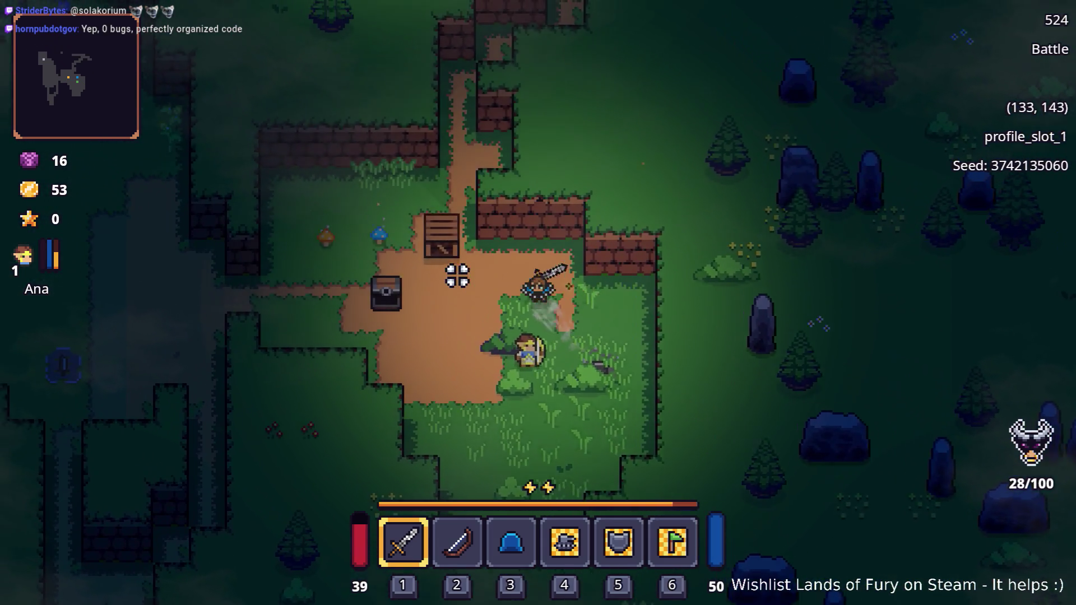
pyautogui.press('a')
pyautogui.press('w')
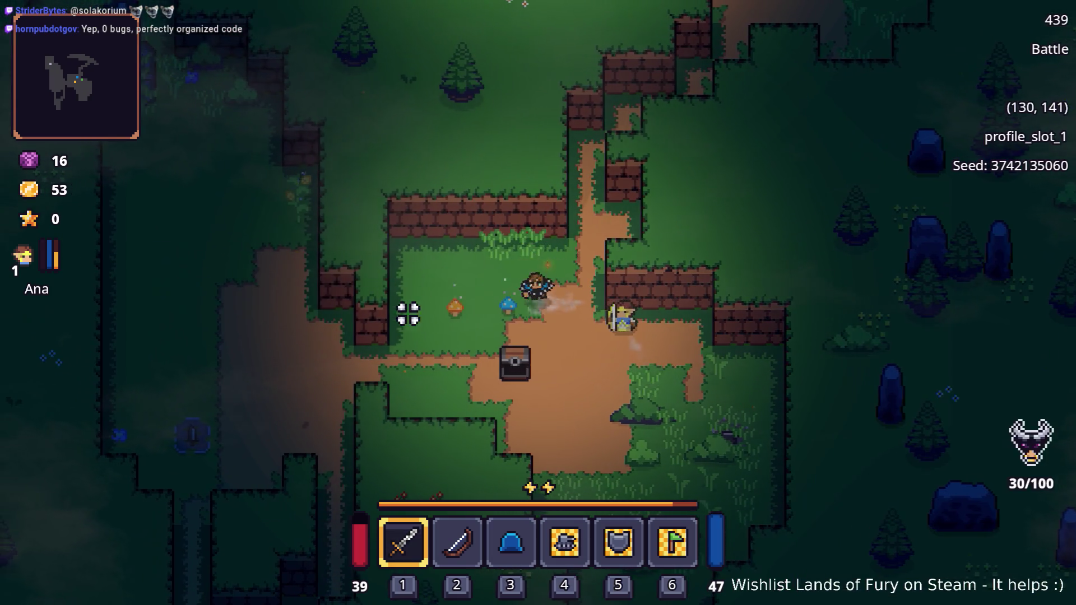
pyautogui.press('a')
pyautogui.click(377, 330)
# Walk up the forest path past the chest into the campfire clearing
pyautogui.press('a')
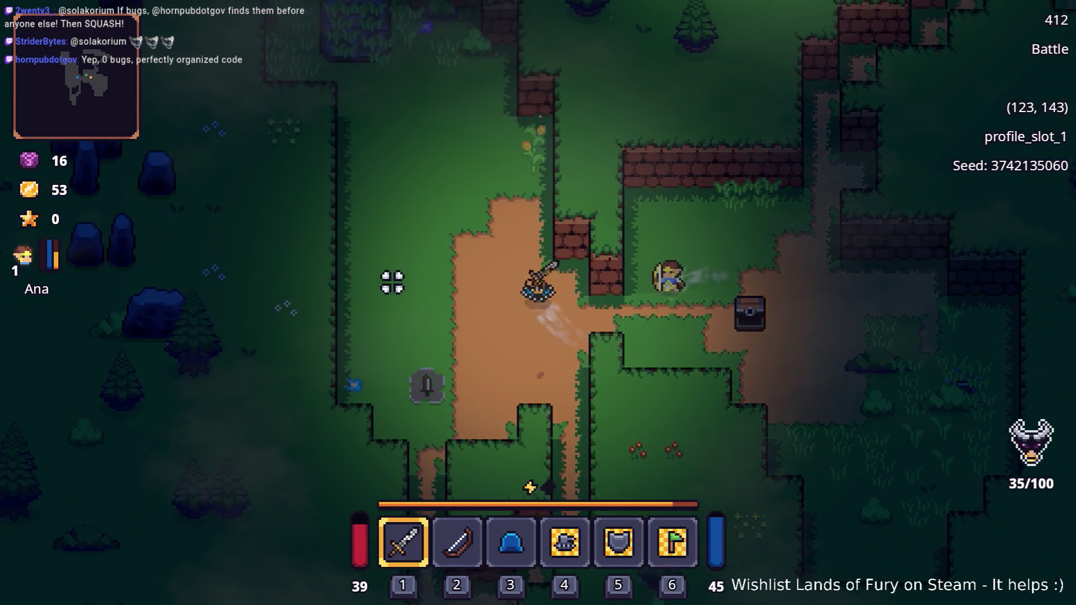
pyautogui.press('w')
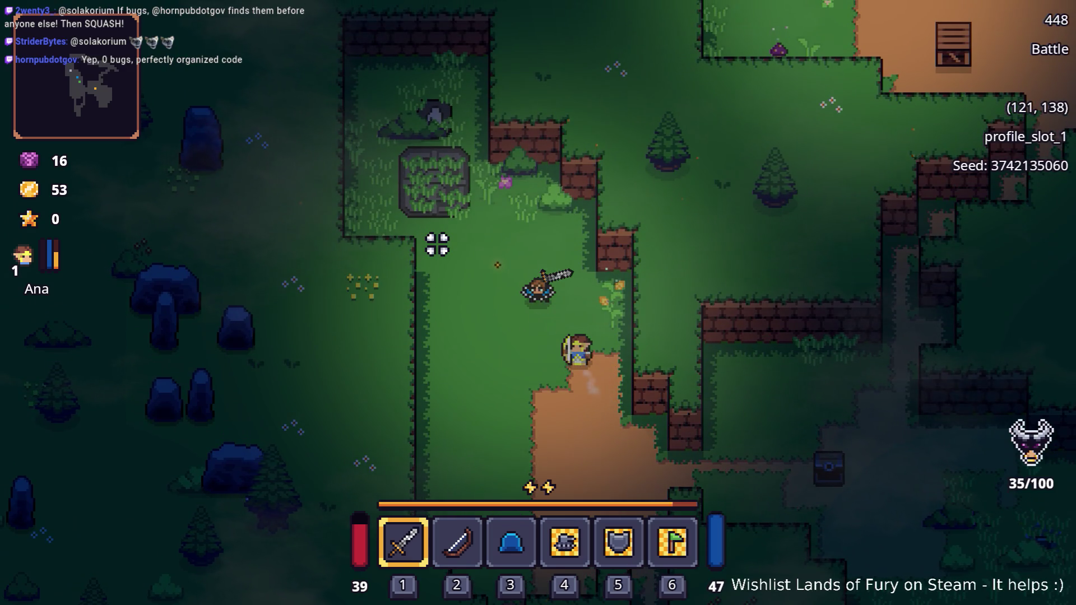
pyautogui.press('s')
pyautogui.press('d')
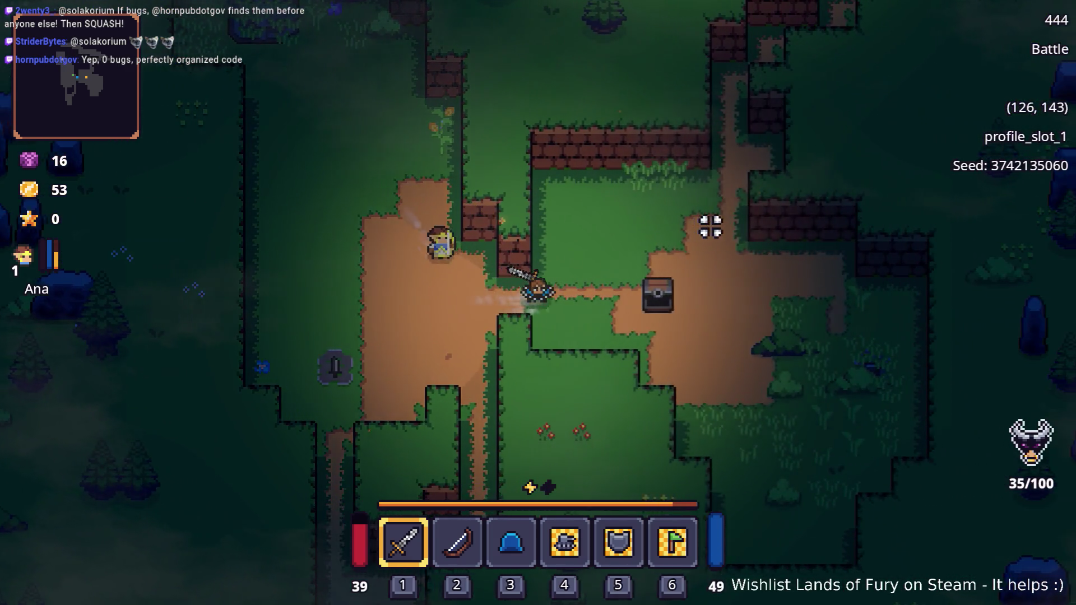
pyautogui.press('d')
pyautogui.press('w')
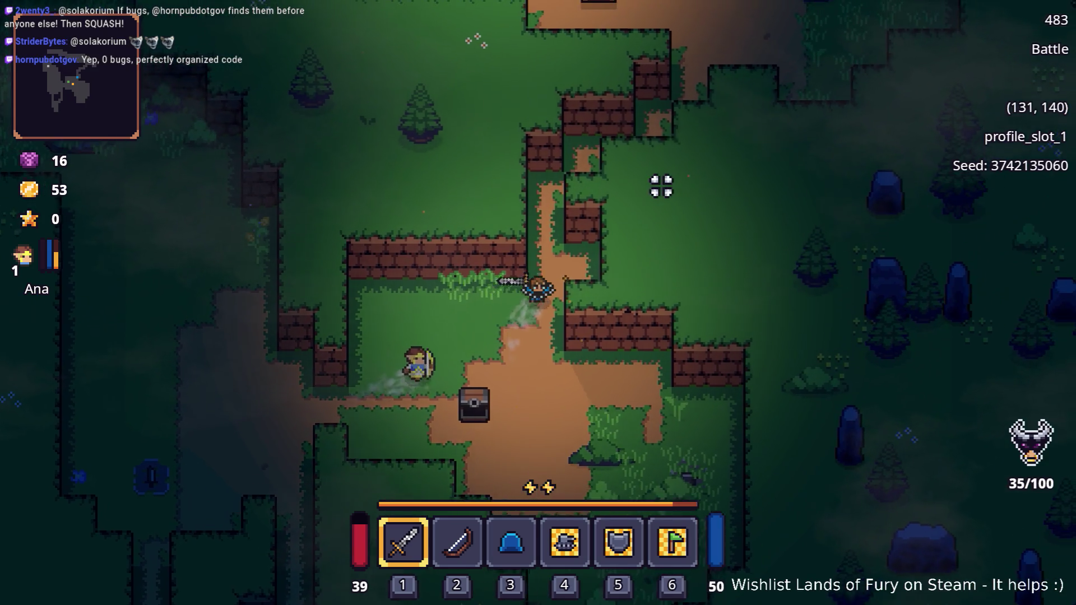
pyautogui.press('w')
pyautogui.press('d')
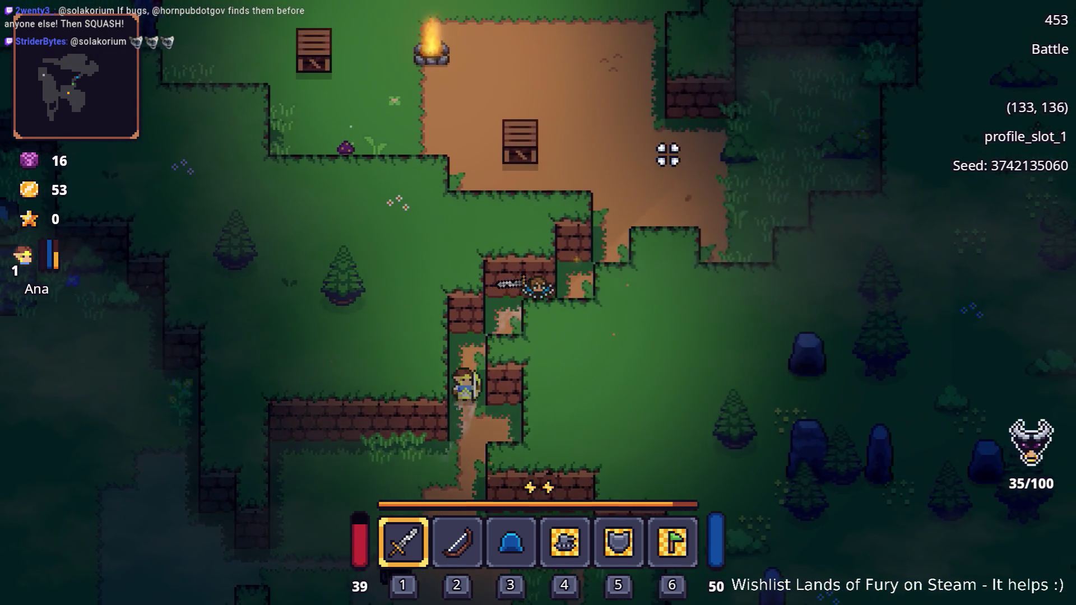
pyautogui.press('d')
pyautogui.press('w')
pyautogui.press('d')
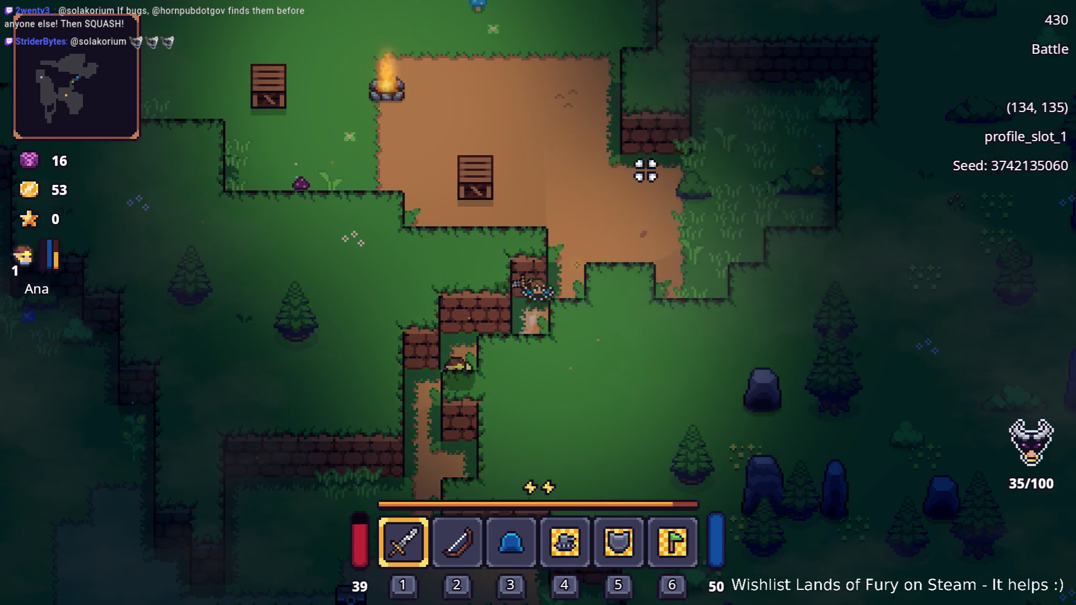
pyautogui.press('w')
pyautogui.press('a')
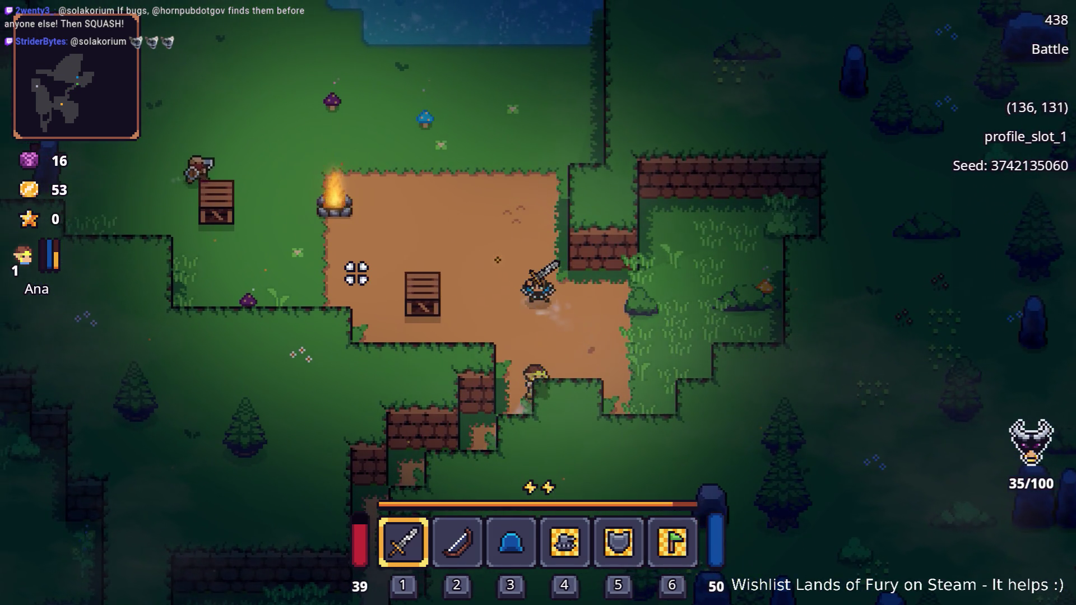
# Equip the bow and shoot the ghost by the campfire, the next target and the purple mushroom
pyautogui.press('2')
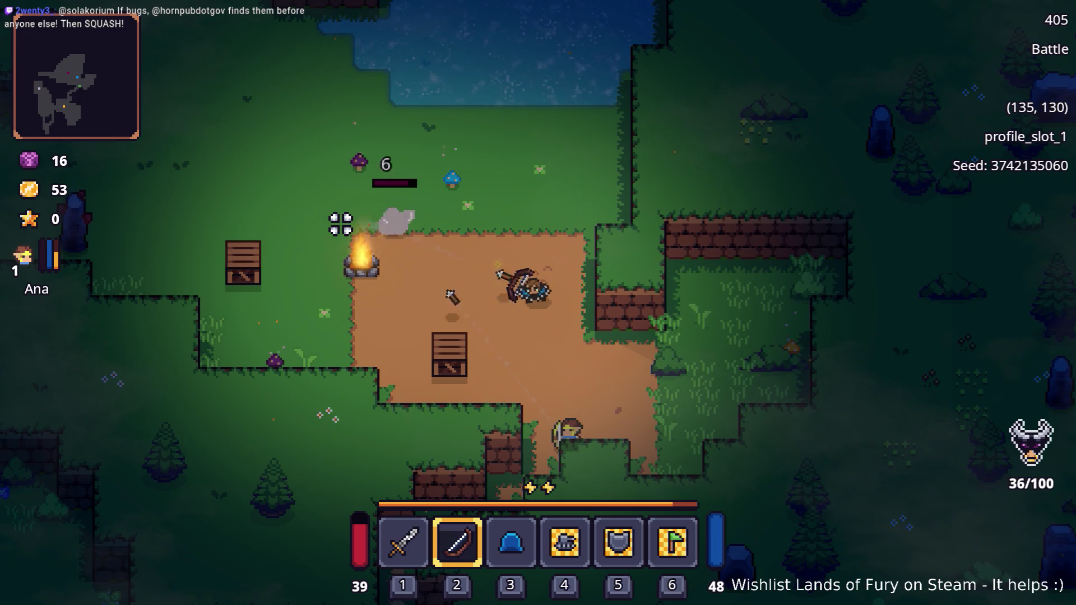
pyautogui.click(340, 224)
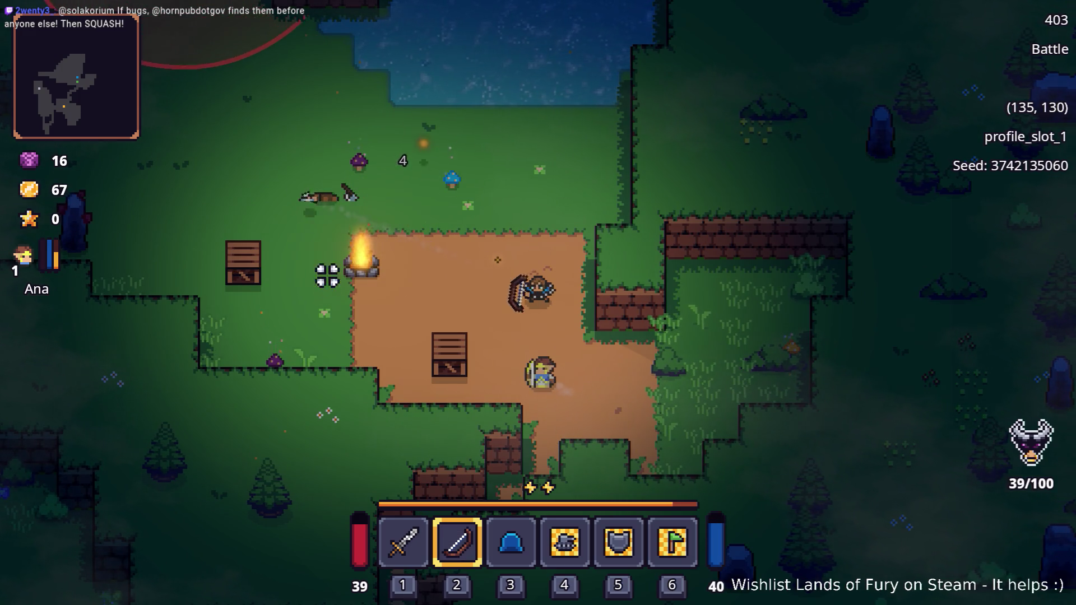
pyautogui.click(344, 423)
pyautogui.press('a')
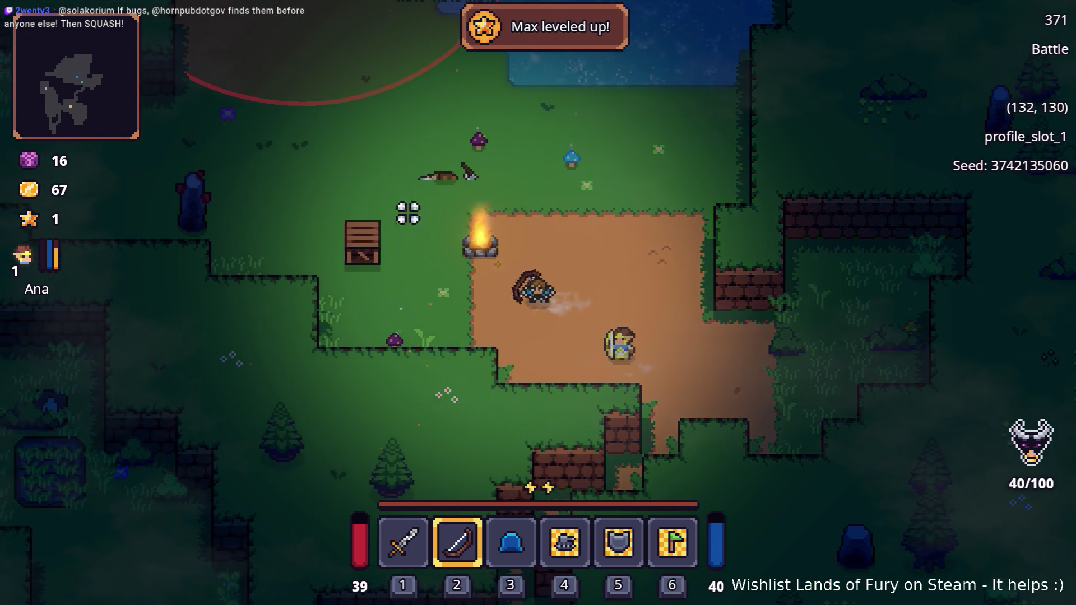
pyautogui.press('a')
pyautogui.press('w')
pyautogui.click(323, 321)
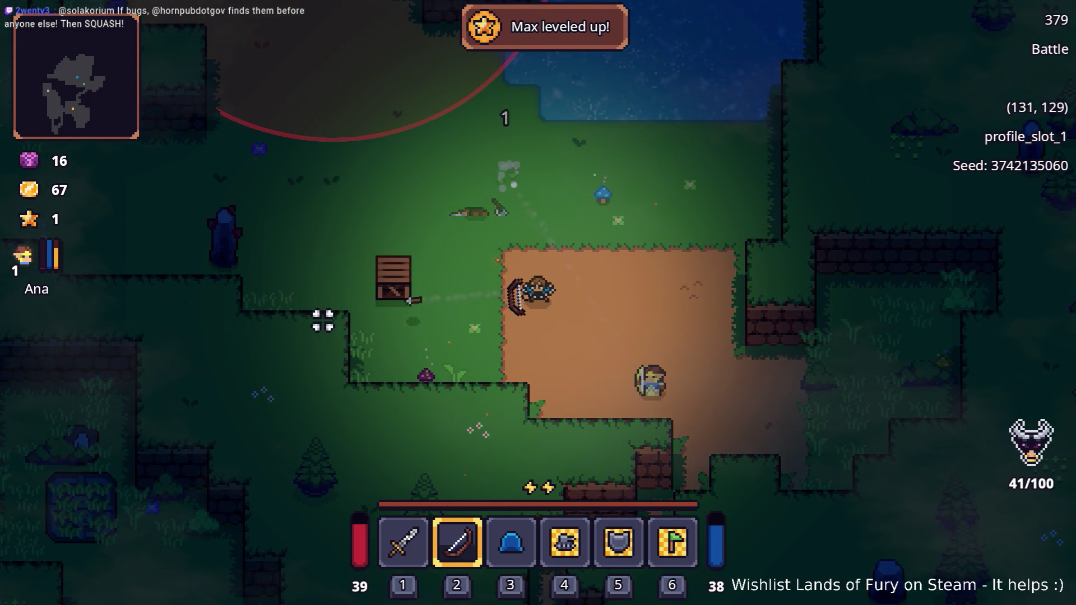
# Grab the potion and fight the enemies to the left and north, swapping between sword and bow
pyautogui.press('a')
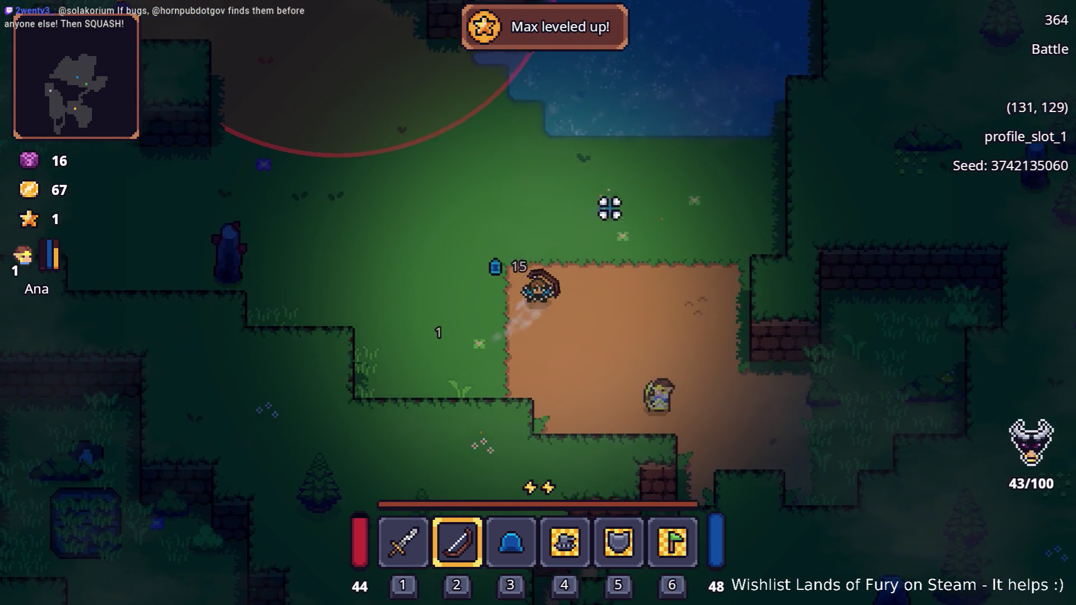
pyautogui.press('w')
pyautogui.click(193, 315)
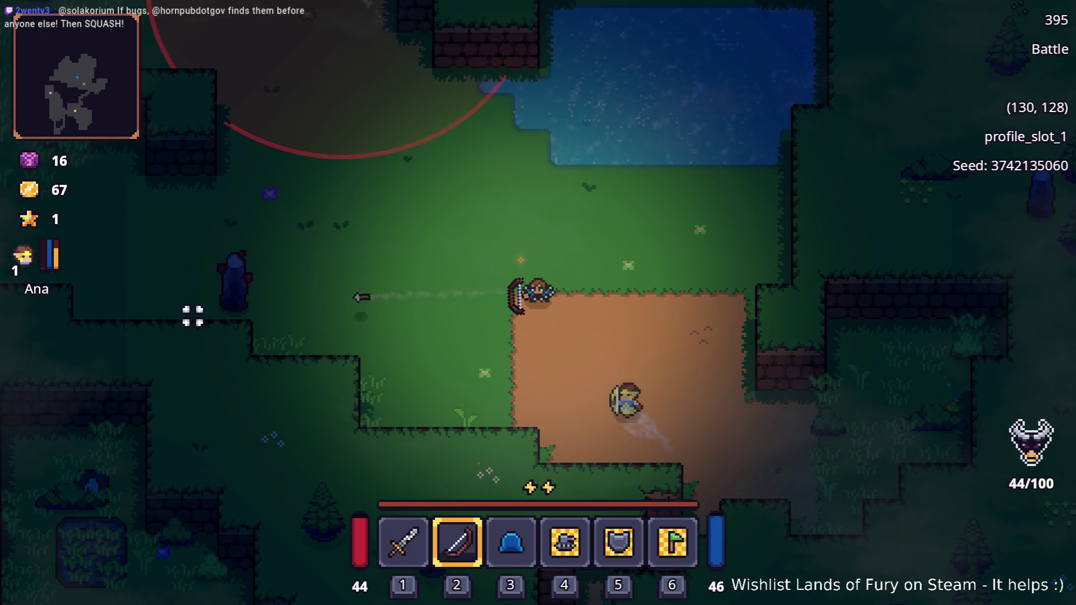
pyautogui.press('a')
pyautogui.click(193, 315)
pyautogui.press('1')
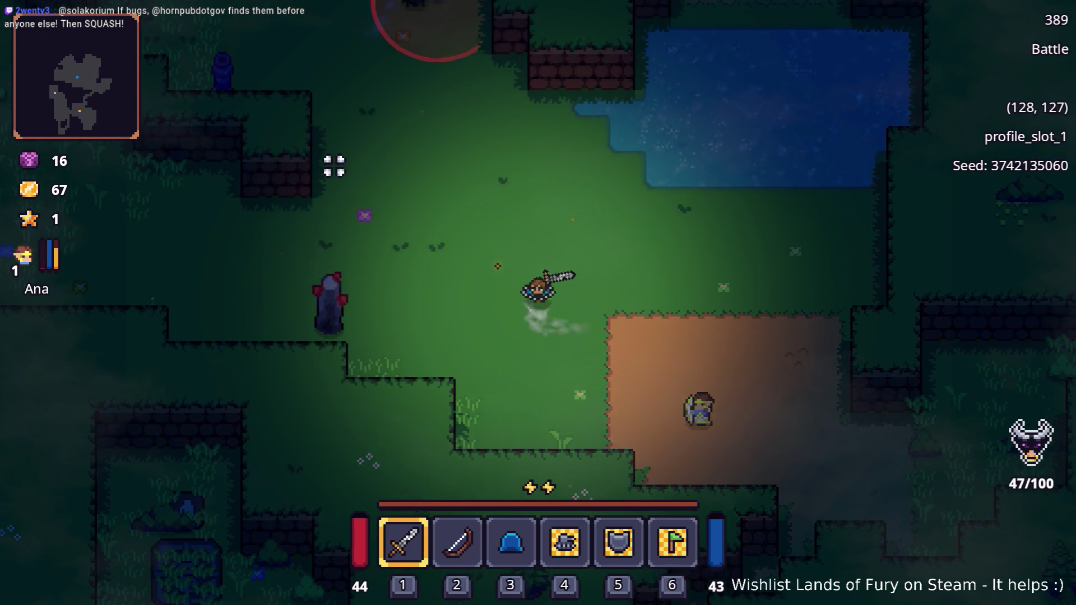
pyautogui.press('w')
pyautogui.press('a')
pyautogui.press('2')
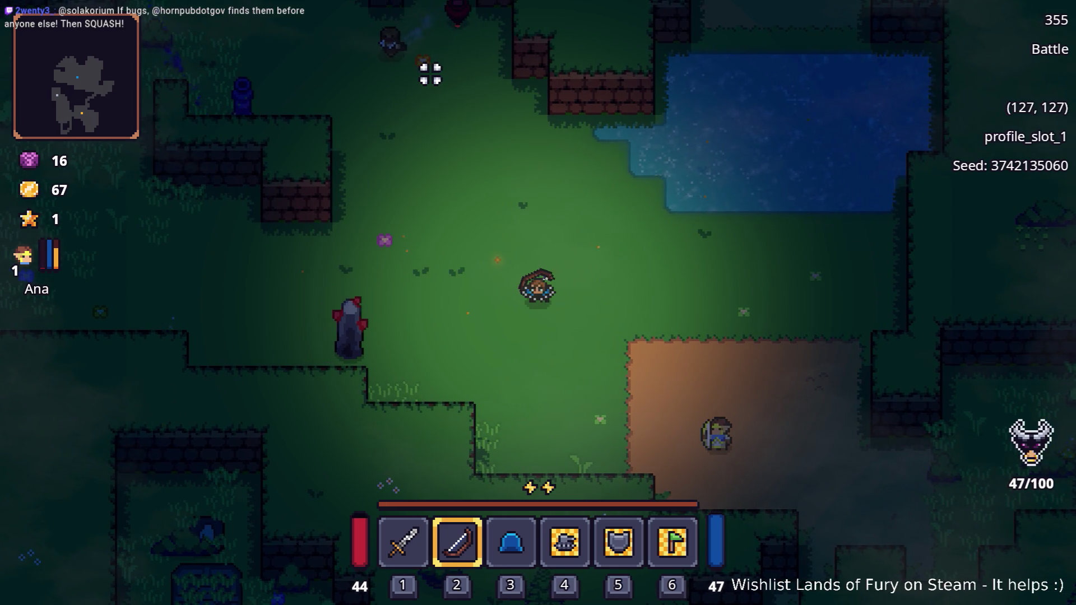
pyautogui.press('a')
pyautogui.click(505, 39)
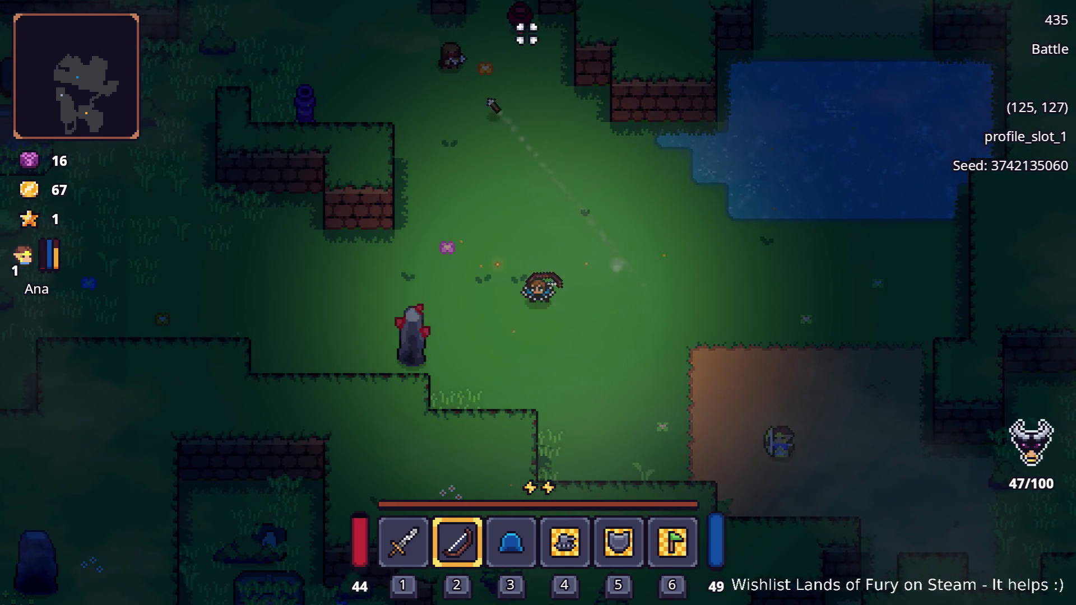
# Close in on the red enemy north of the clearing, backing off and re-approaching
pyautogui.press('w')
pyautogui.press('a')
pyautogui.press('d')
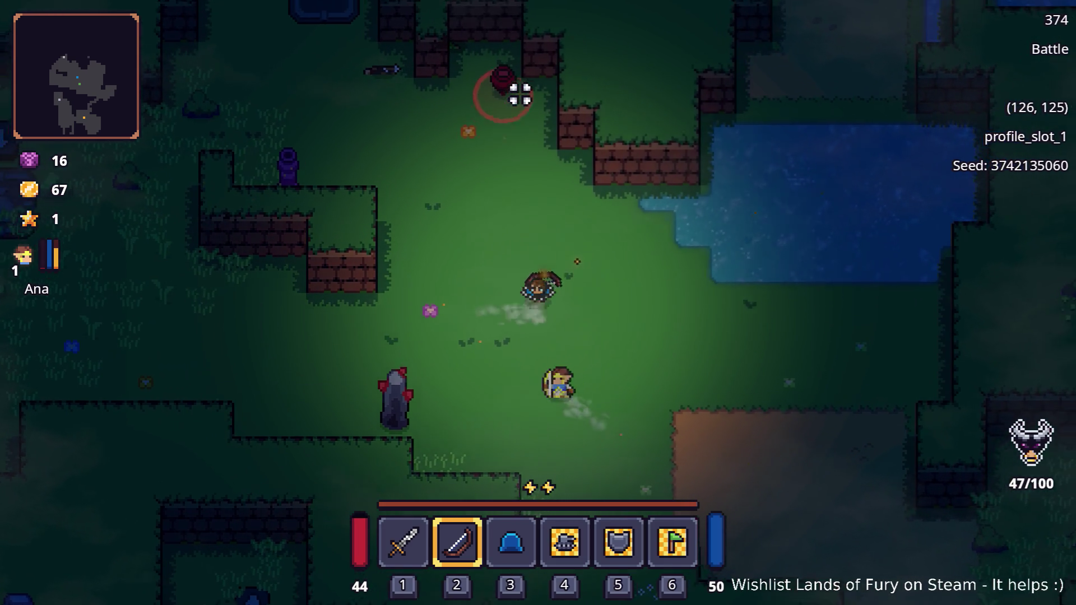
pyautogui.press('w')
pyautogui.press('a')
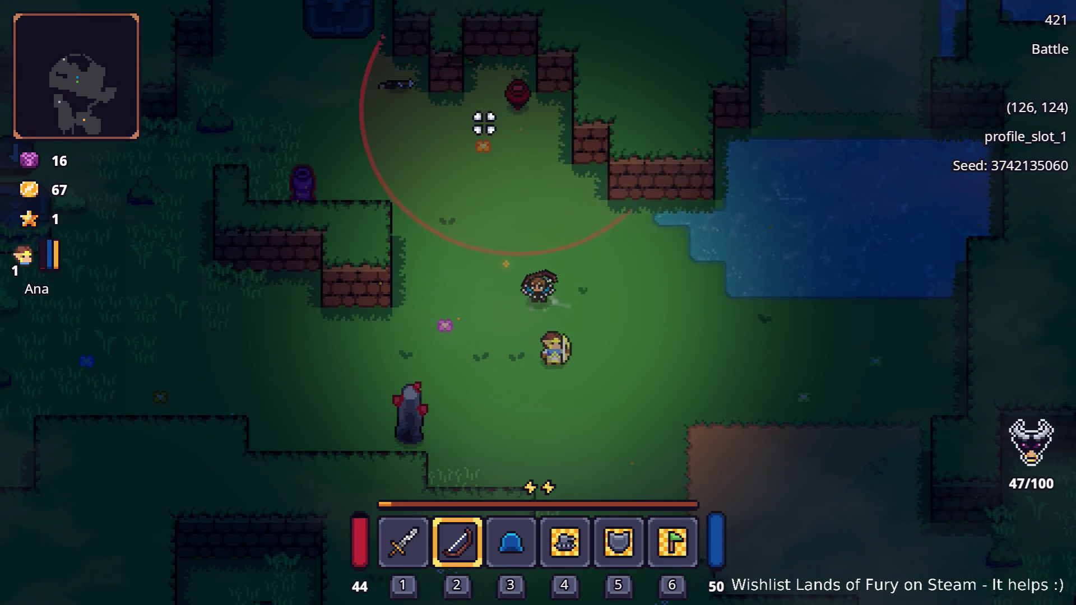
pyautogui.press('s')
pyautogui.press('d')
pyautogui.press('w')
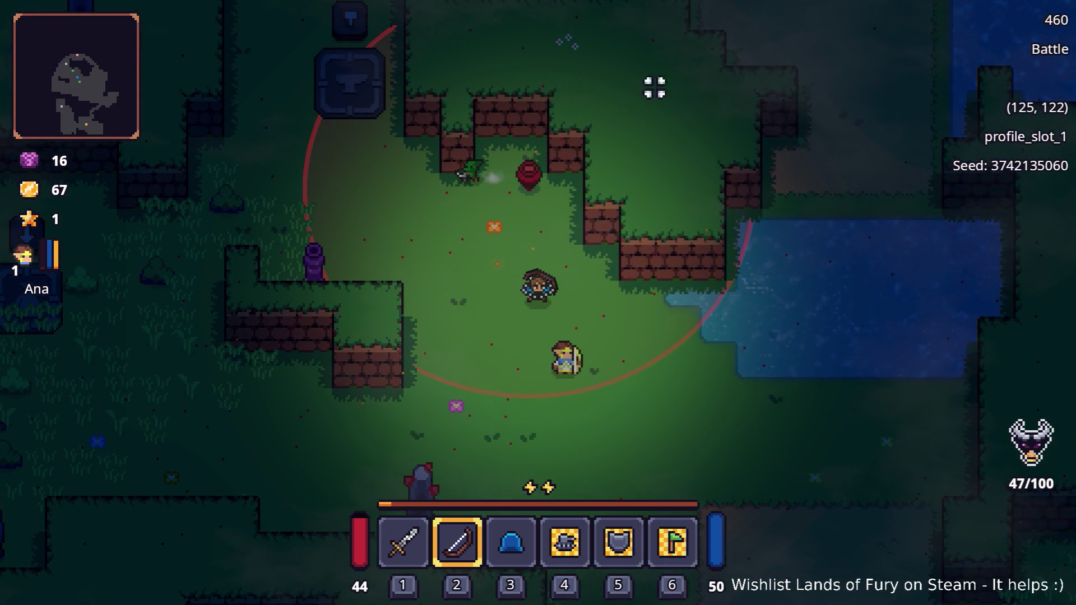
# Walk past the brick wall to the anvil with the sword equipped and talk to merchant Snip
pyautogui.press('w')
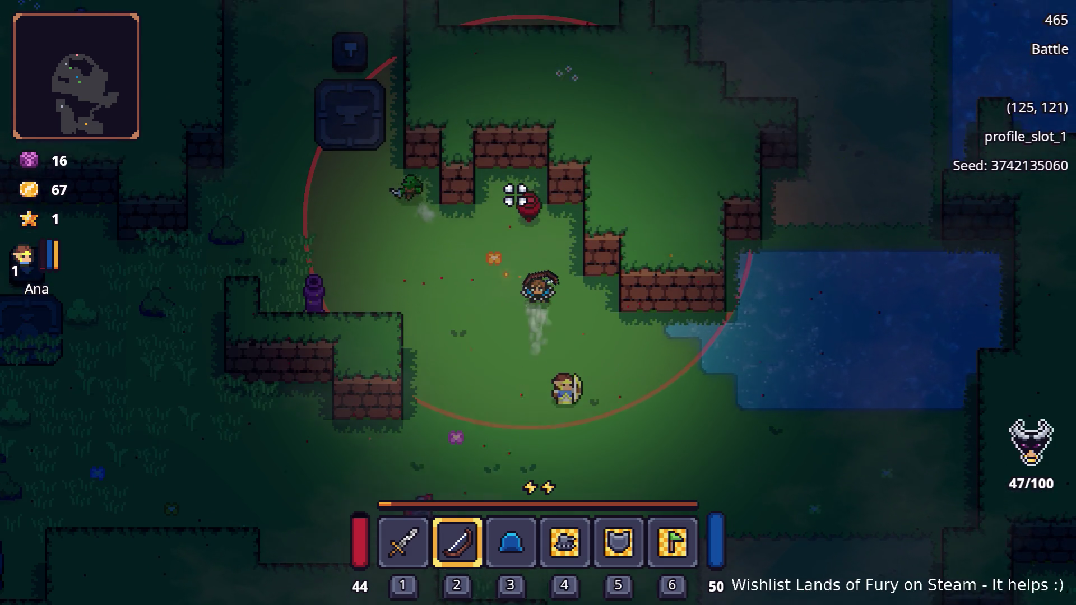
pyautogui.press('a')
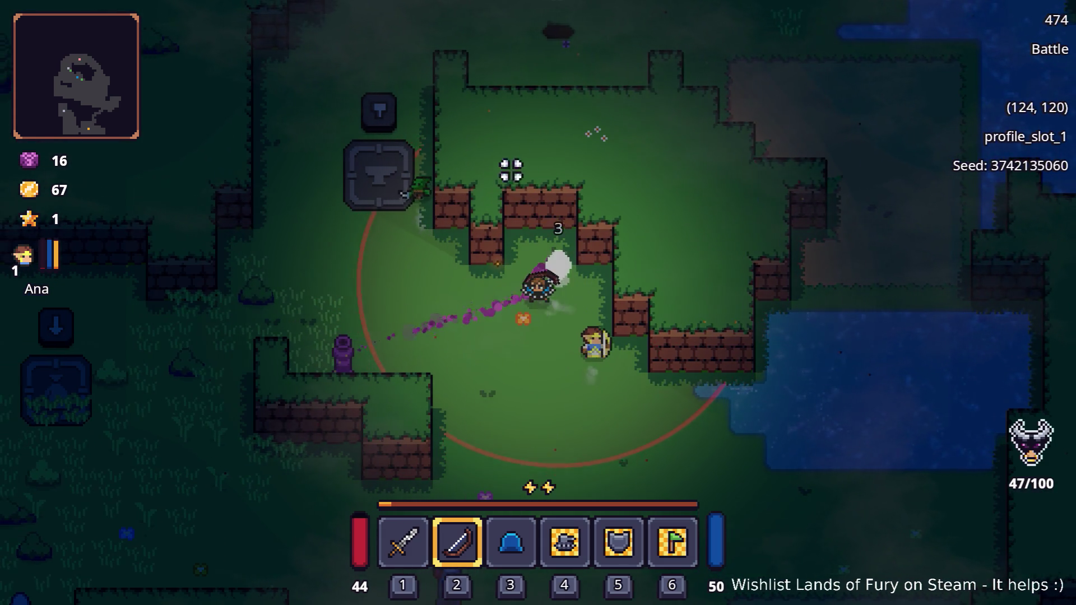
pyautogui.press('1')
pyautogui.press('a')
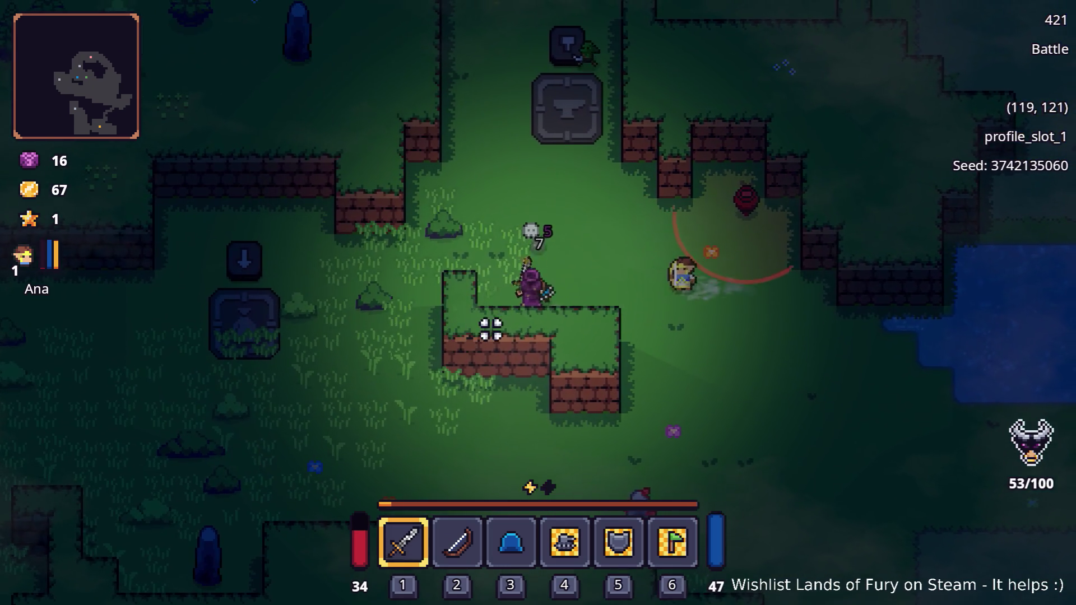
pyautogui.press('w')
pyautogui.press('w')
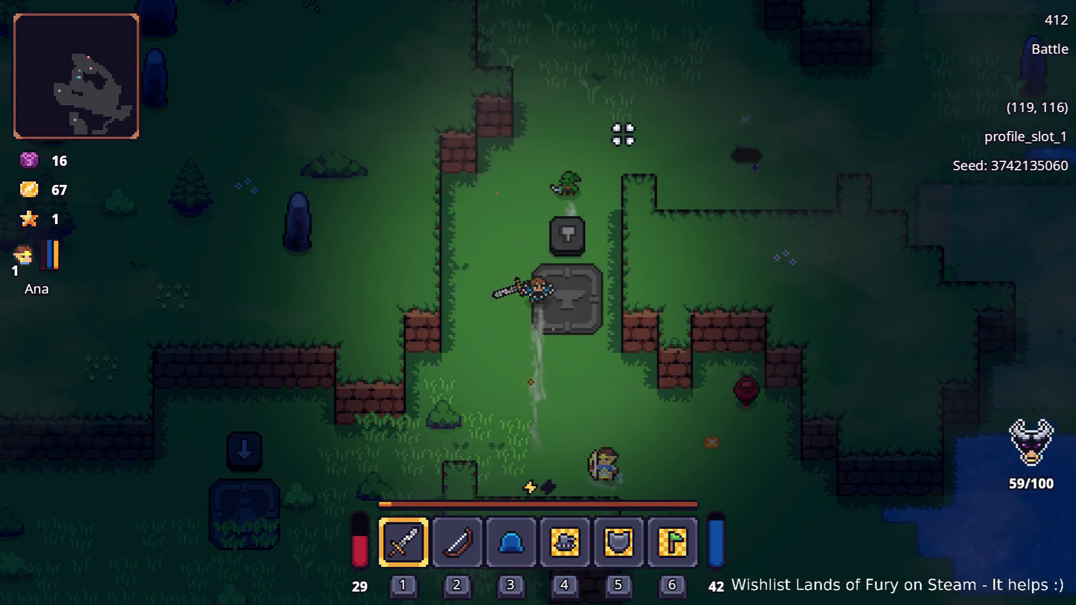
pyautogui.press('w')
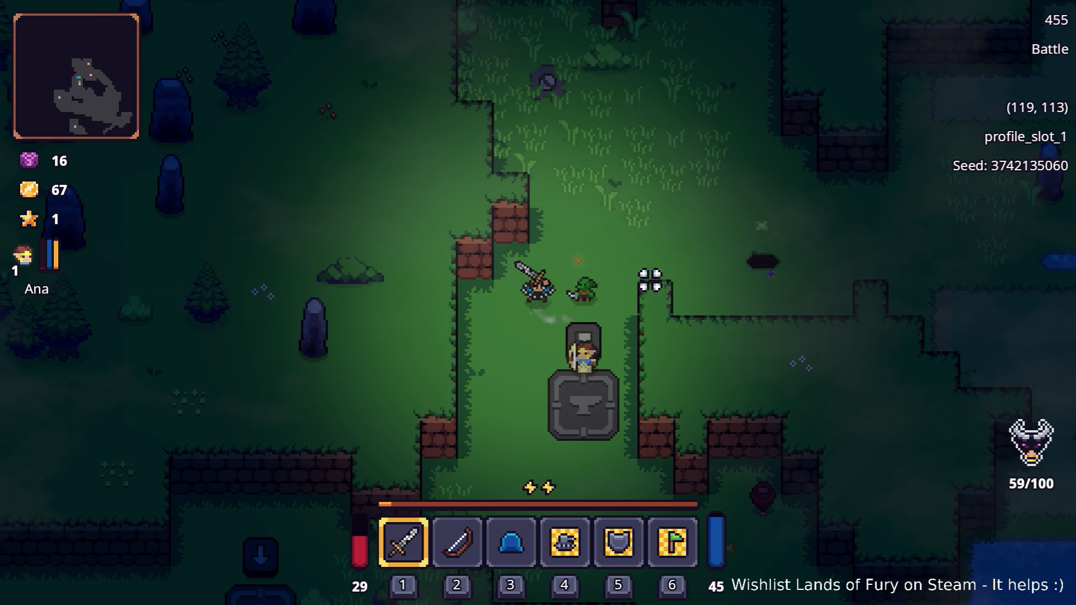
pyautogui.press('e')
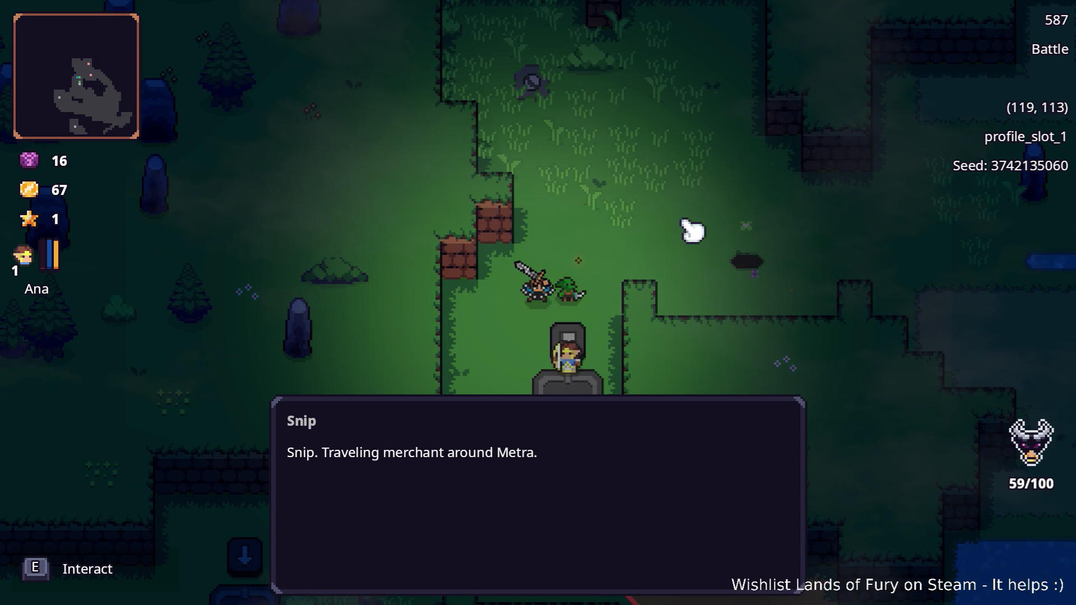
pyautogui.press('e')
pyautogui.press('e')
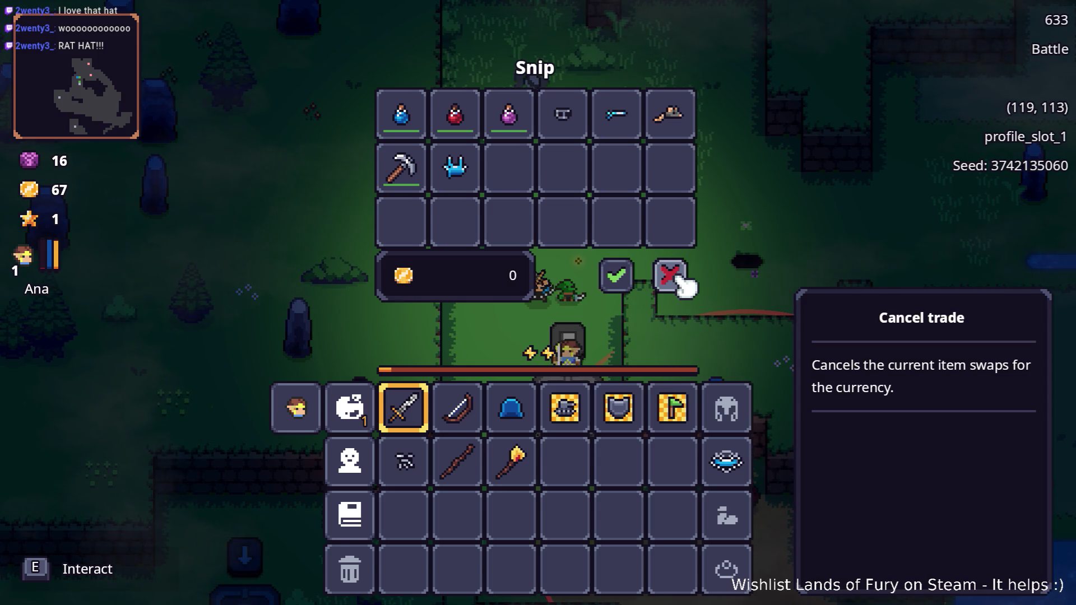
pyautogui.click(671, 274)
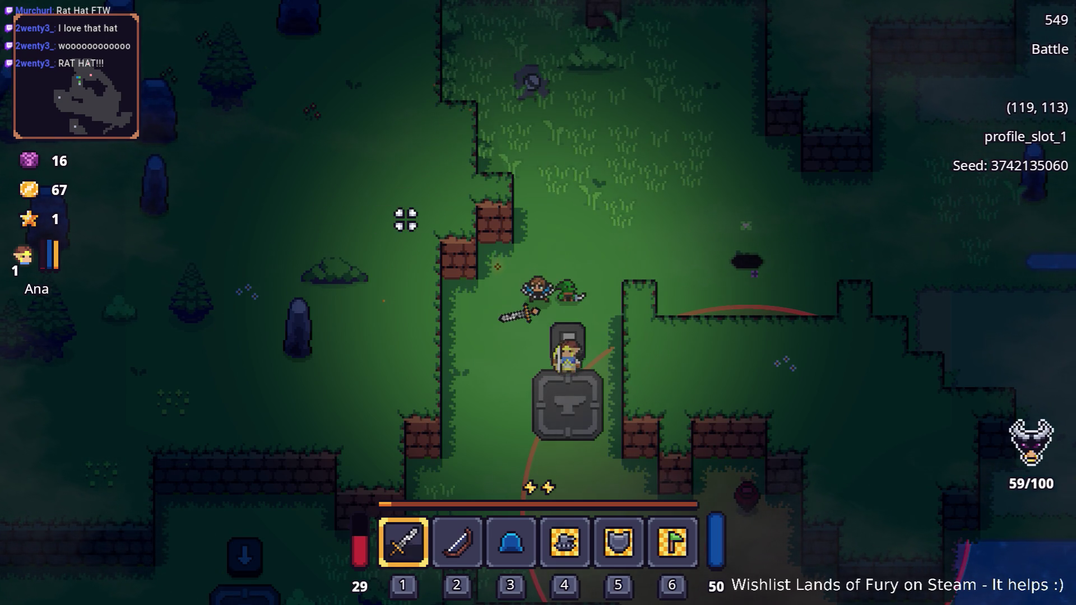
pyautogui.press('w')
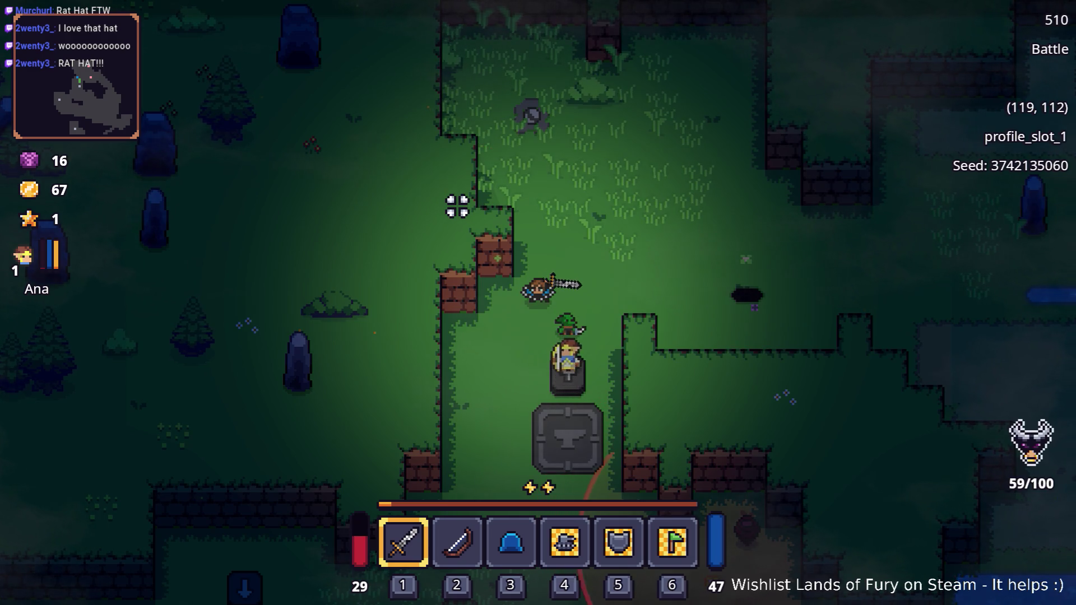
# Walk the hero around the clearing beside the anvil toward the pit
pyautogui.press('d')
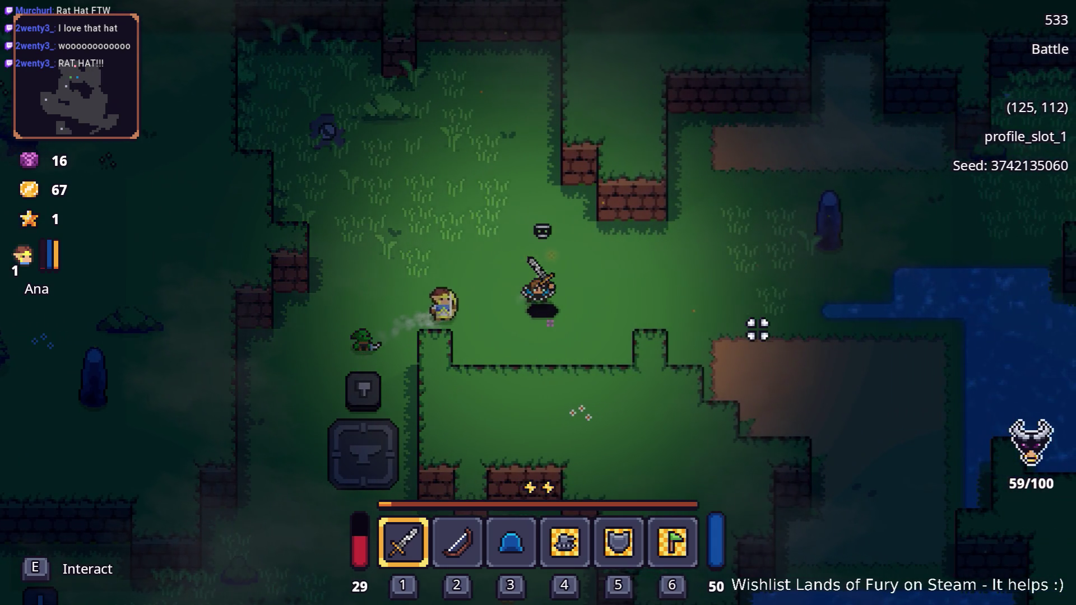
pyautogui.press('w')
pyautogui.press('a')
pyautogui.press('w')
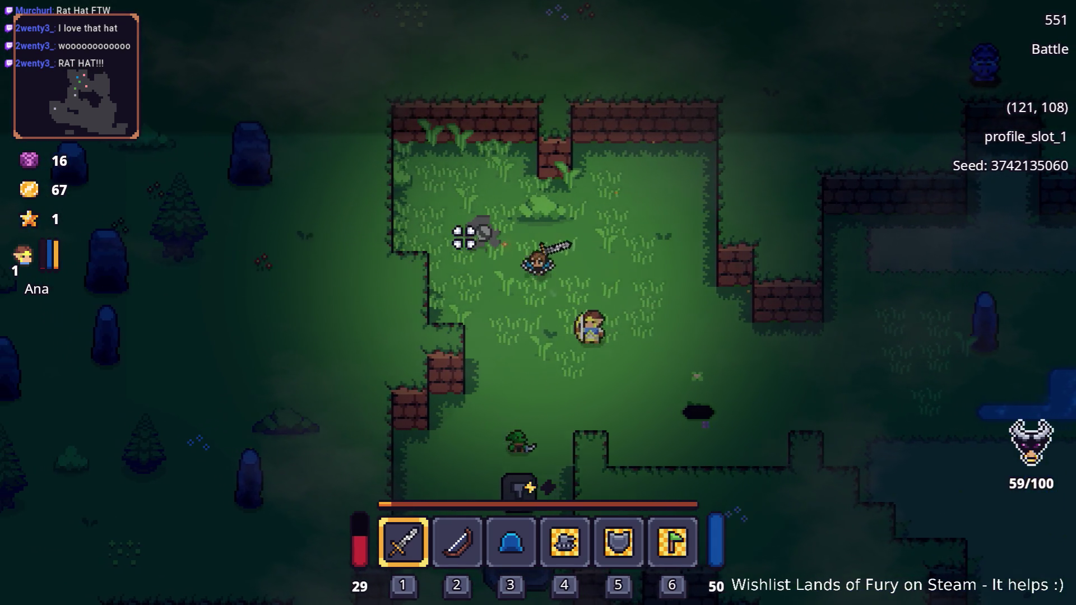
pyautogui.press('a')
pyautogui.press('s')
pyautogui.press('d')
pyautogui.press('d')
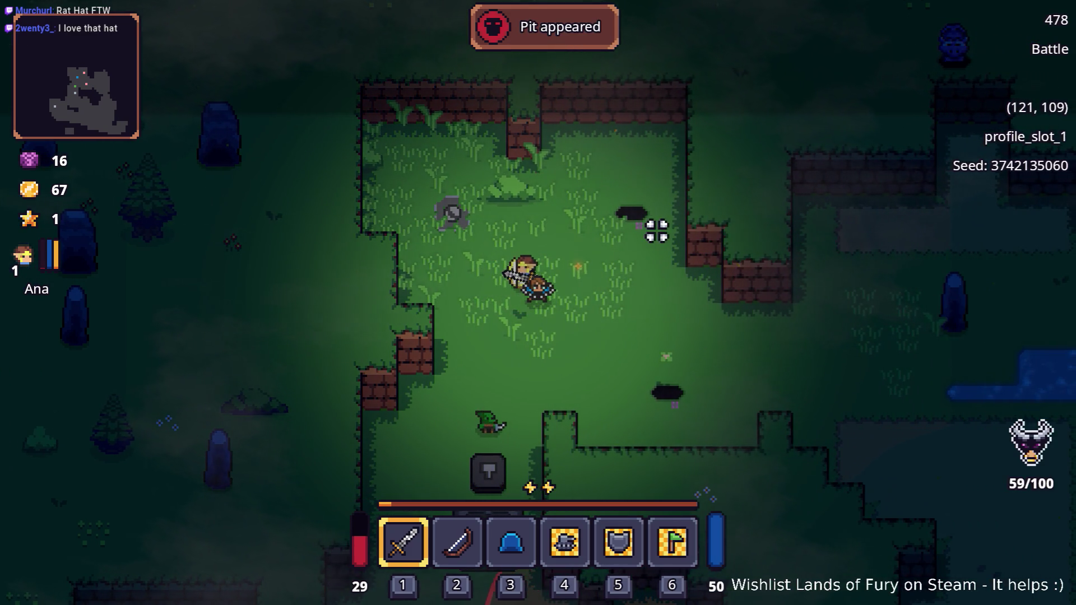
pyautogui.press('d')
pyautogui.press('w')
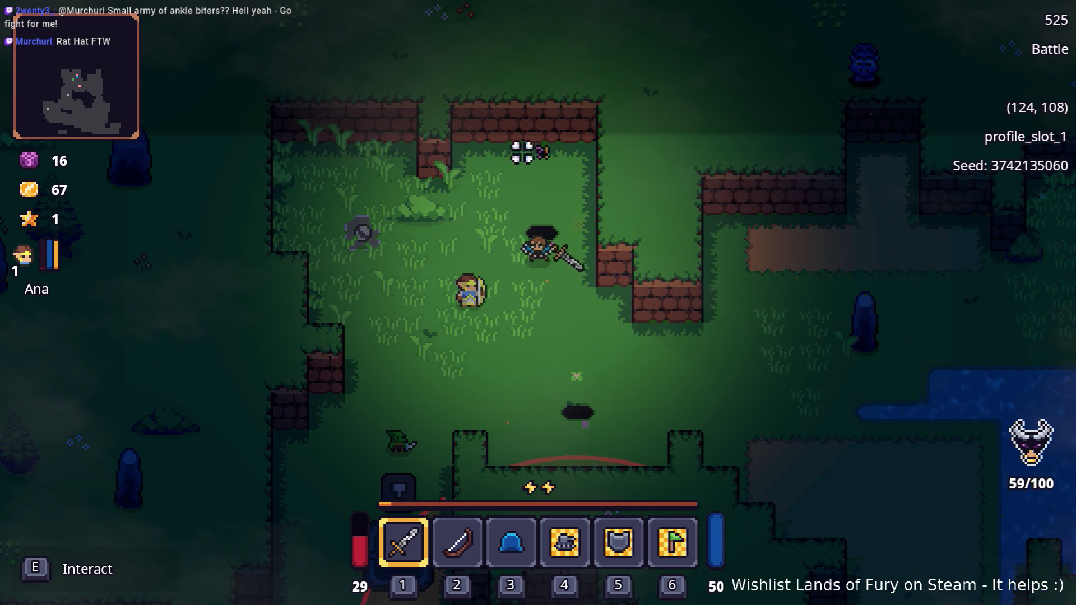
# Walk onto the pit, enter it, and dash up into the dirt arena
pyautogui.press('s')
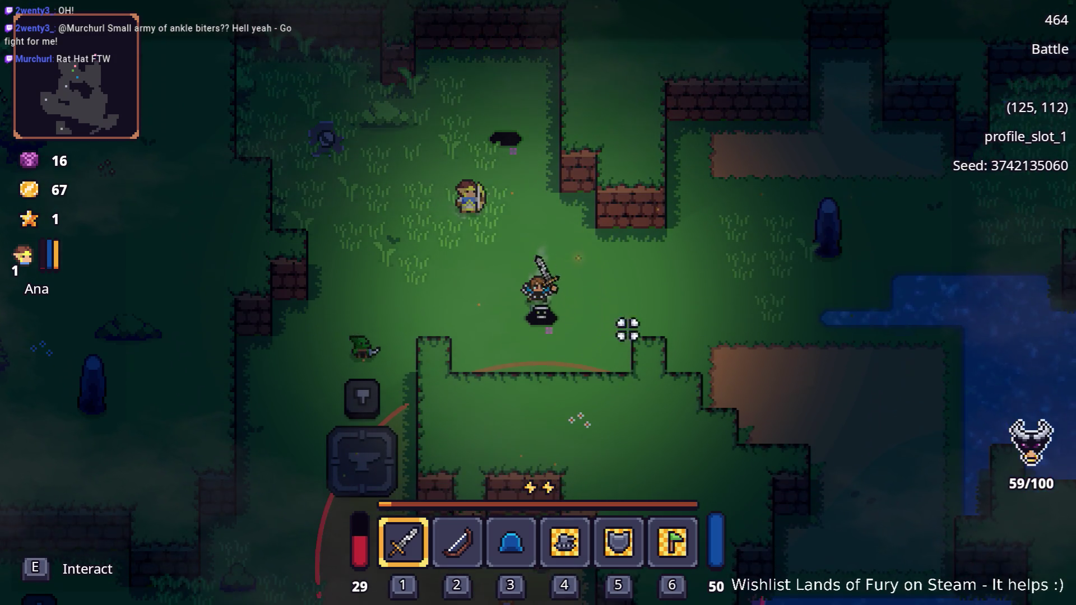
pyautogui.press('w')
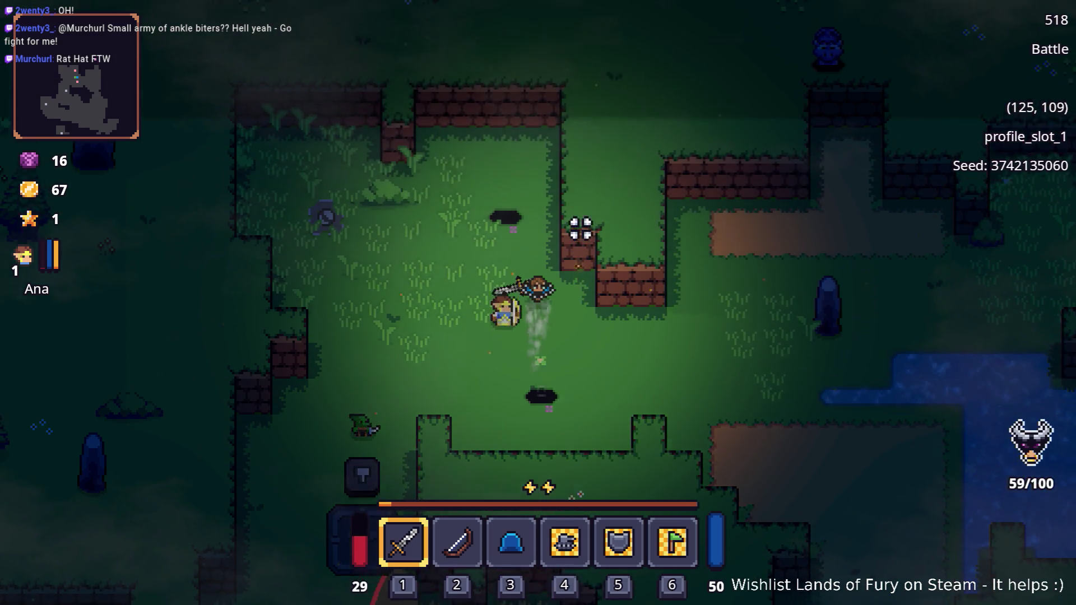
pyautogui.press('w')
pyautogui.press('a')
pyautogui.press('e')
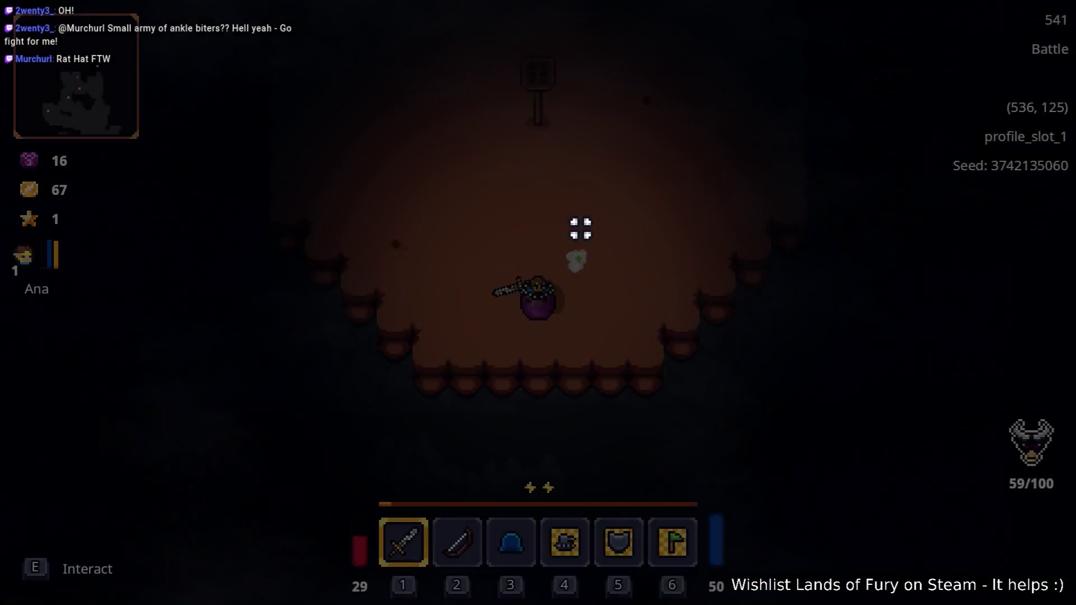
pyautogui.press('w')
pyautogui.press('space')
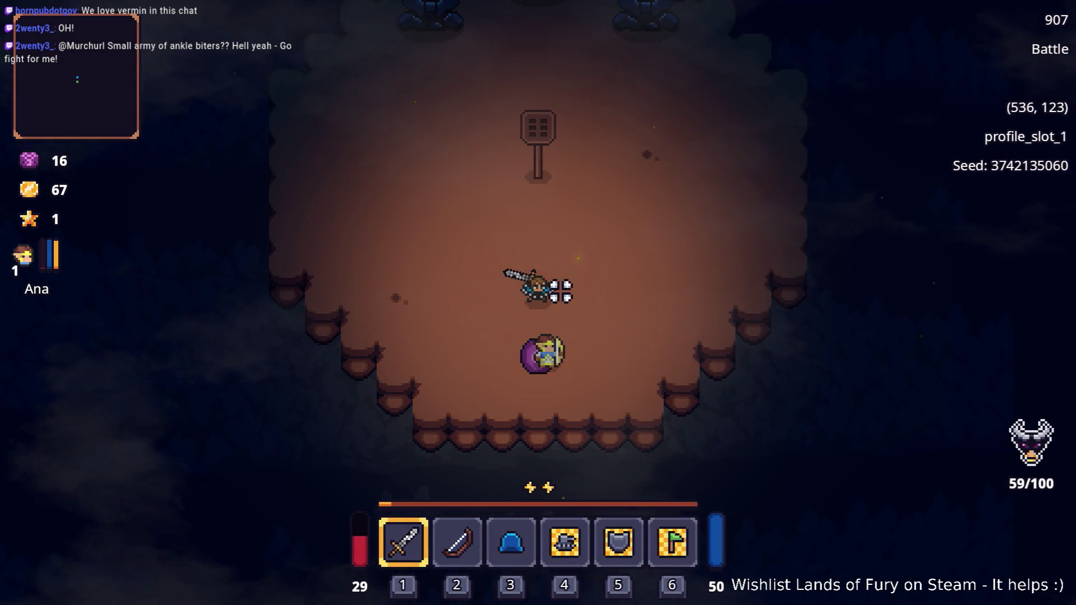
# Read both pages of the signpost's statue puzzle instructions, then head up-left toward the statues
pyautogui.press('w')
pyautogui.press('a')
pyautogui.press('w')
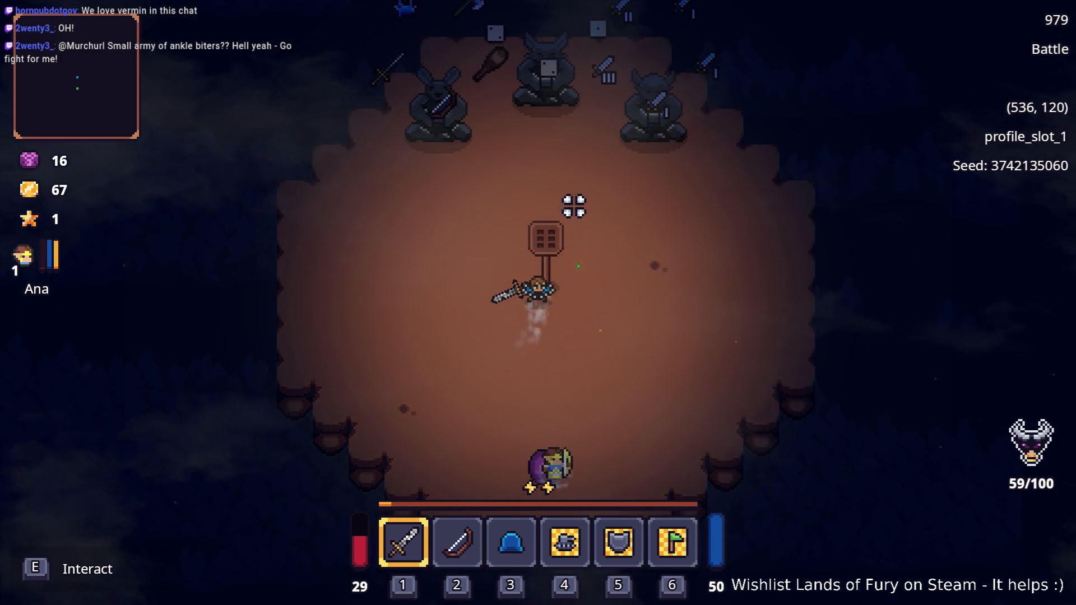
pyautogui.press('e')
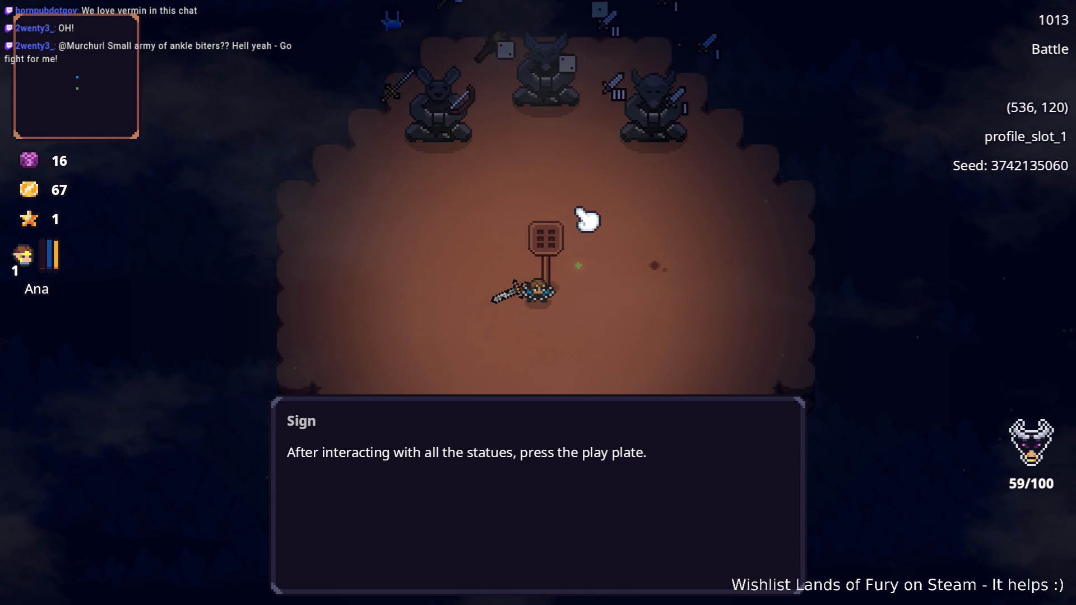
pyautogui.press('e')
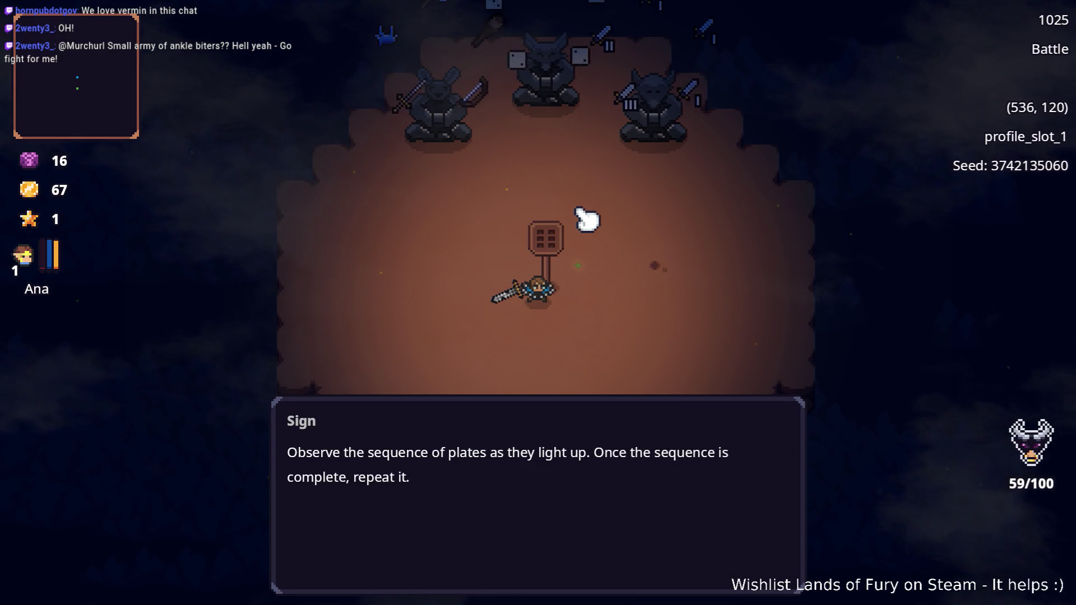
pyautogui.click(586, 219)
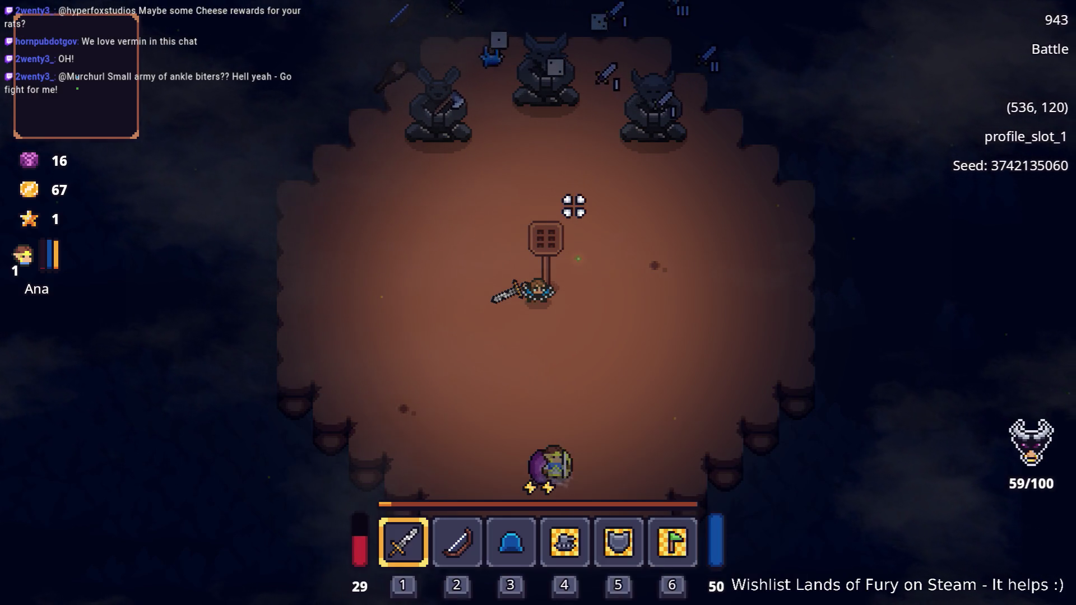
pyautogui.hotkey('w', 'a')
# Visit the left, middle and right statues in turn, then head back down-left
pyautogui.press('w')
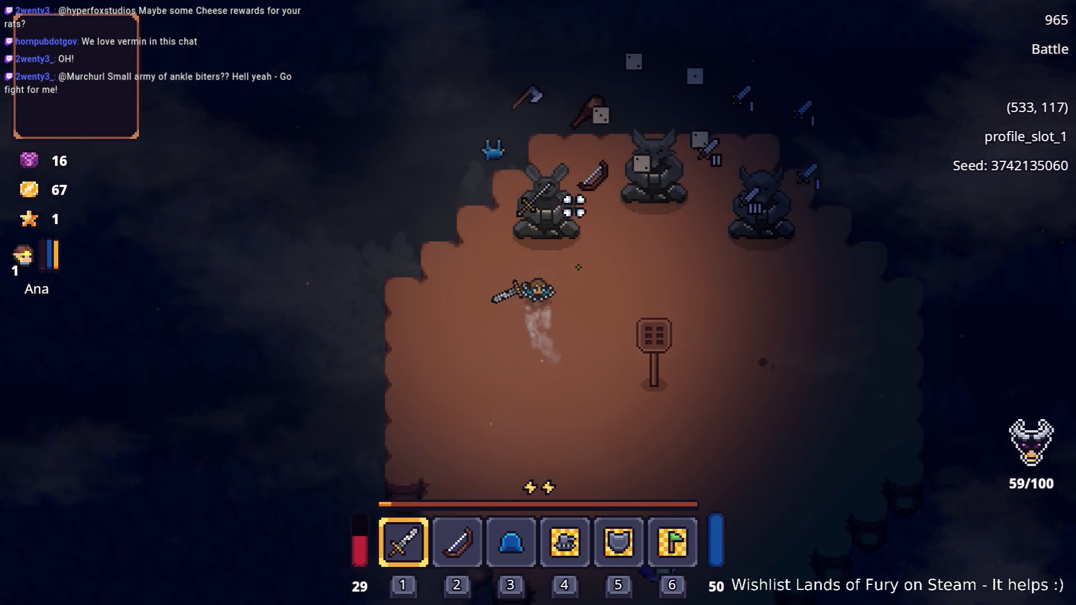
pyautogui.press('w')
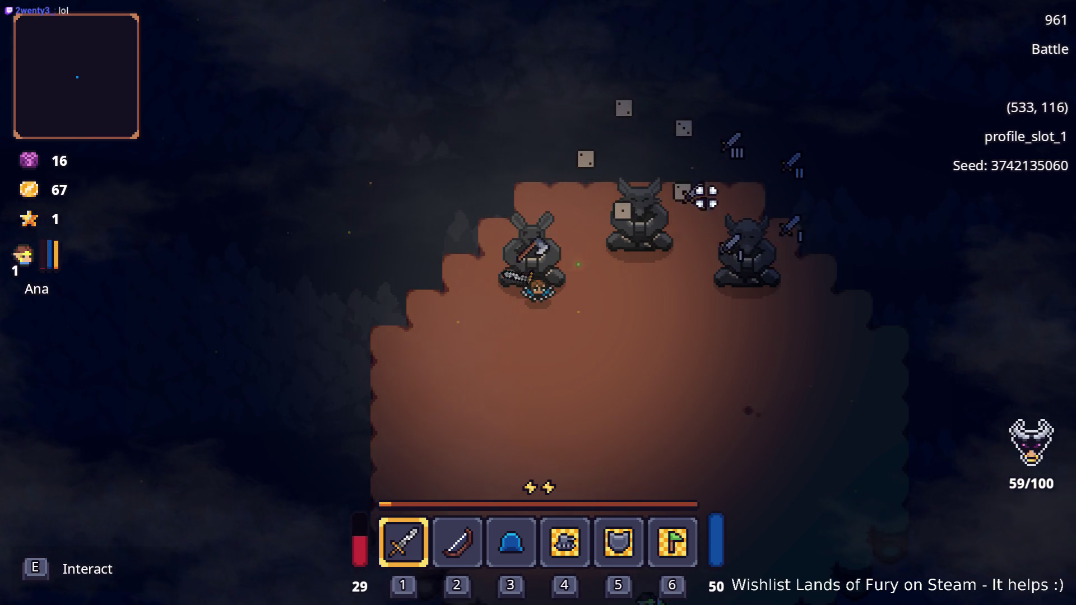
pyautogui.press('d')
pyautogui.press('w')
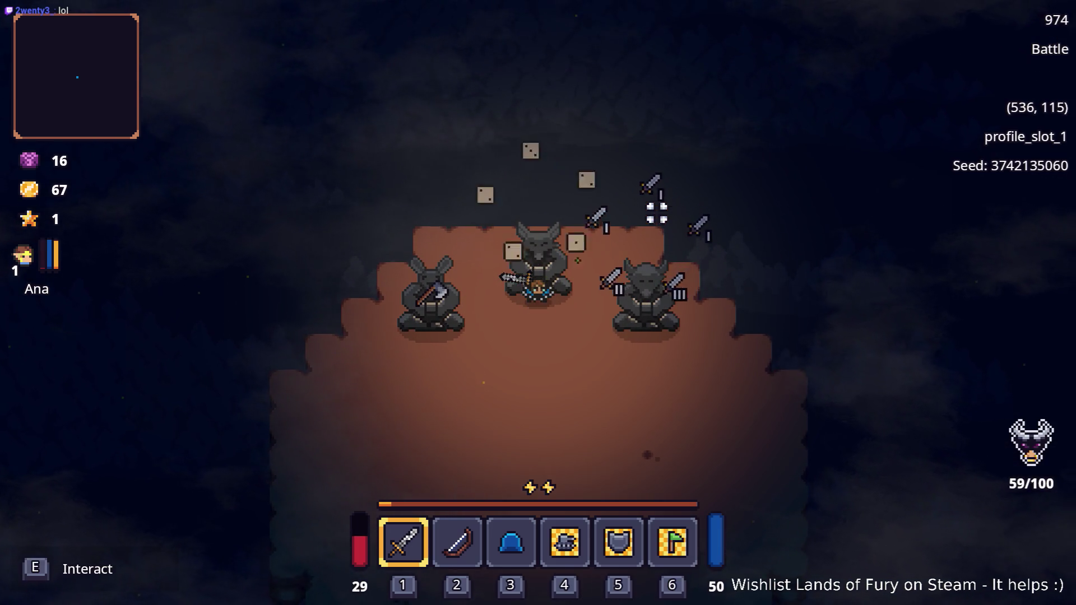
pyautogui.press('d')
pyautogui.press('d')
pyautogui.press('s')
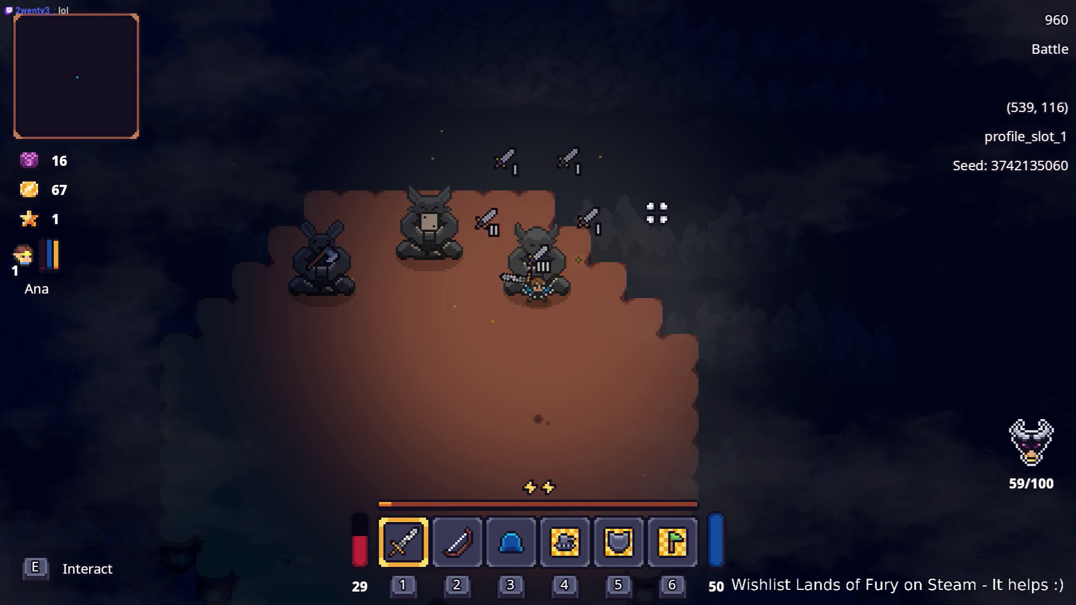
pyautogui.press('a')
pyautogui.press('s')
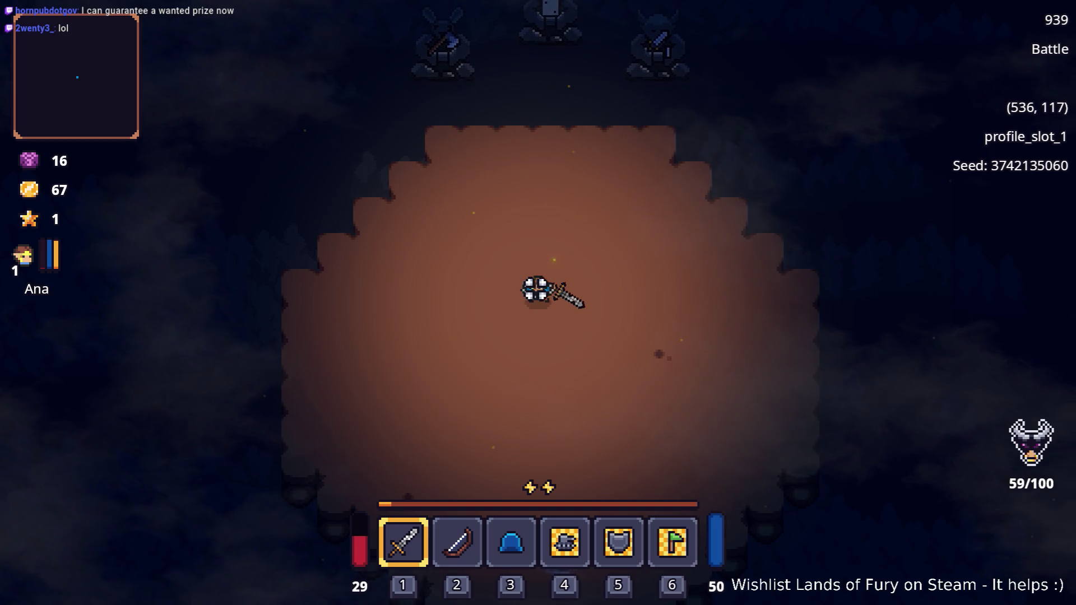
# Walk down-left toward the play plate
pyautogui.press('a')
pyautogui.press('s')
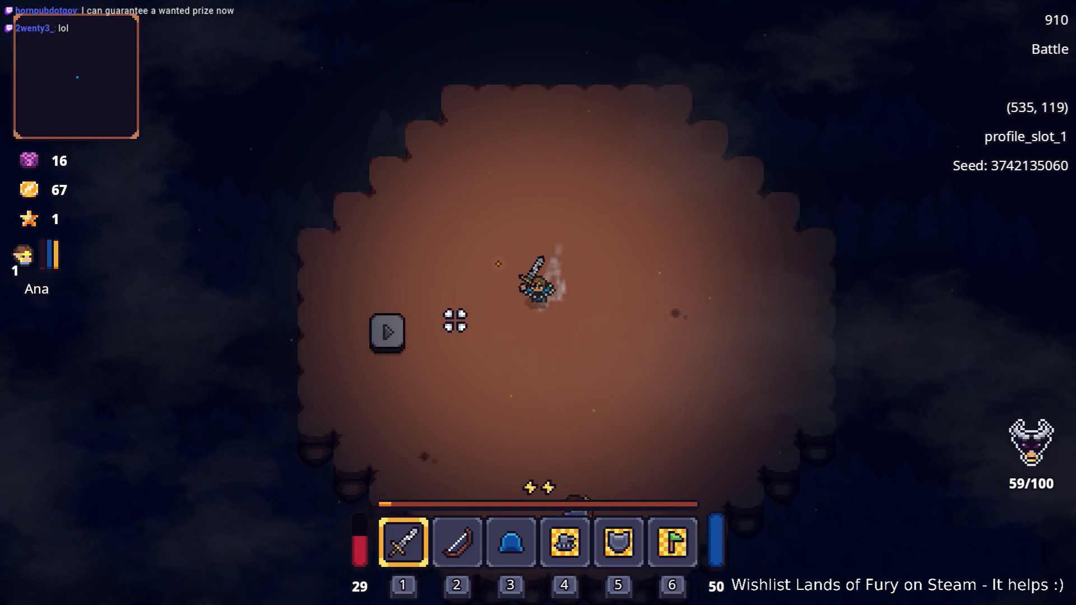
pyautogui.press('a')
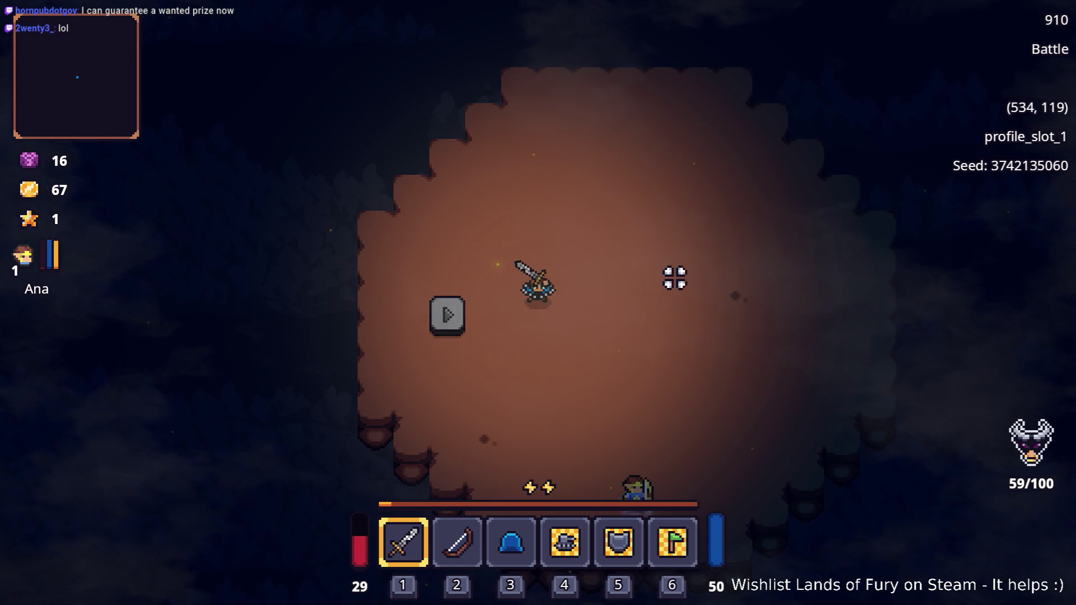
# Raise the music volume from 0% to 80% in Options > Sound and resume play
pyautogui.press('Tab')
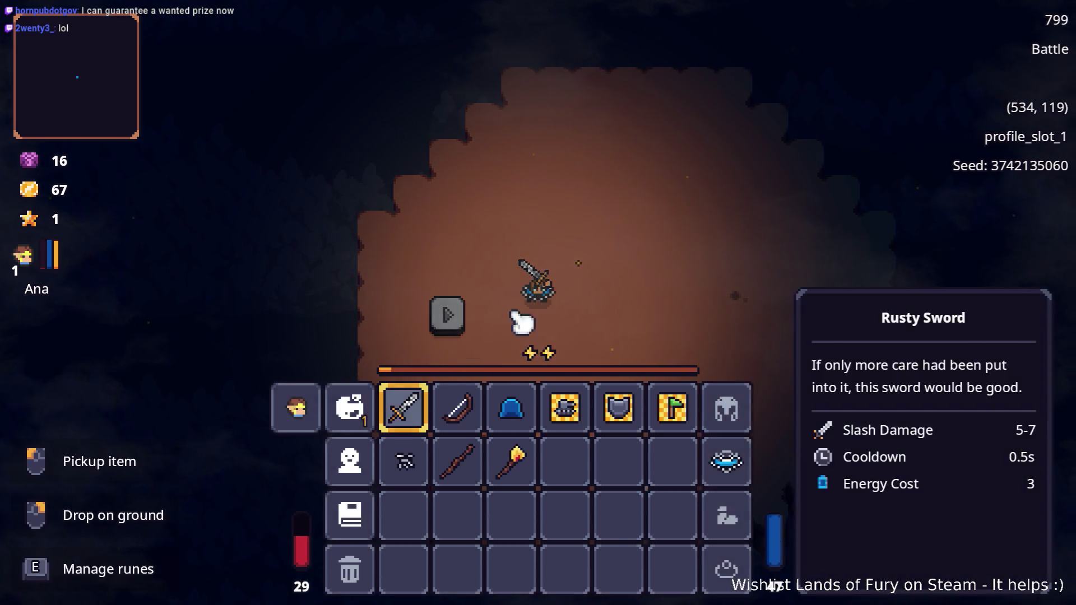
pyautogui.press('Escape')
pyautogui.press('Escape')
pyautogui.click(536, 367)
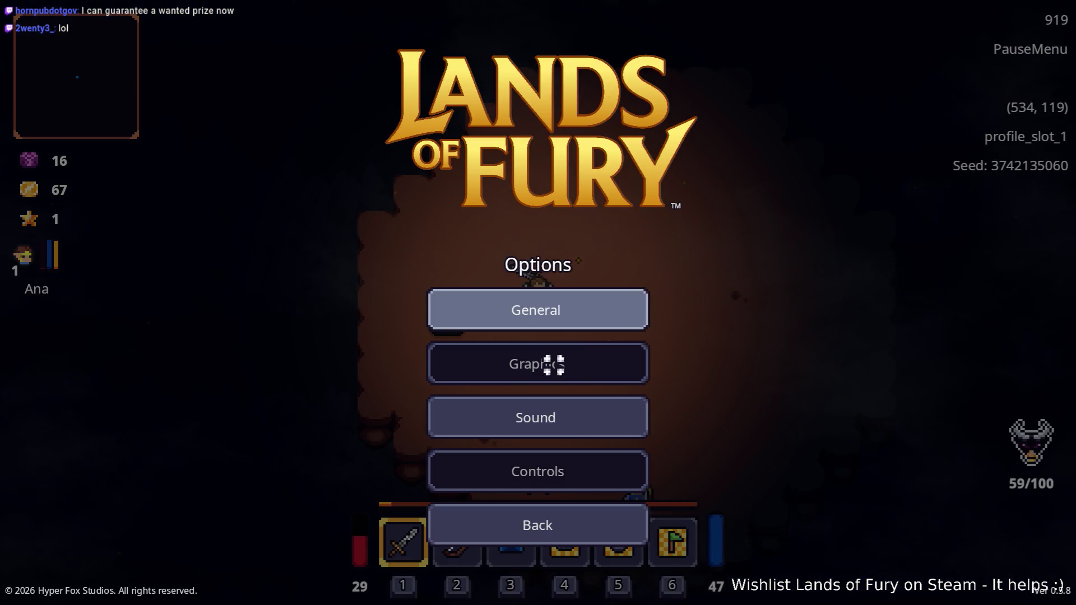
pyautogui.click(569, 430)
pyautogui.moveTo(437, 370); pyautogui.dragTo(597, 372)
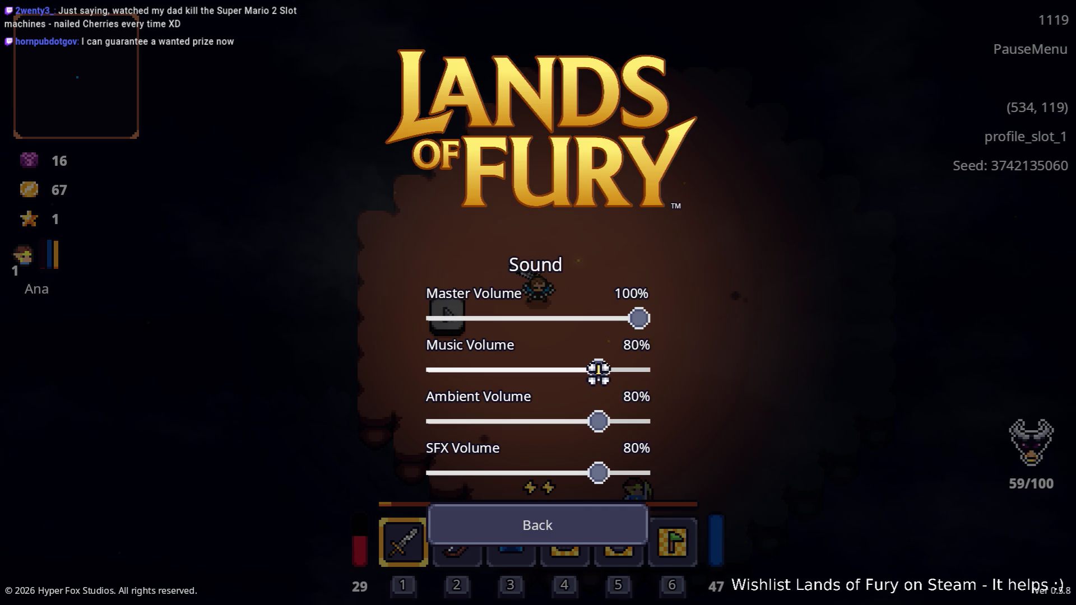
pyautogui.click(563, 531)
pyautogui.click(588, 312)
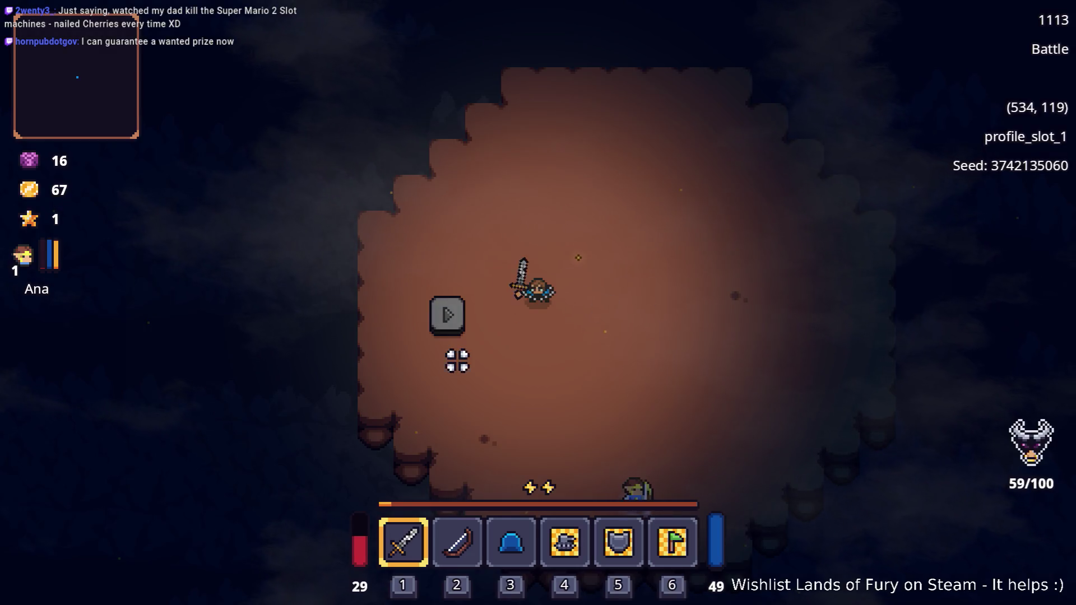
# Step onto the play plate to start the tile puzzle, then move off it
pyautogui.press('a')
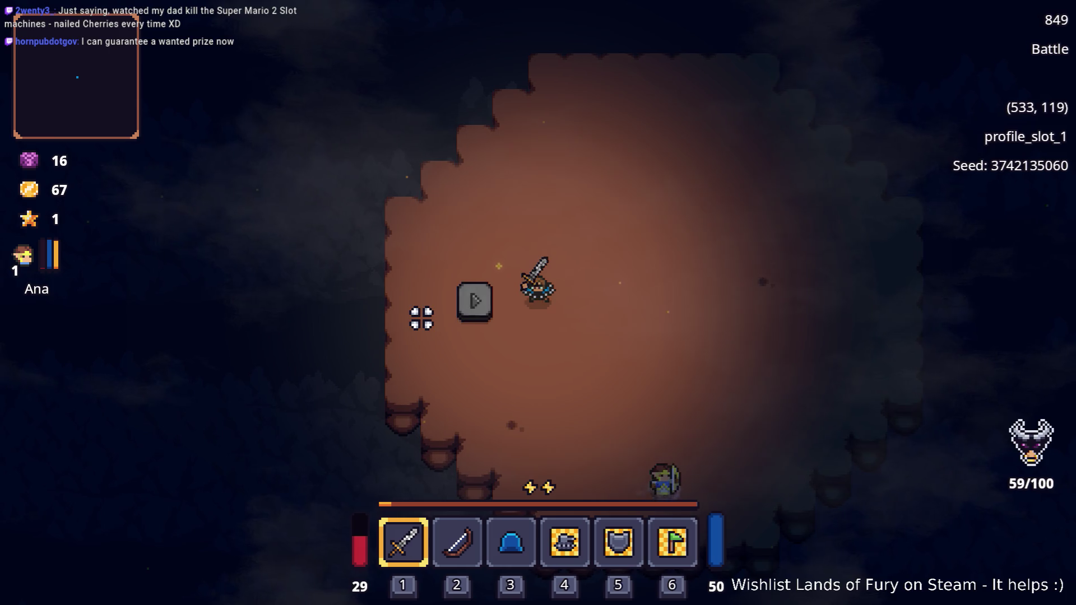
pyautogui.press('a')
pyautogui.press('a')
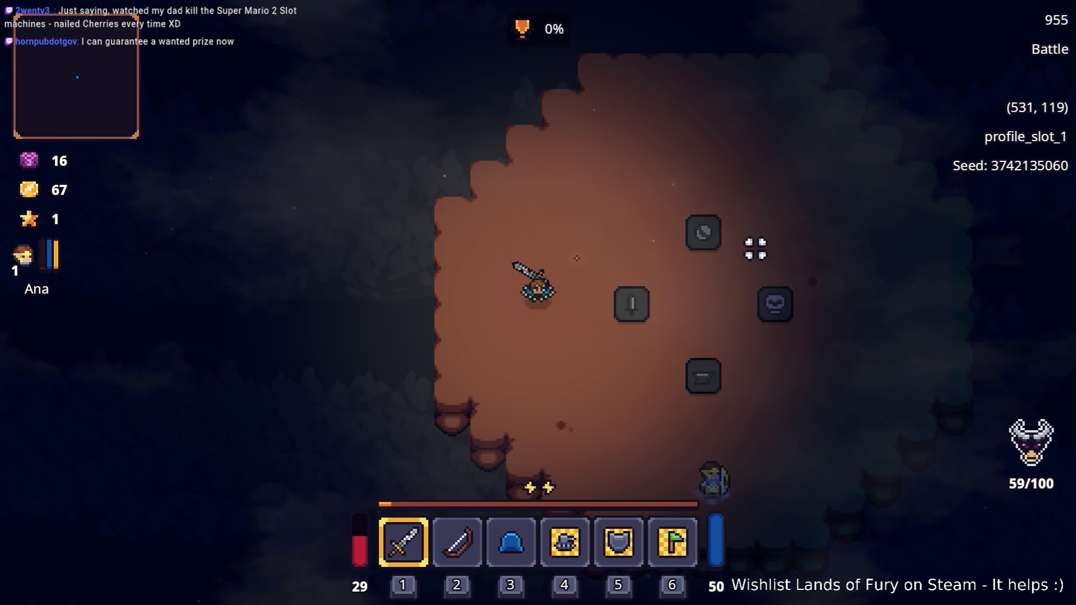
pyautogui.press('d')
pyautogui.press('s')
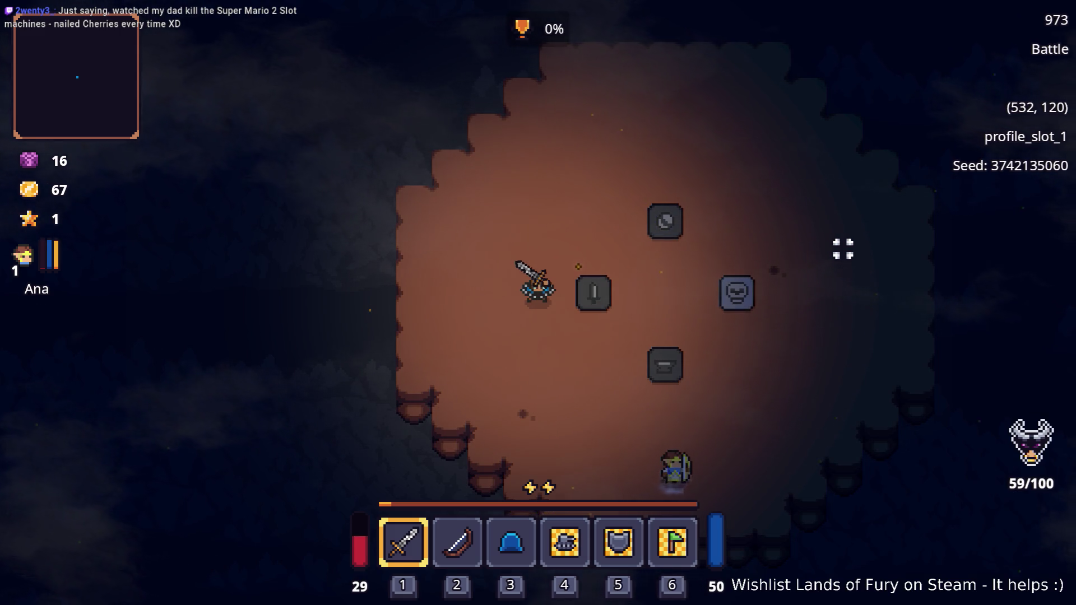
# Step on the stone tiles in sequence and dodge through the fight until progress reaches 100%
pyautogui.press('w')
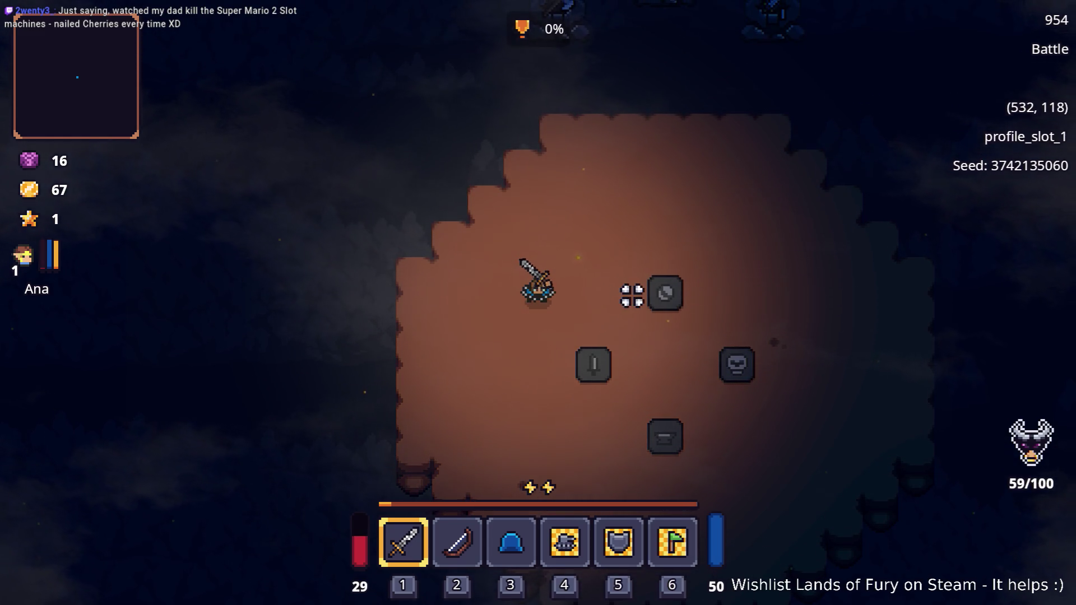
pyautogui.press('d')
pyautogui.press('d')
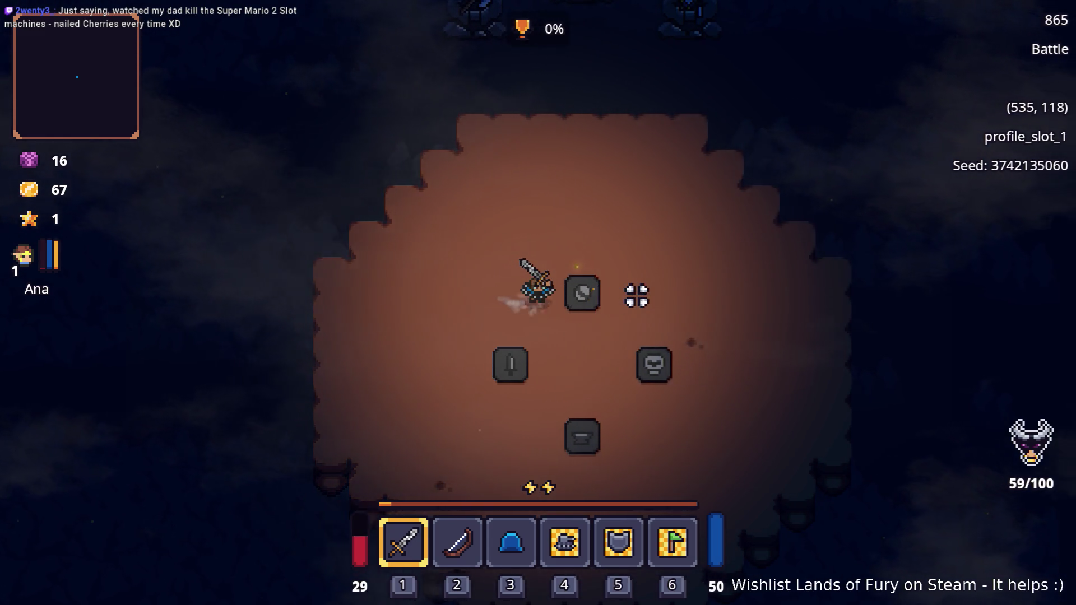
pyautogui.press('a')
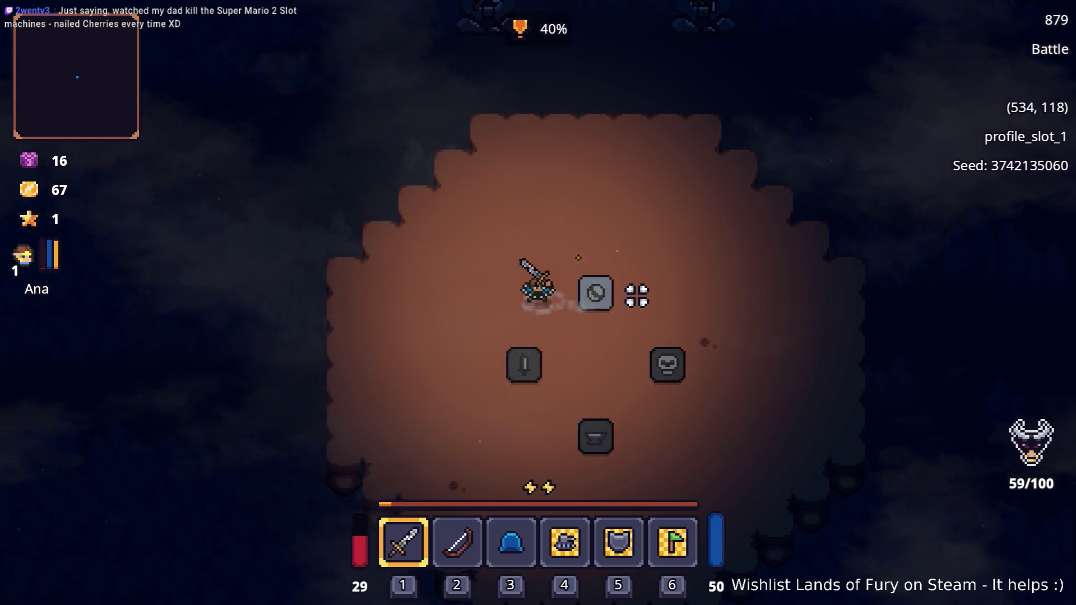
pyautogui.press('d')
pyautogui.press('s')
pyautogui.press('a')
pyautogui.press('a')
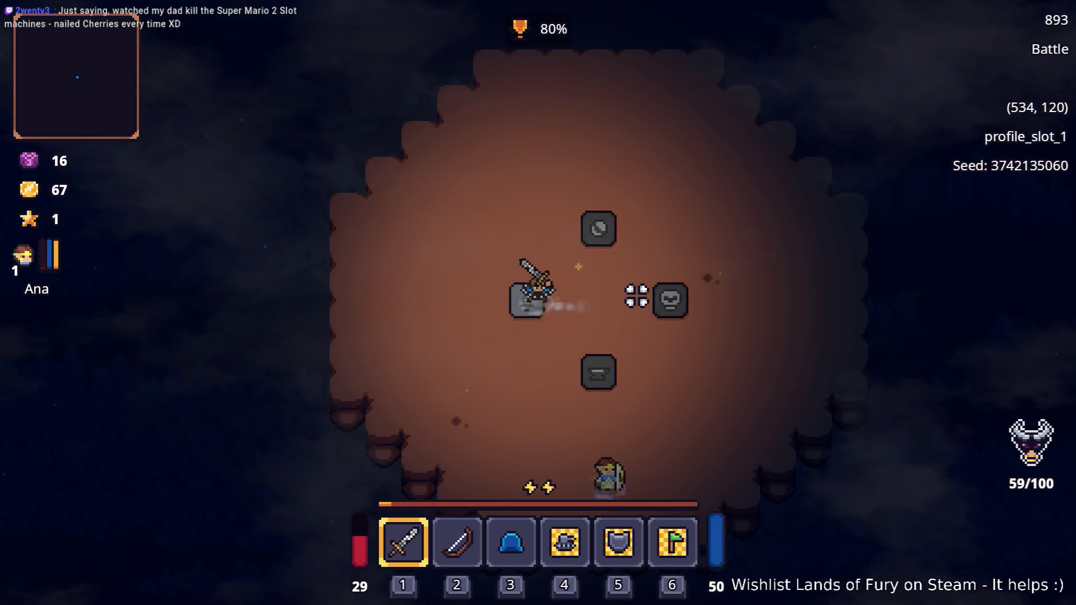
pyautogui.press('d')
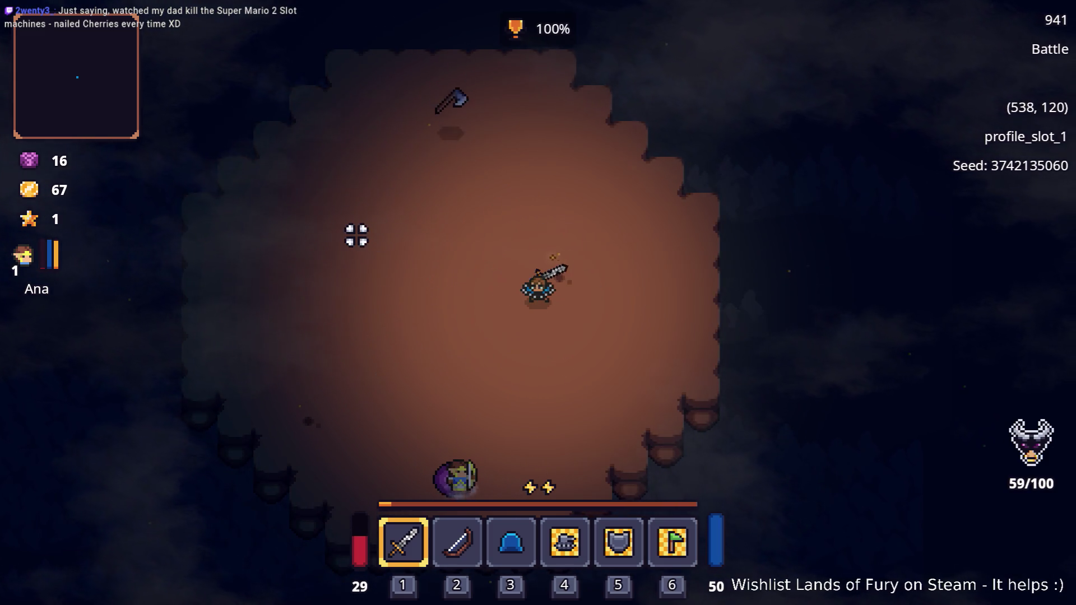
pyautogui.press('s')
pyautogui.press('a')
pyautogui.press('a')
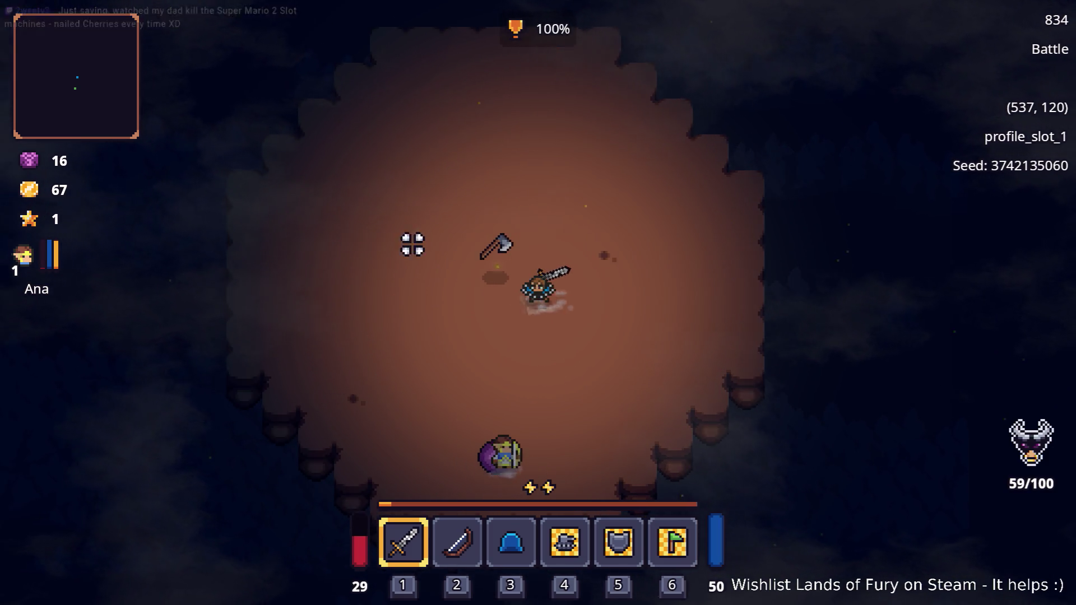
pyautogui.press('w')
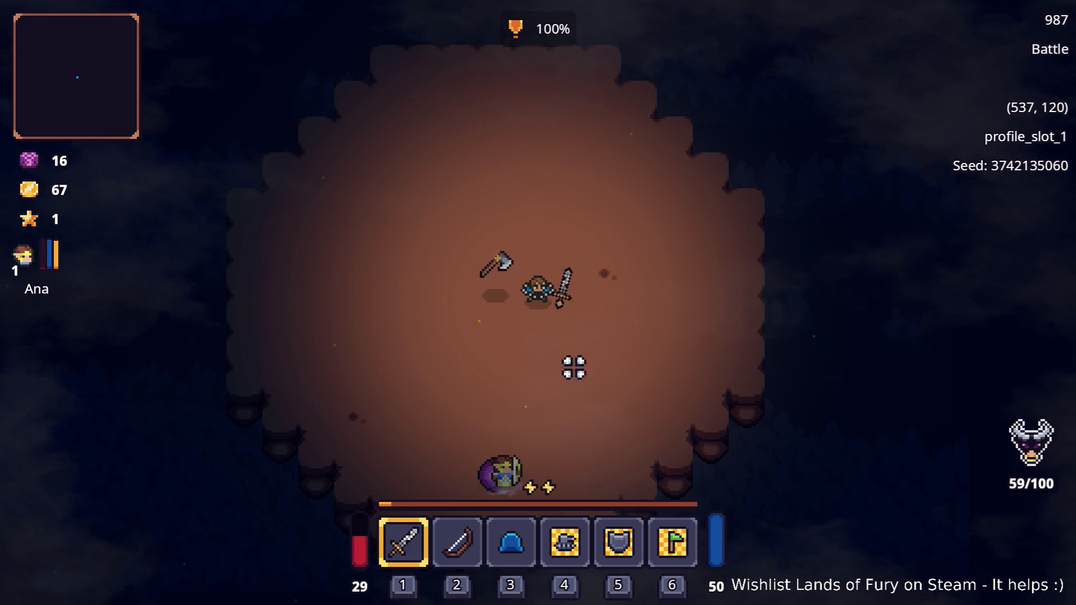
# Swing the sword, then pick up the Iron Axe and put it in hotbar slot 1
pyautogui.click(428, 289)
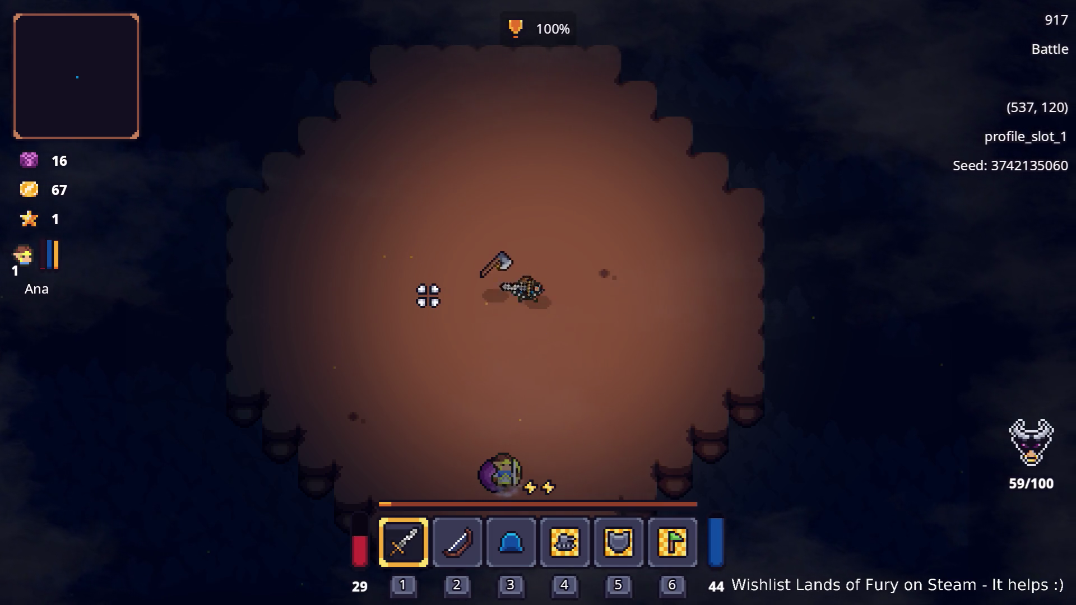
pyautogui.click(424, 302)
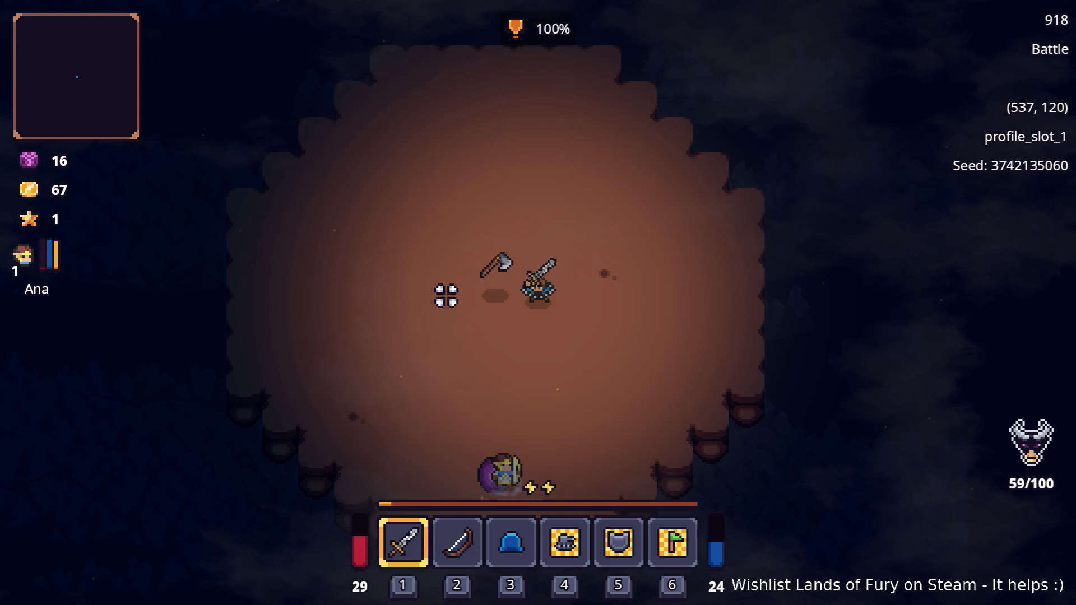
pyautogui.press('Tab')
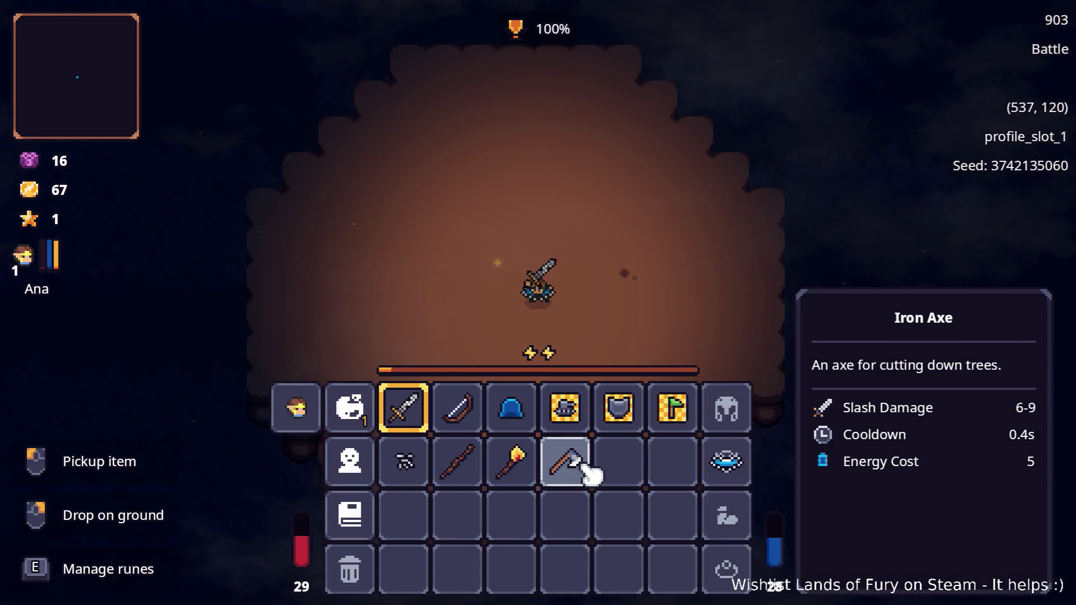
pyautogui.moveTo(580, 462); pyautogui.dragTo(404, 409)
pyautogui.press('Tab')
pyautogui.press('Tab')
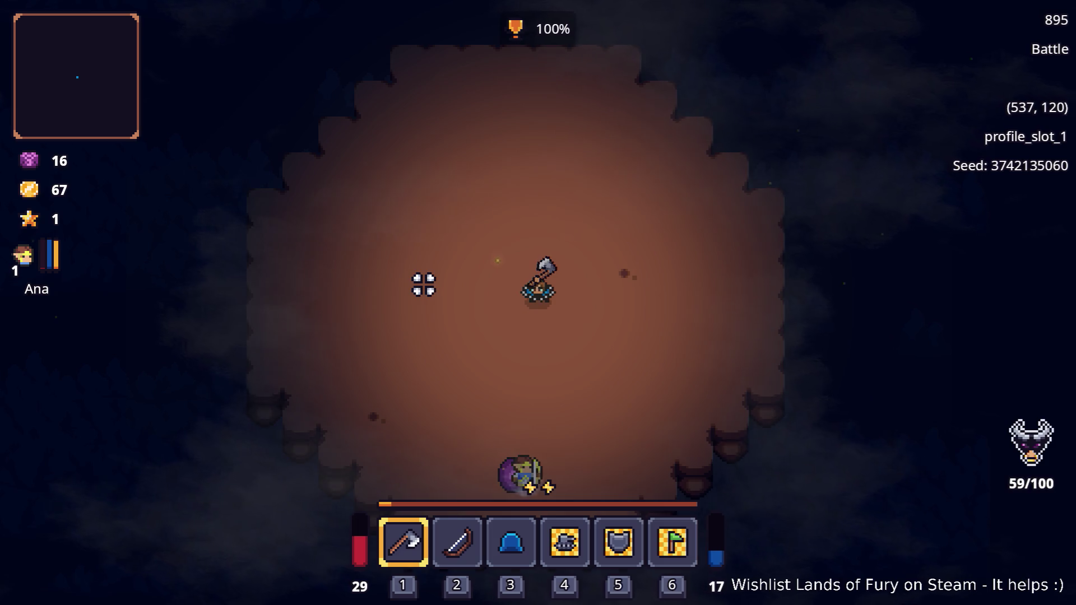
# Test-swing the Iron Axe while walking down toward the arena exit
pyautogui.click(424, 284)
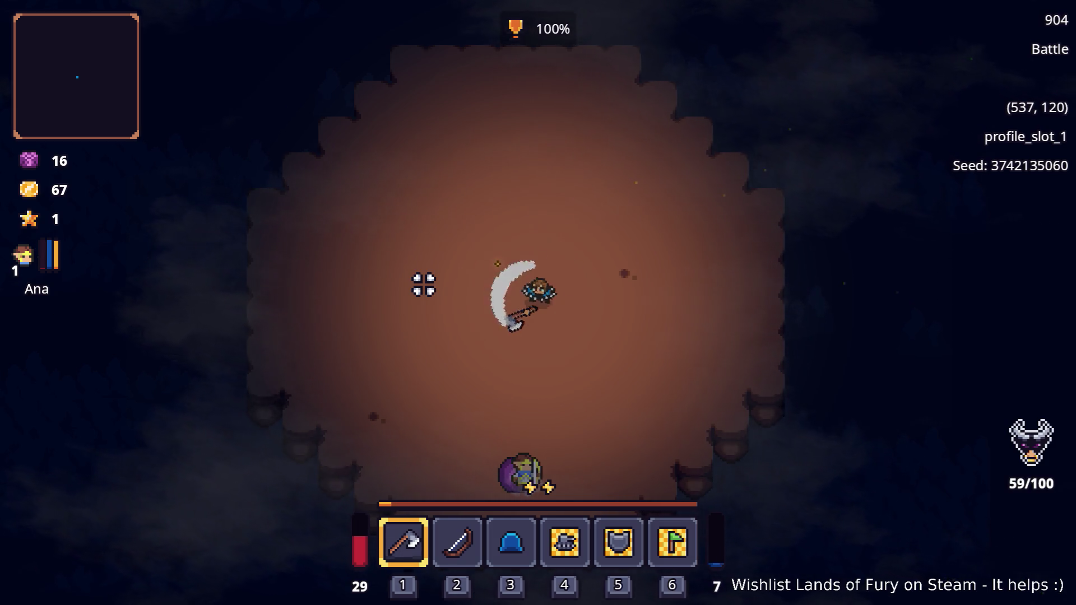
pyautogui.press('s')
pyautogui.click(361, 236)
# Leave the cavern arena and walk down and right into Elderglade Forest
pyautogui.press('s')
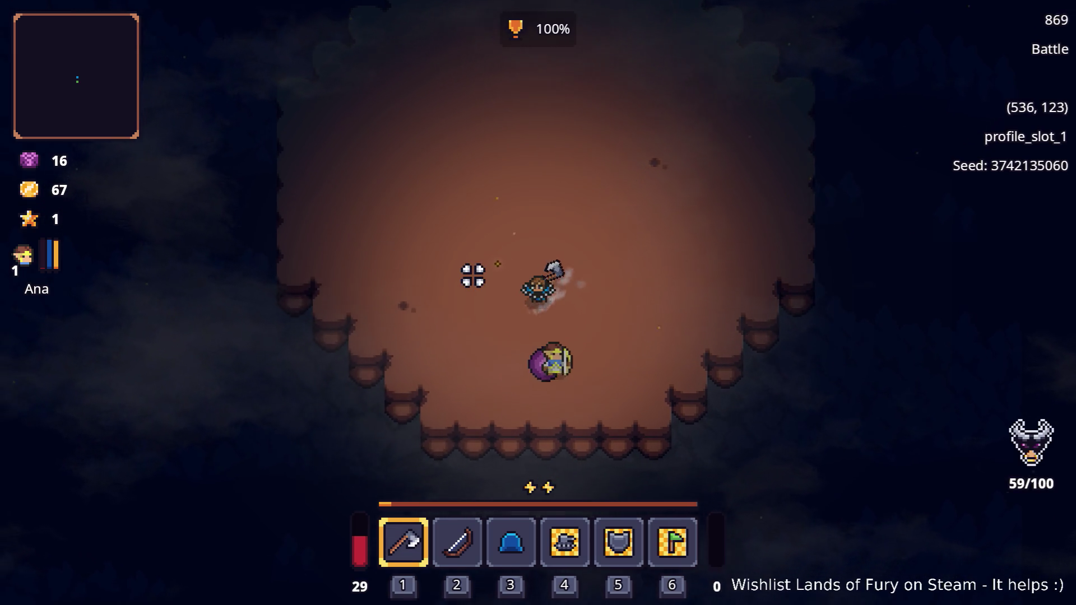
pyautogui.press('e')
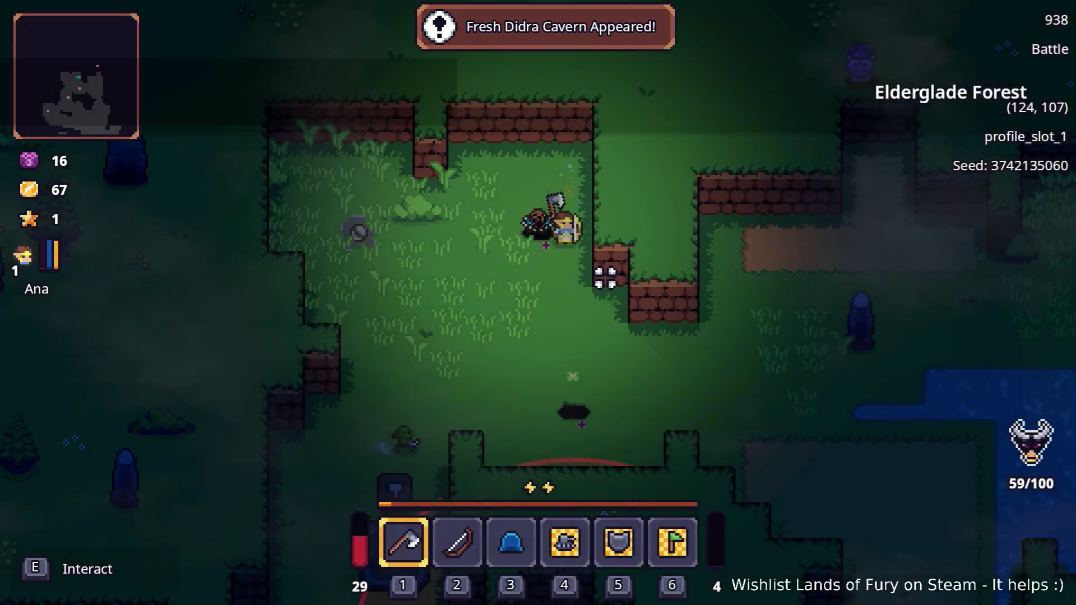
pyautogui.press('s')
pyautogui.press('d')
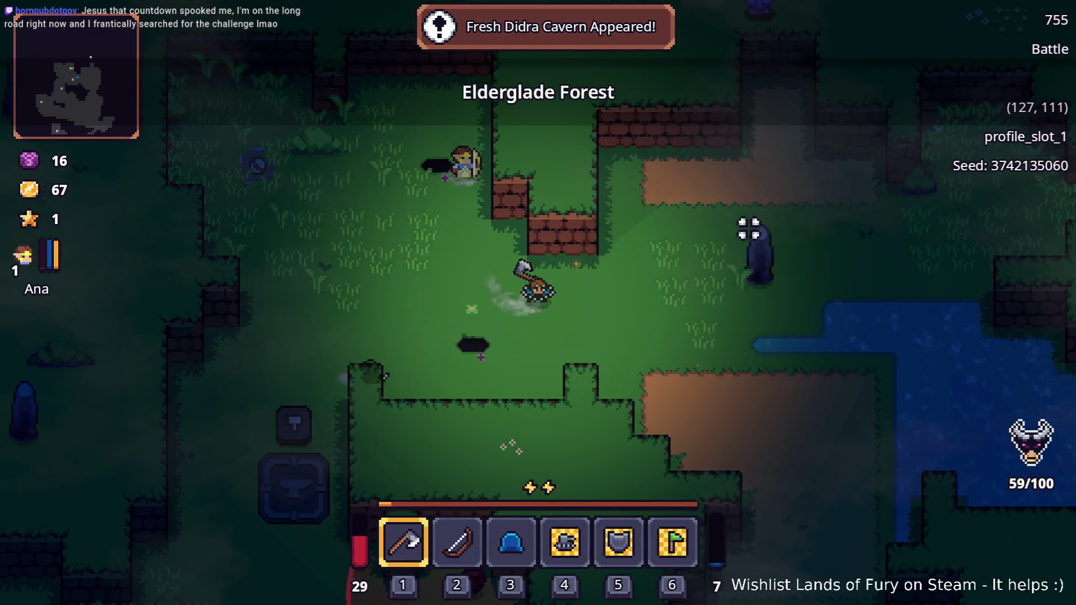
# Break the standing stone with the axe and collect the Crafting Stone
pyautogui.press('d')
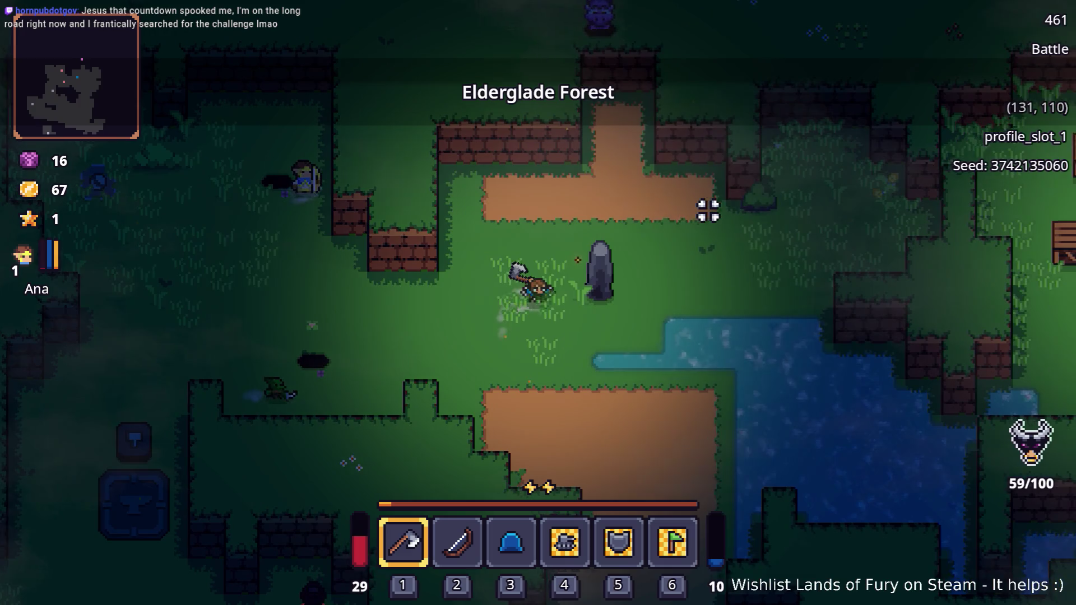
pyautogui.click(704, 213)
pyautogui.click(692, 218)
pyautogui.click(692, 218)
pyautogui.click(691, 217)
pyautogui.click(690, 218)
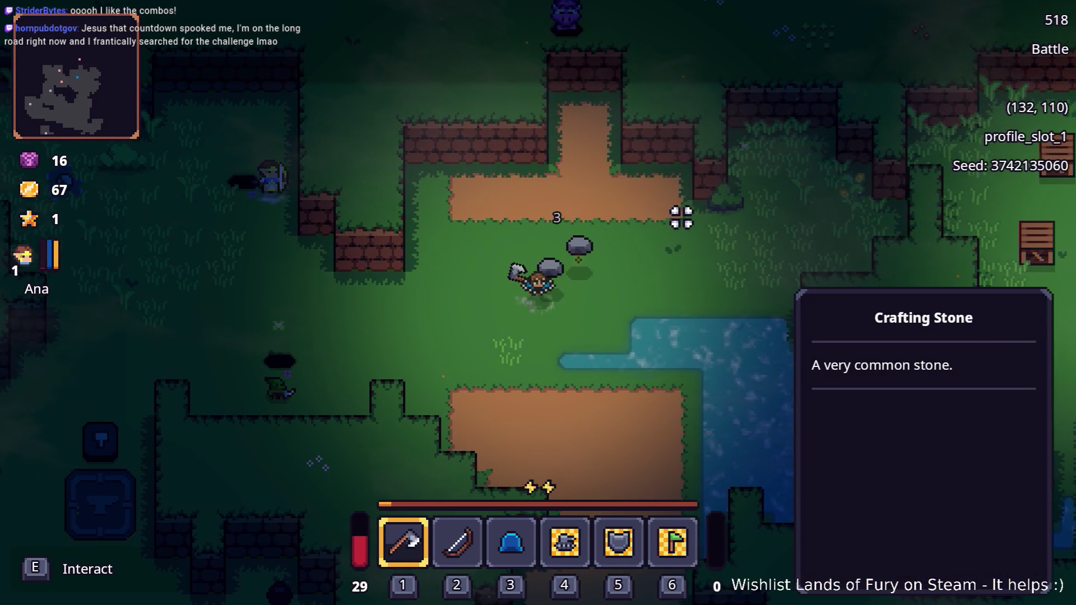
pyautogui.press('d')
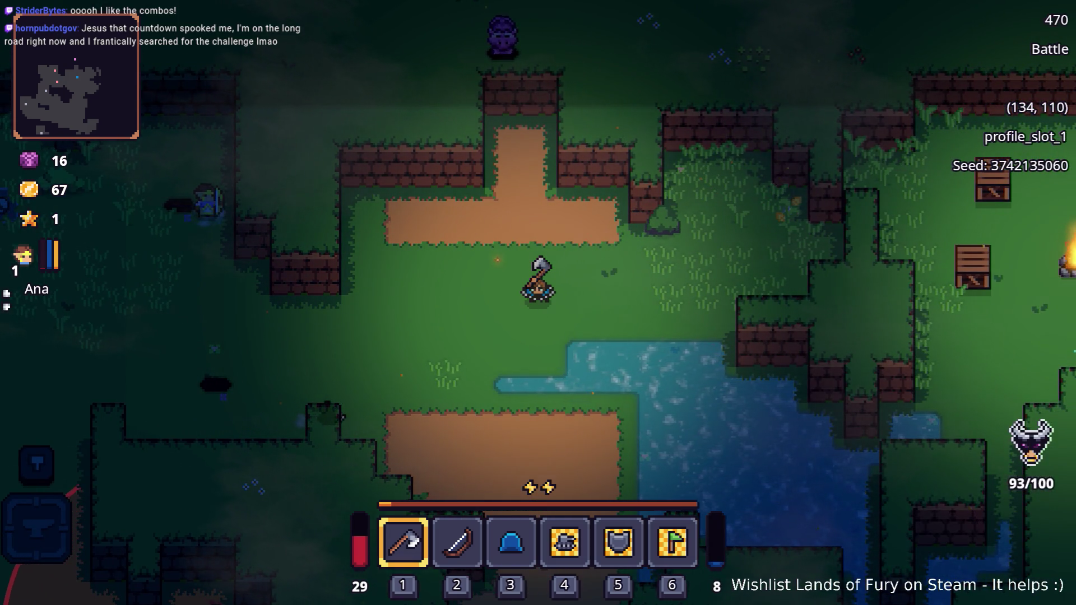
# Wade across the pond to its southeastern bank near the campfire
pyautogui.press('d')
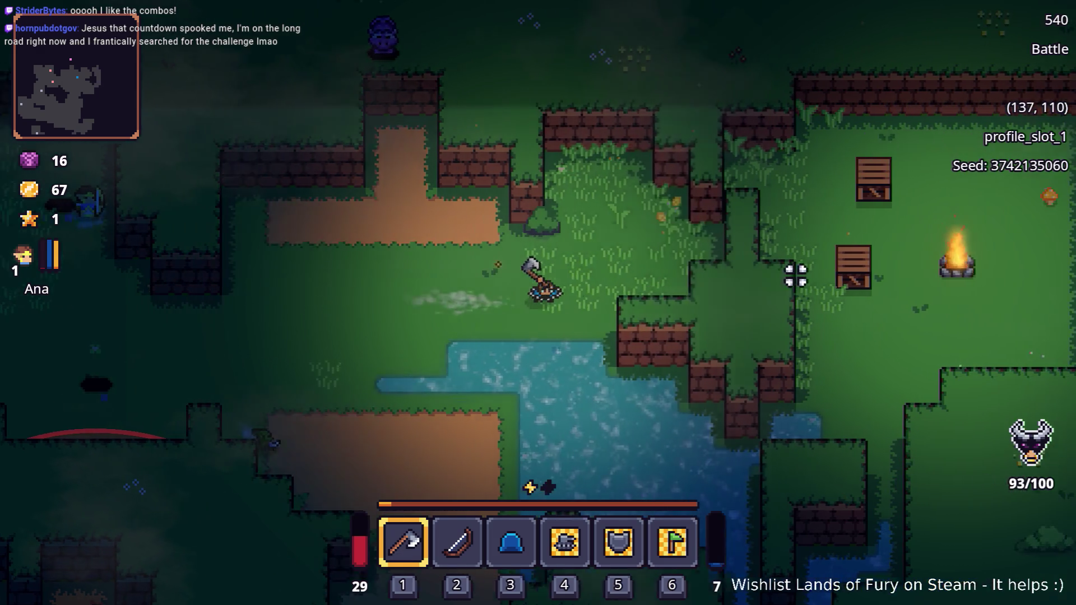
pyautogui.press('a')
pyautogui.press('s')
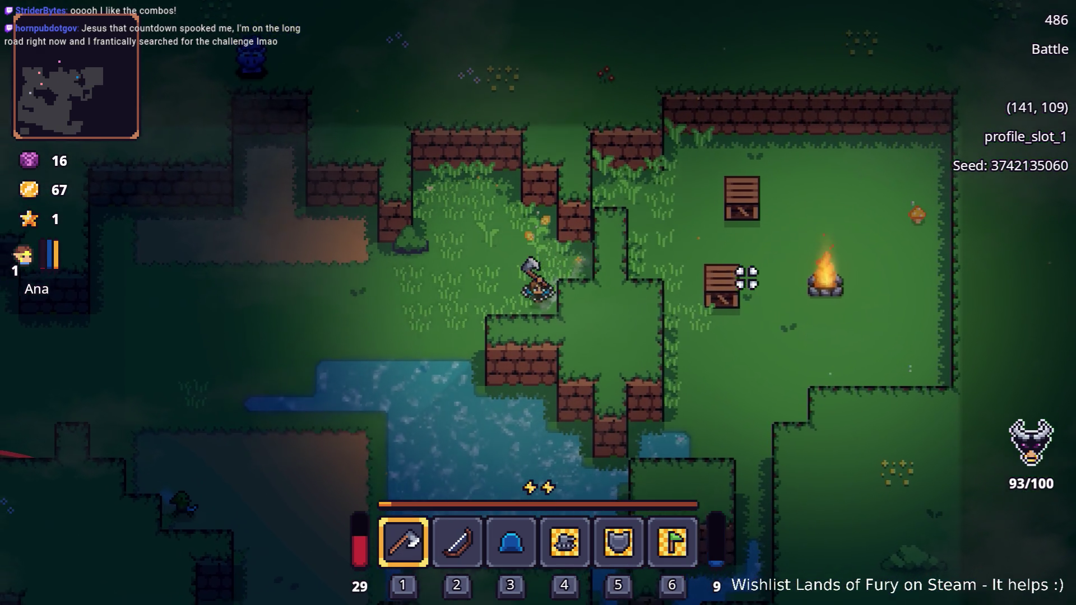
pyautogui.press('s')
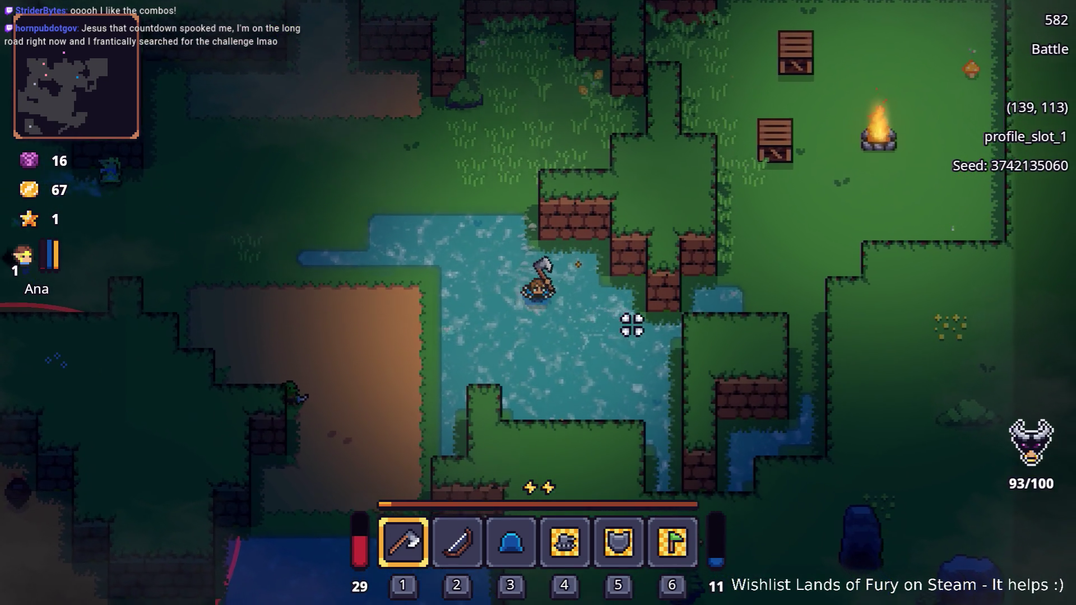
pyautogui.press('d')
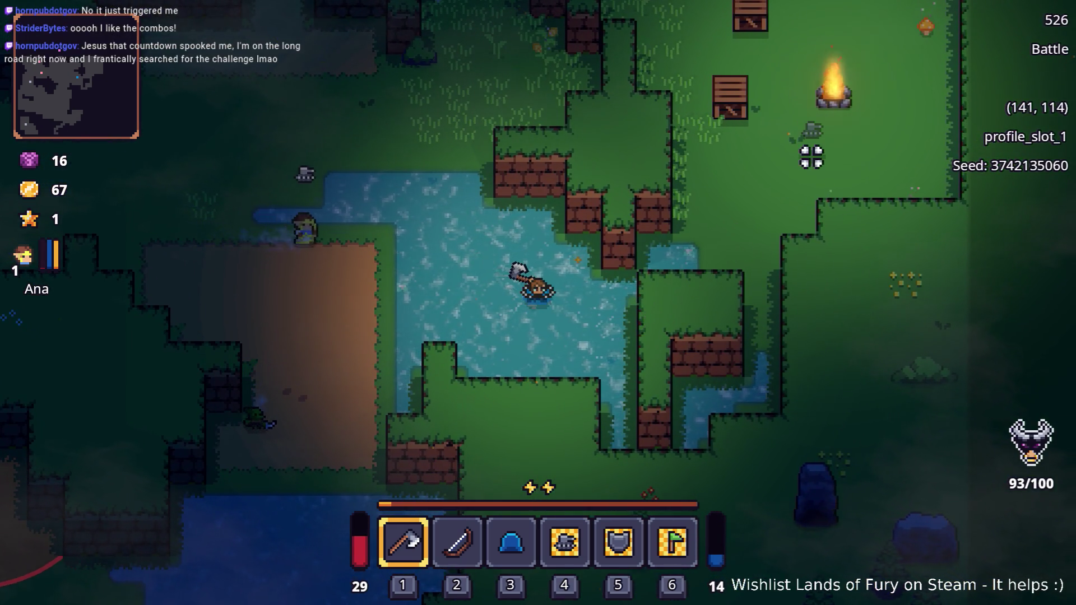
# Check the inventory, then wade down and right out of the pond
pyautogui.press('i')
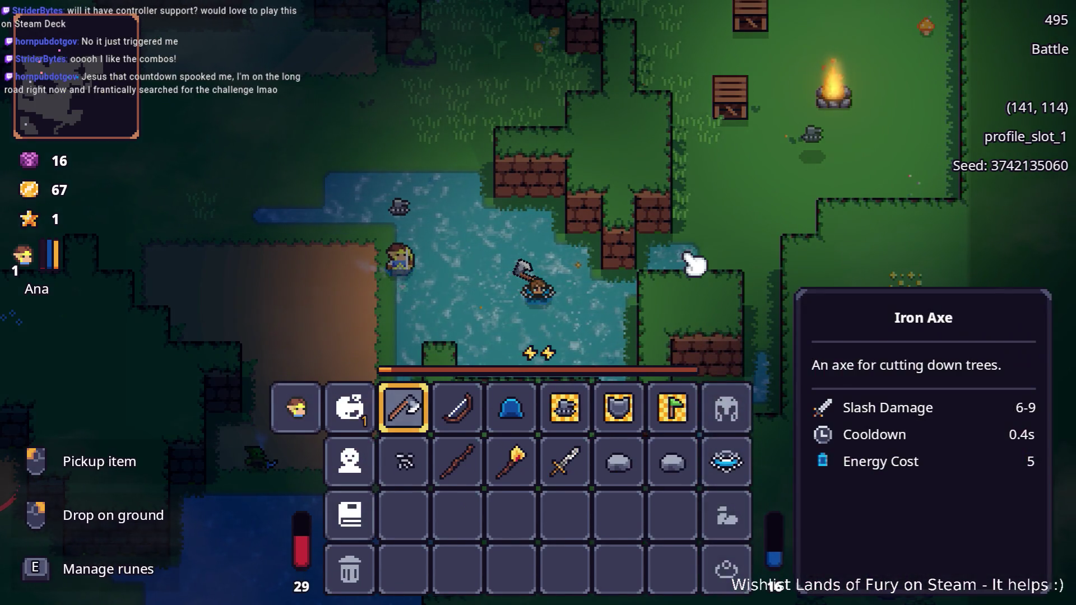
pyautogui.press('i')
pyautogui.press('s')
pyautogui.press('d')
pyautogui.press('s')
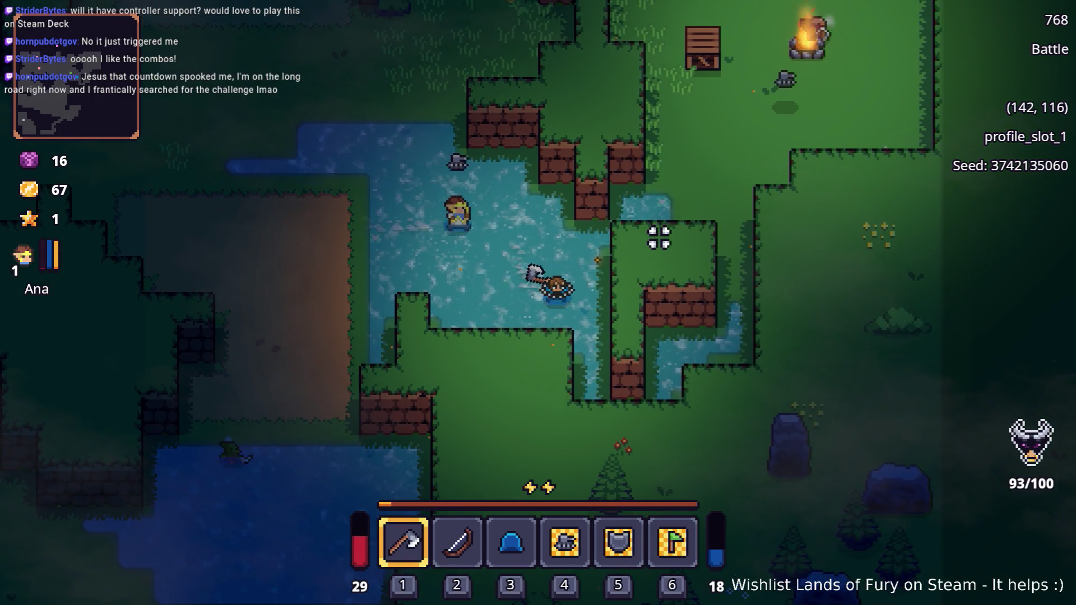
pyautogui.press('d')
pyautogui.press('s')
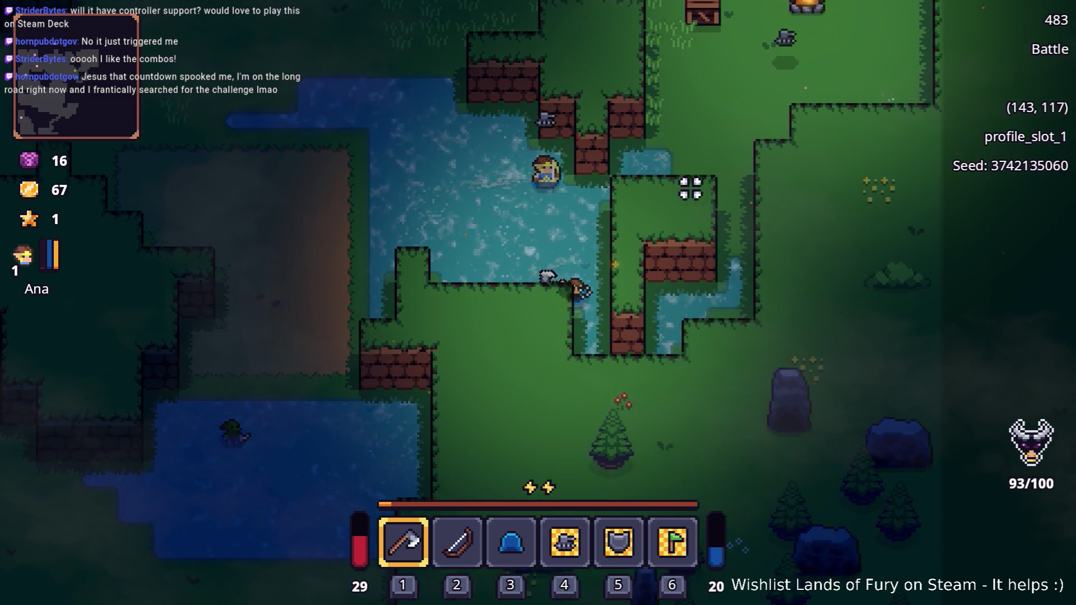
pyautogui.press('s')
pyautogui.press('s')
pyautogui.press('d')
# Advance on the enemies with axe swings, chasing them up toward the campfire
pyautogui.press('w')
pyautogui.press('d')
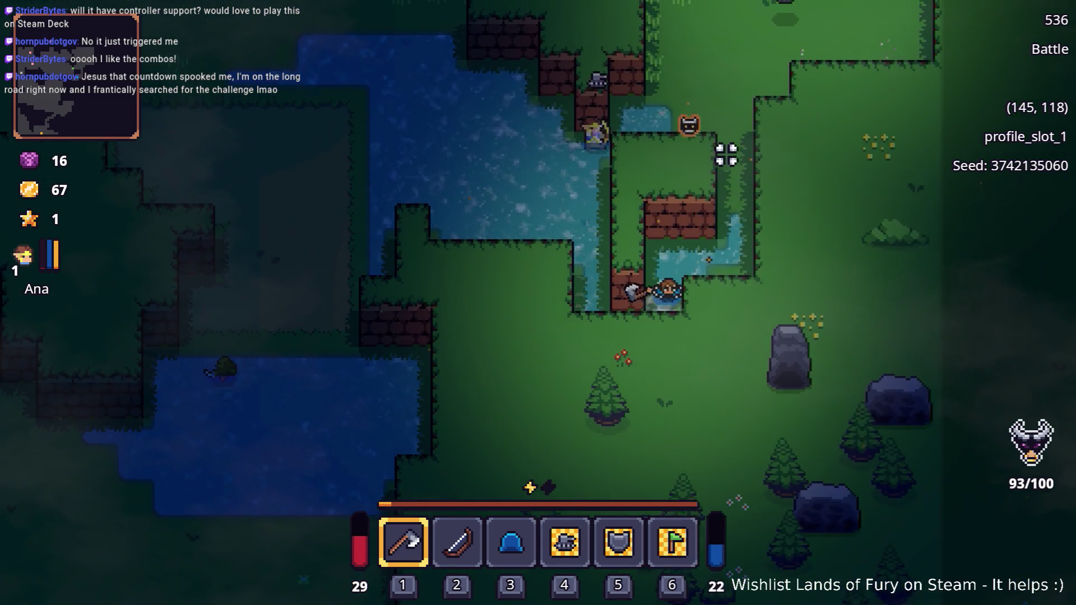
pyautogui.press('d')
pyautogui.press('w')
pyautogui.press('d')
pyautogui.press('w')
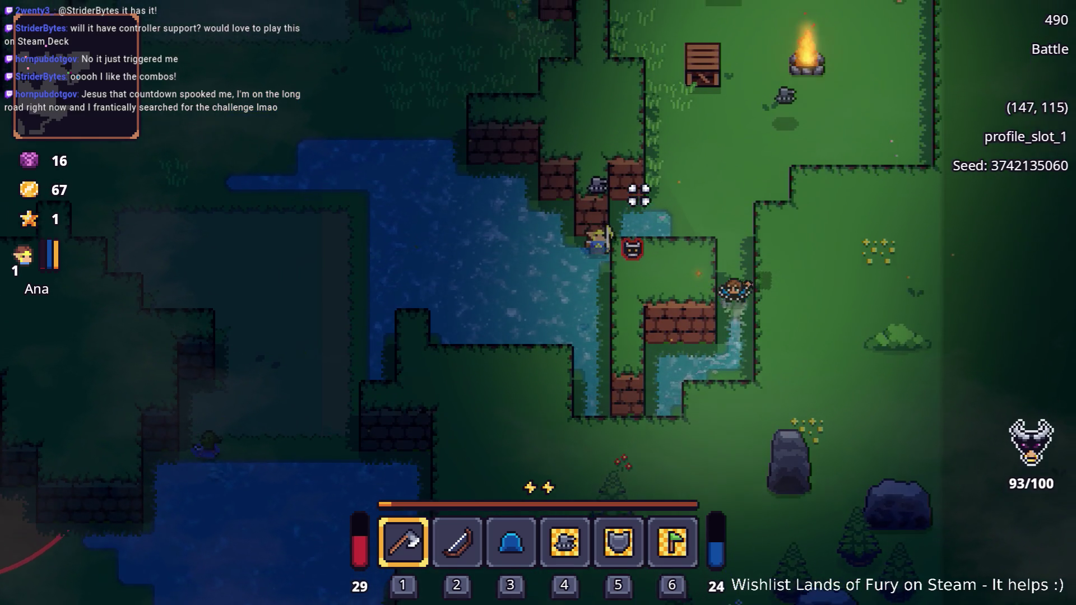
pyautogui.press('a')
pyautogui.press('a')
pyautogui.press('a')
pyautogui.press('s')
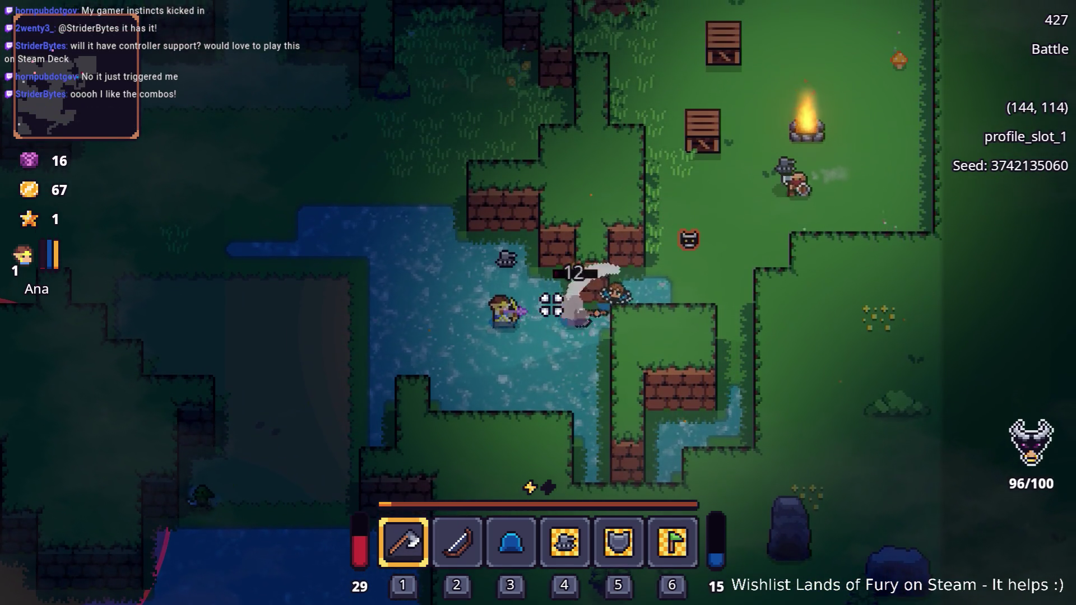
# Finish off the campfire enemies around the crates and collect gold up to 95
pyautogui.press('d')
pyautogui.press('w')
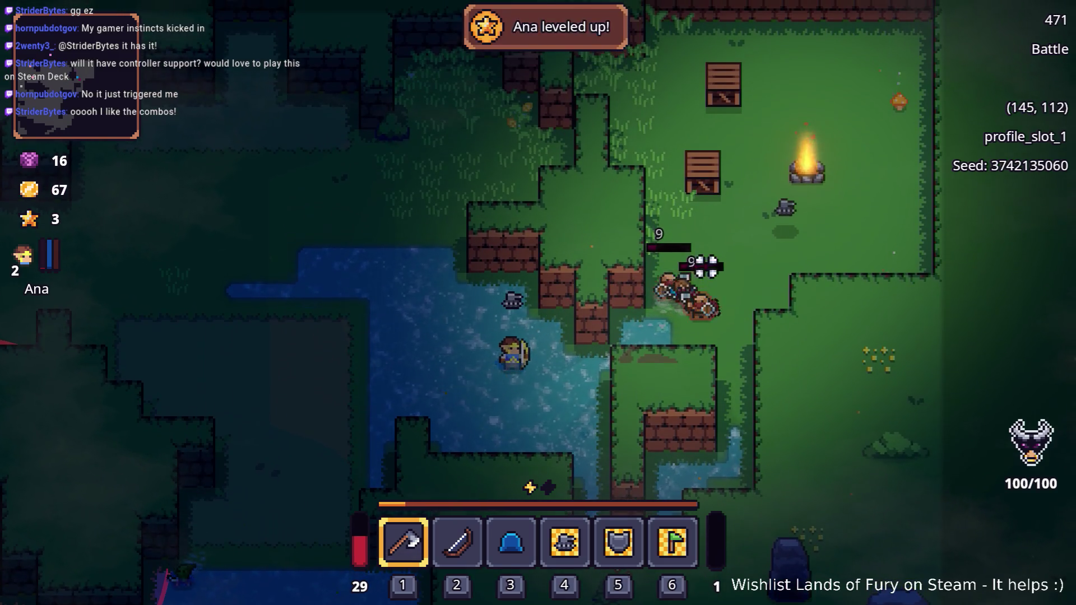
pyautogui.press('d')
pyautogui.press('s')
pyautogui.press('w')
pyautogui.press('d')
pyautogui.press('d')
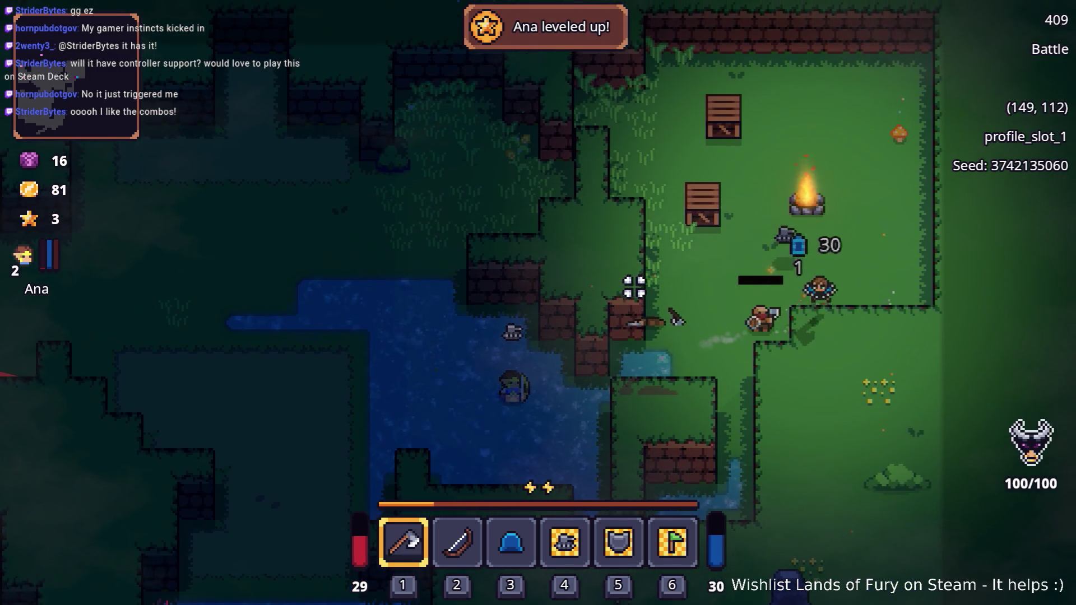
pyautogui.press('w')
pyautogui.press('w')
pyautogui.press('w')
pyautogui.press('a')
pyautogui.press('a')
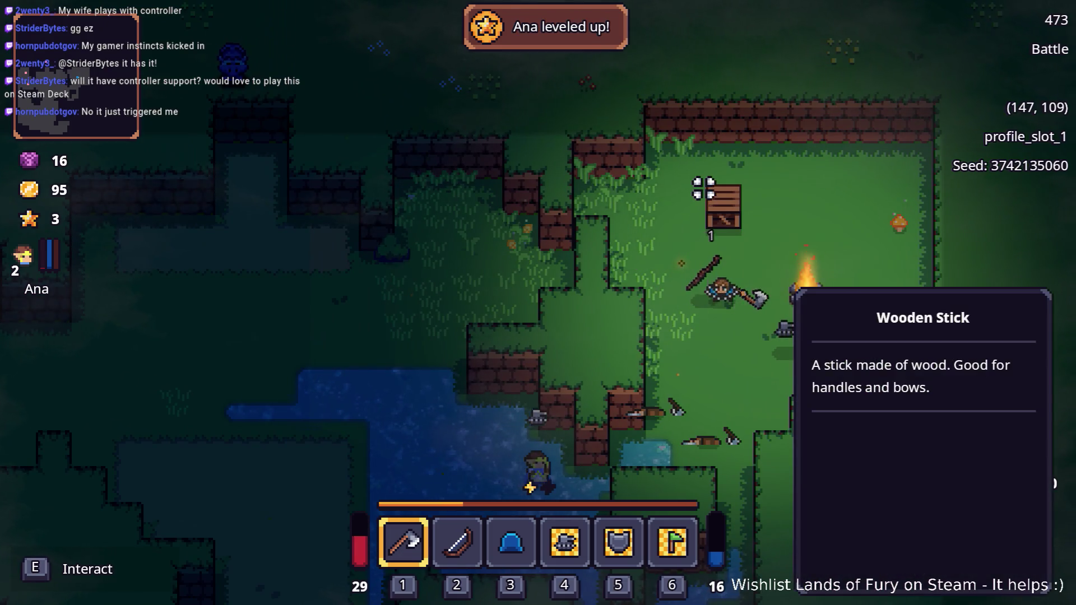
pyautogui.press('w')
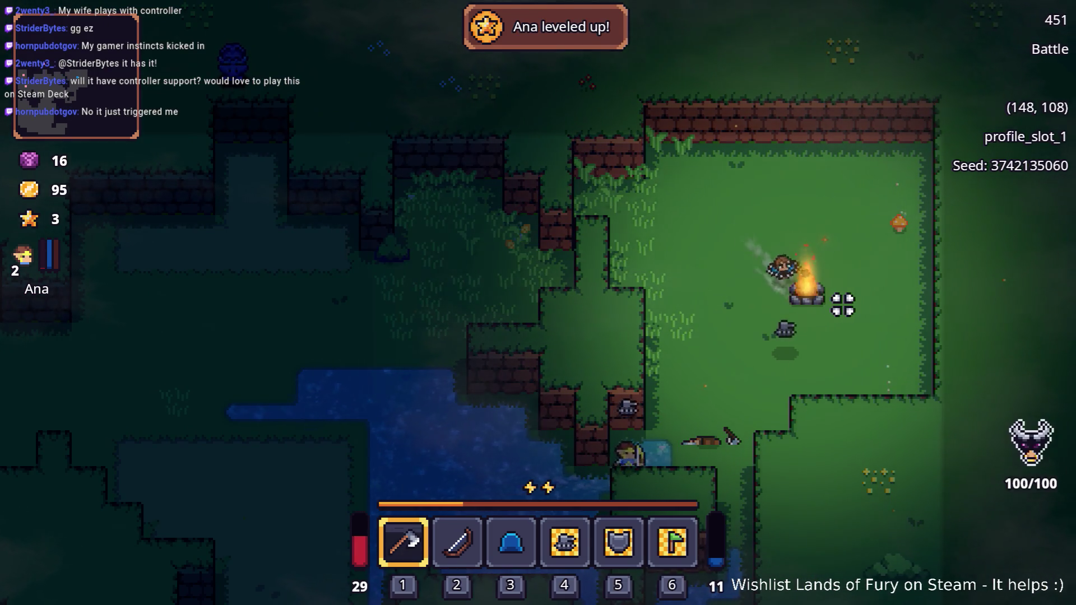
# Smash the campfire, then wade back down-left through the water and out
pyautogui.press('d')
pyautogui.press('w')
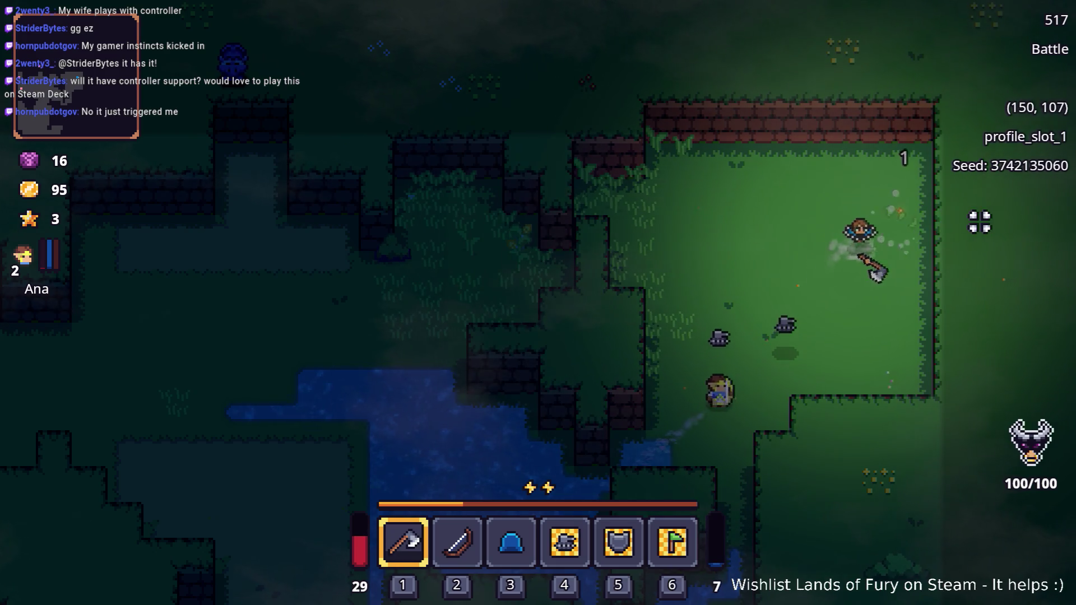
pyautogui.press('a')
pyautogui.press('s')
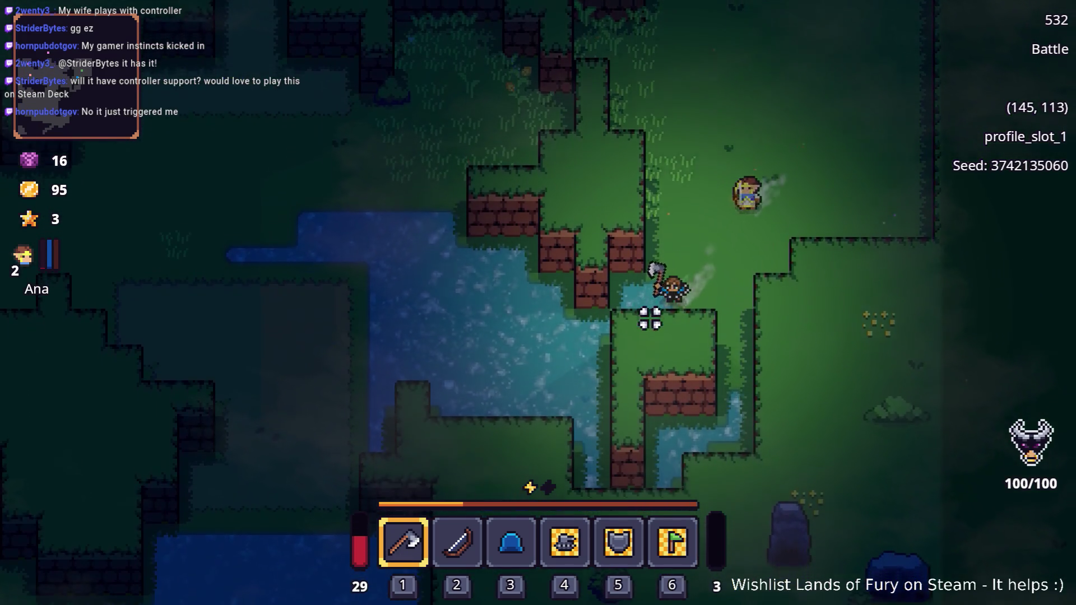
pyautogui.press('s')
pyautogui.press('a')
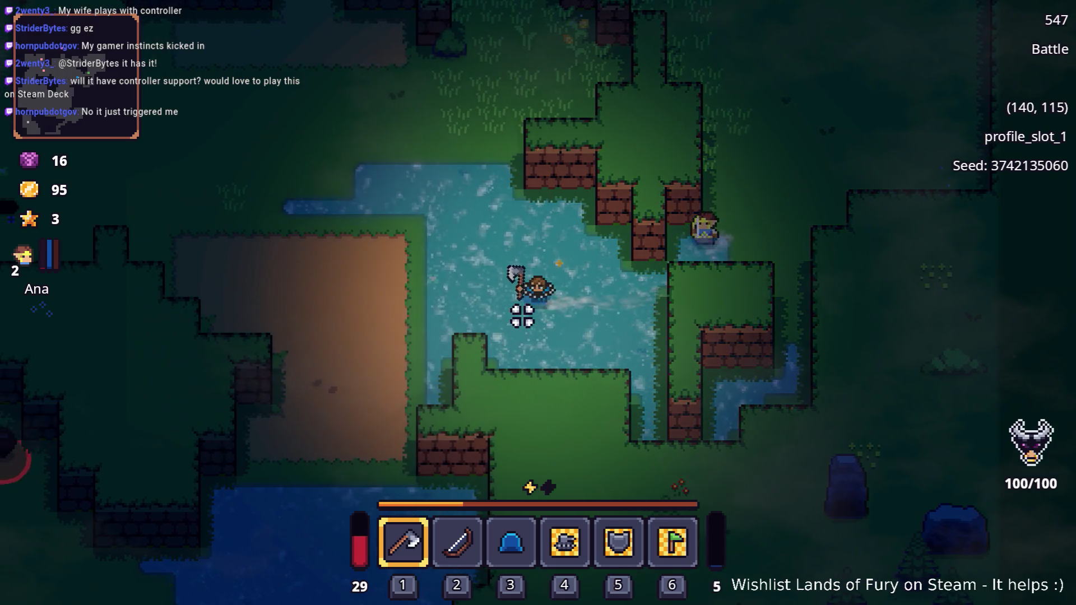
pyautogui.press('a')
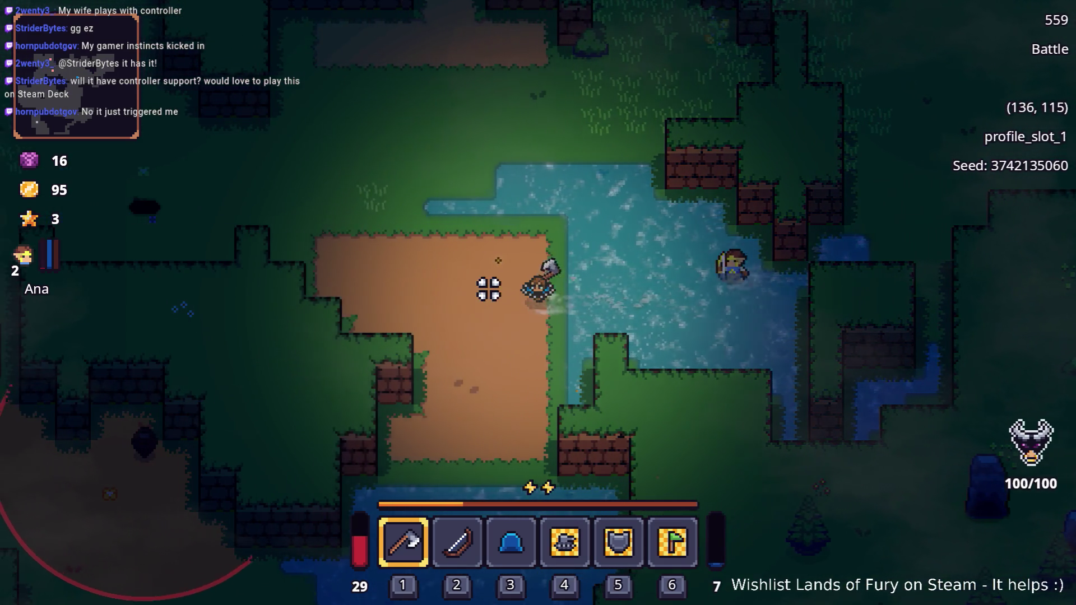
pyautogui.press('a')
pyautogui.press('w')
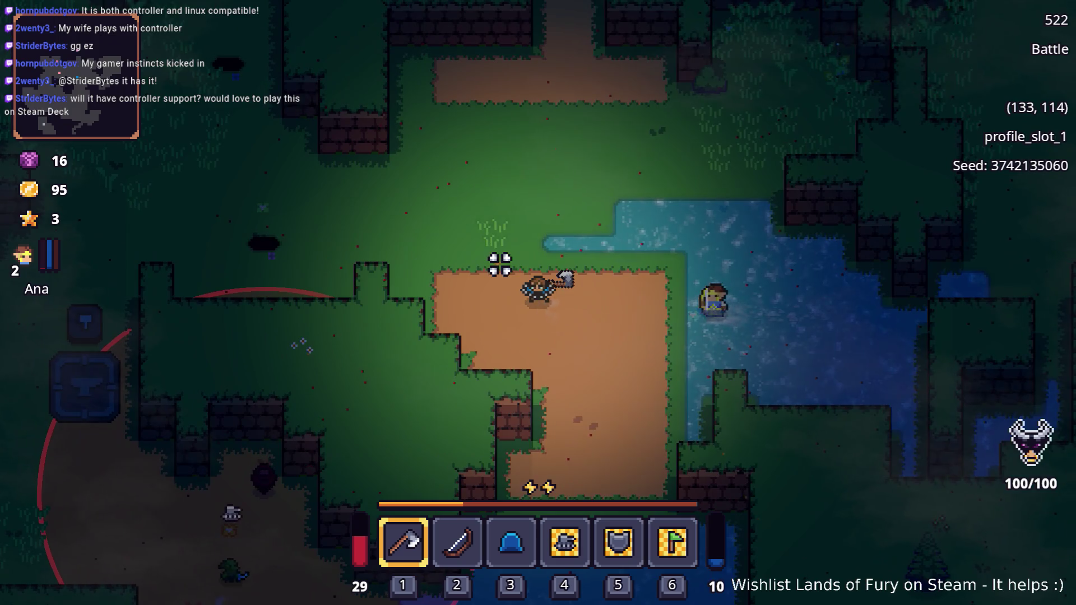
# Dash down to the clearing, axe the enemy there and move past the defeated foes
pyautogui.press('s')
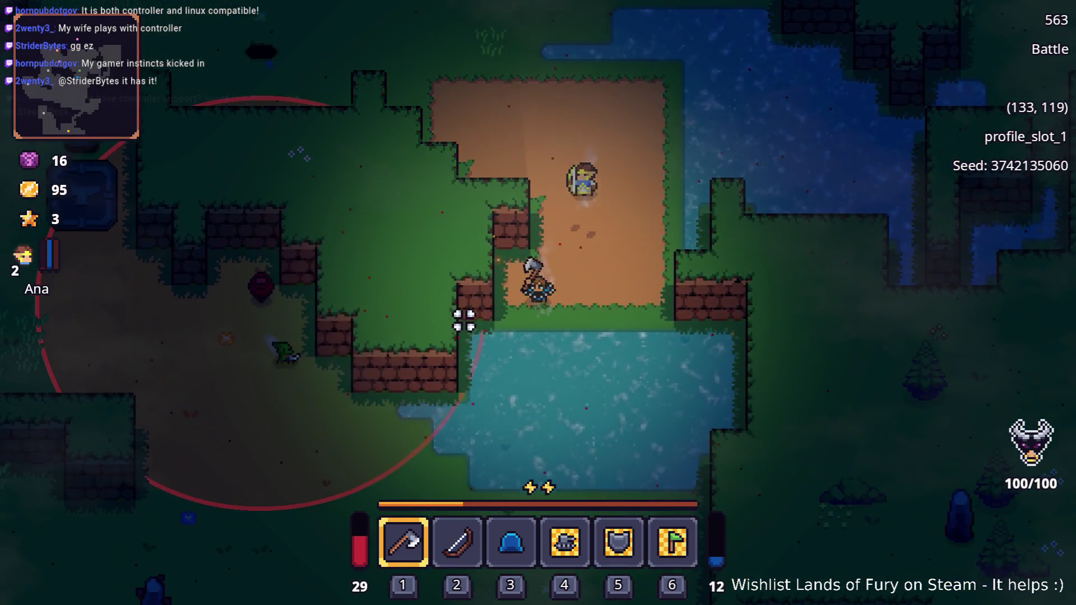
pyautogui.press('a')
pyautogui.press('s')
pyautogui.press('space')
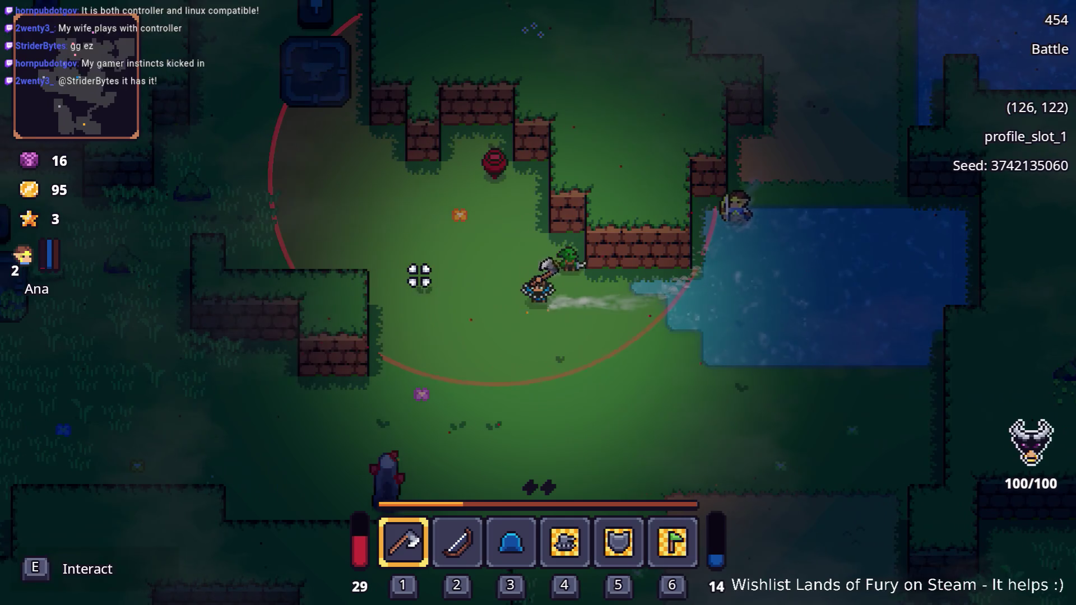
pyautogui.press('w')
pyautogui.press('a')
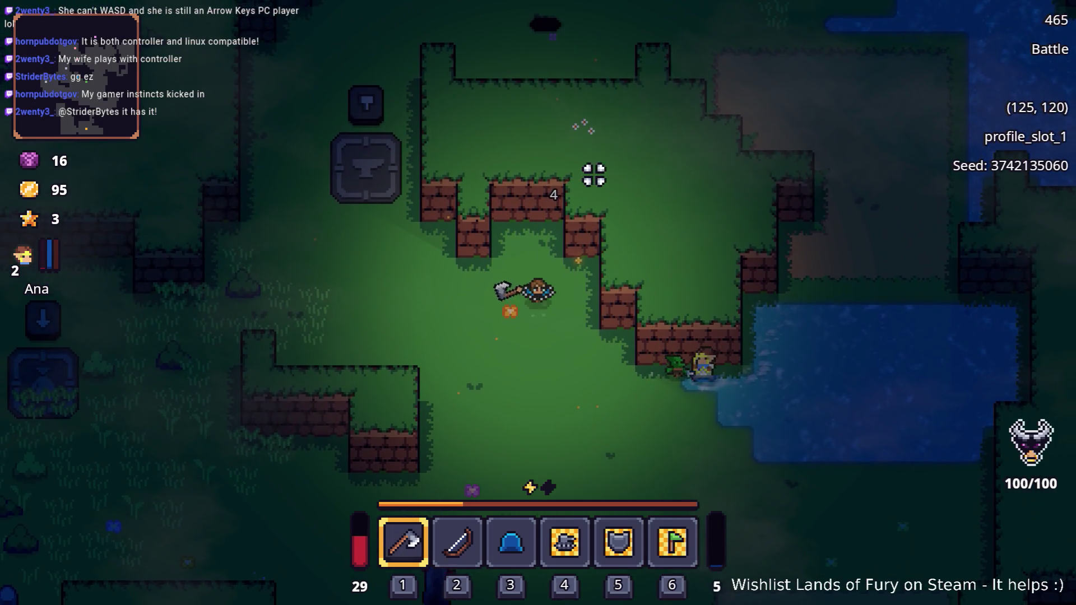
pyautogui.press('d')
pyautogui.press('s')
pyautogui.press('s')
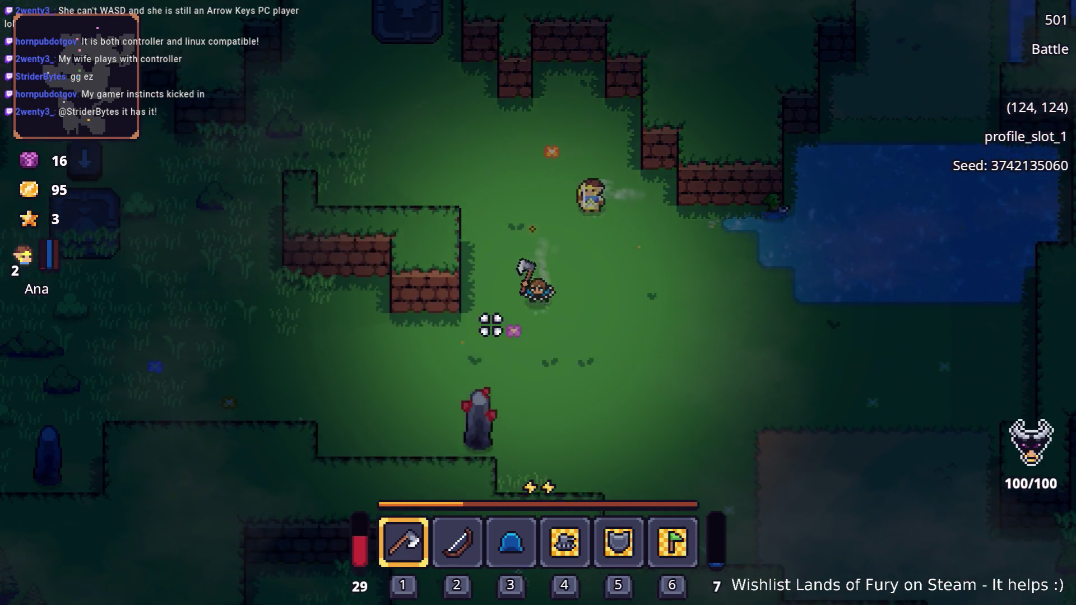
pyautogui.press('a')
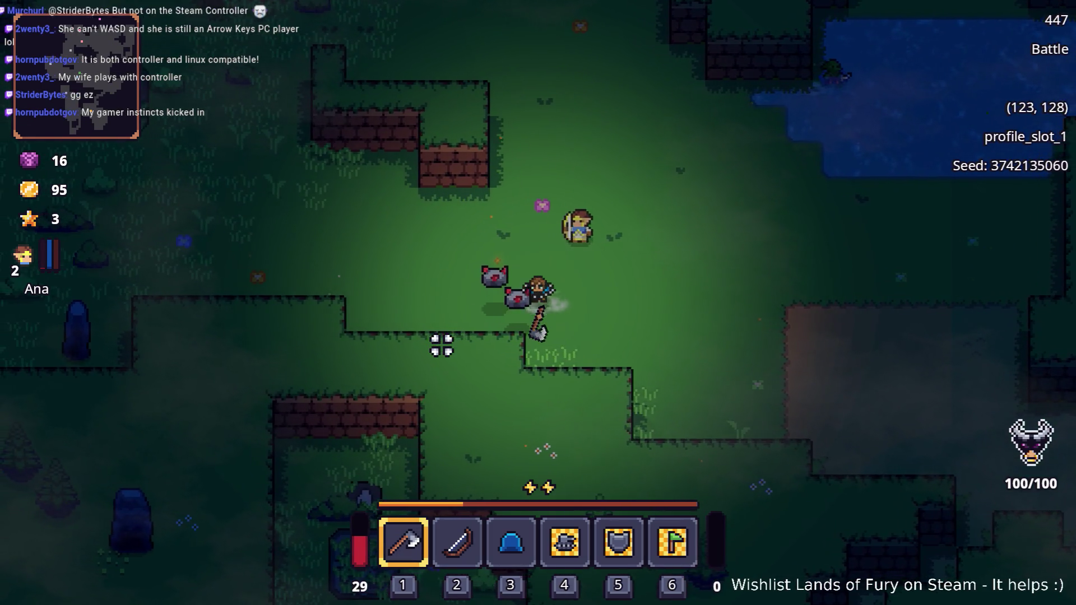
pyautogui.press('a')
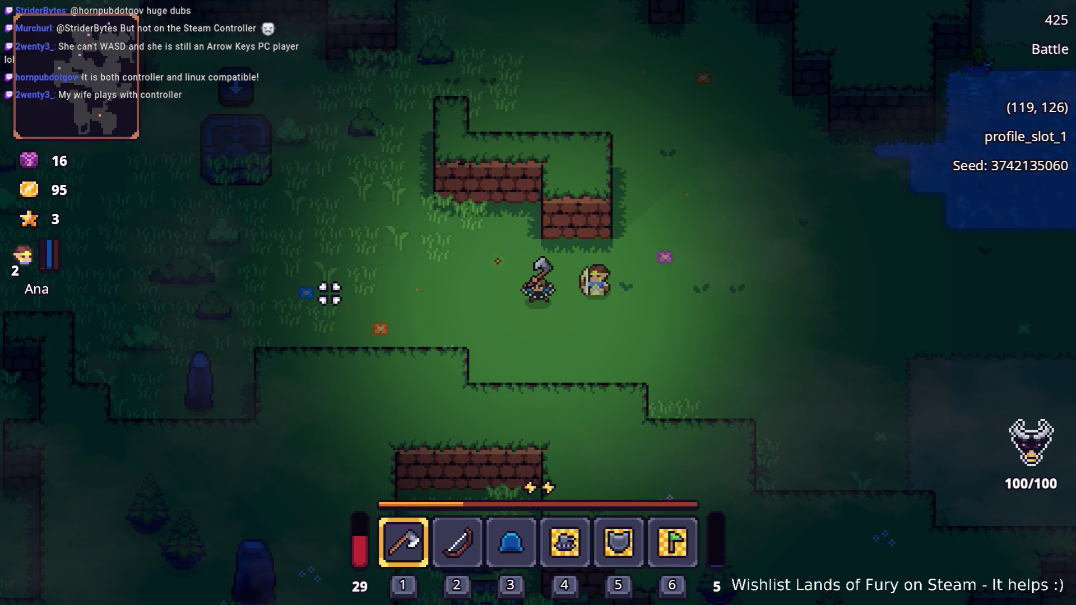
# Cross the meadow to the trees and chop one down with the axe
pyautogui.press('a')
pyautogui.press('w')
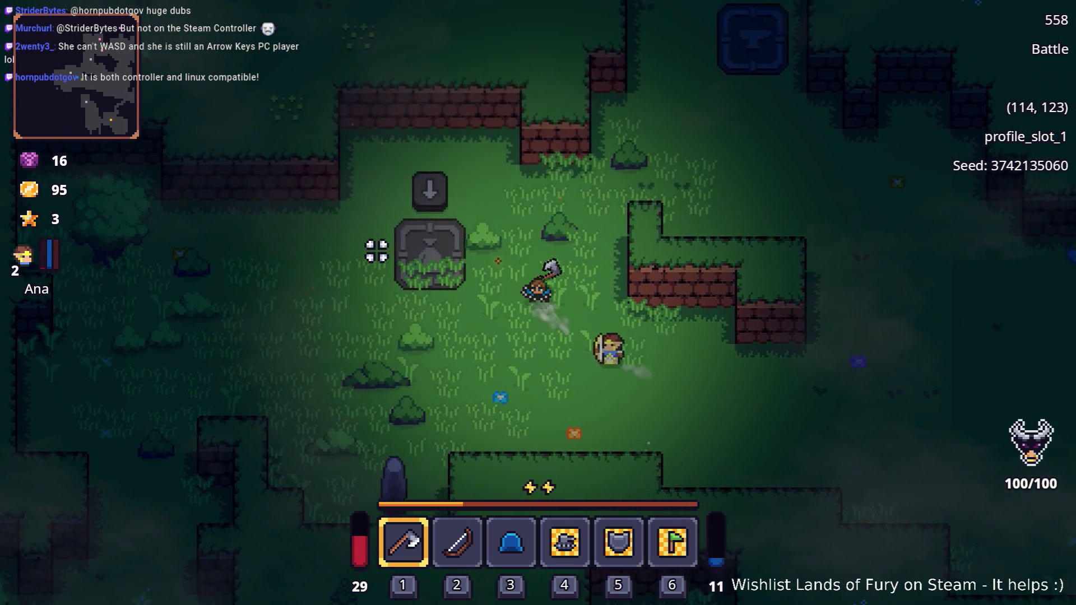
pyautogui.press('s')
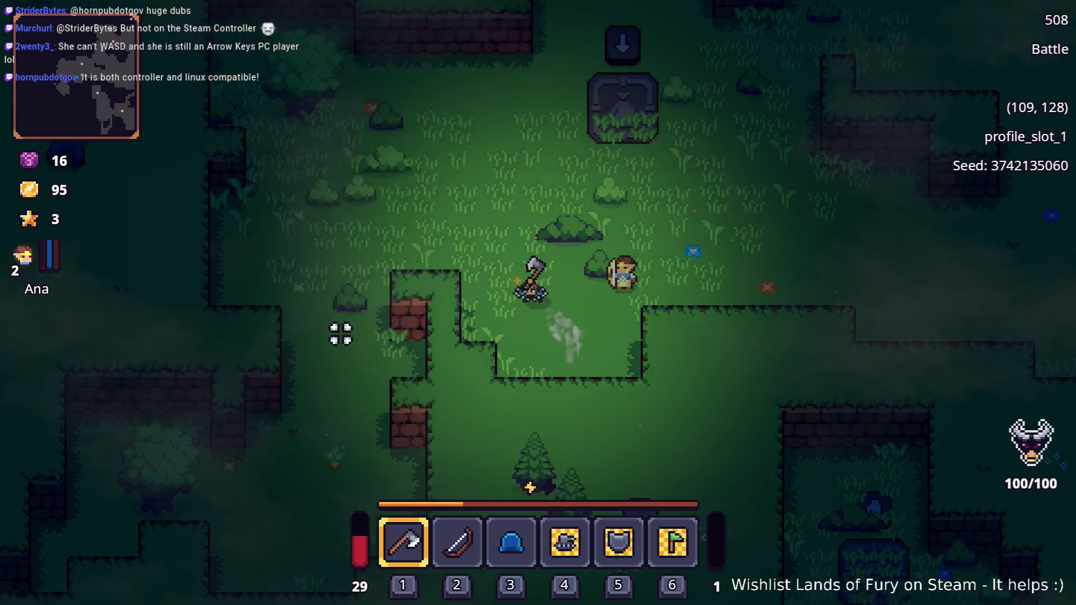
pyautogui.press('w')
pyautogui.press('a')
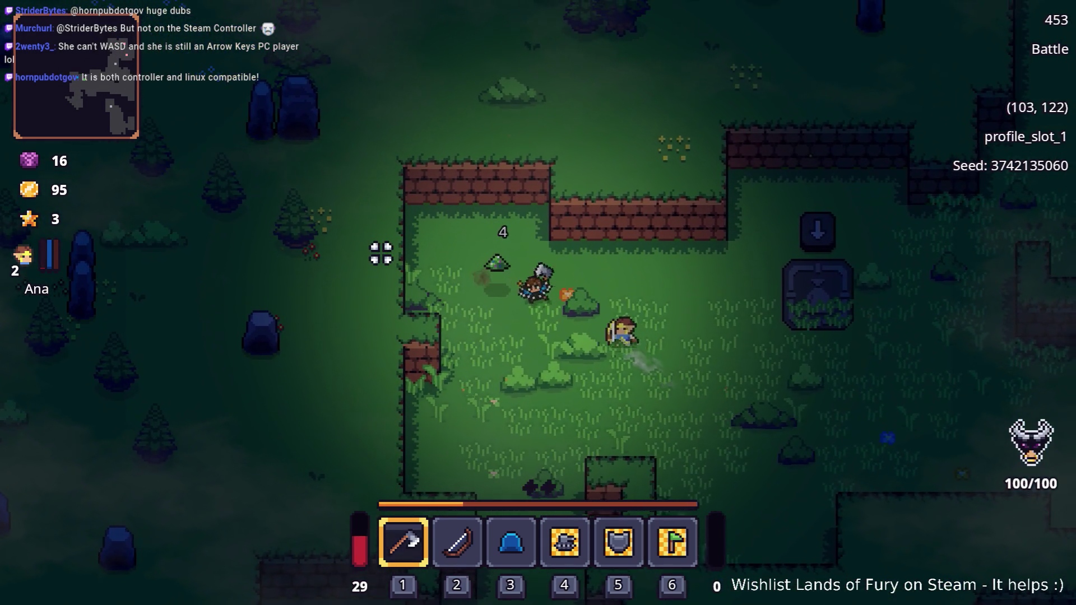
pyautogui.press('s')
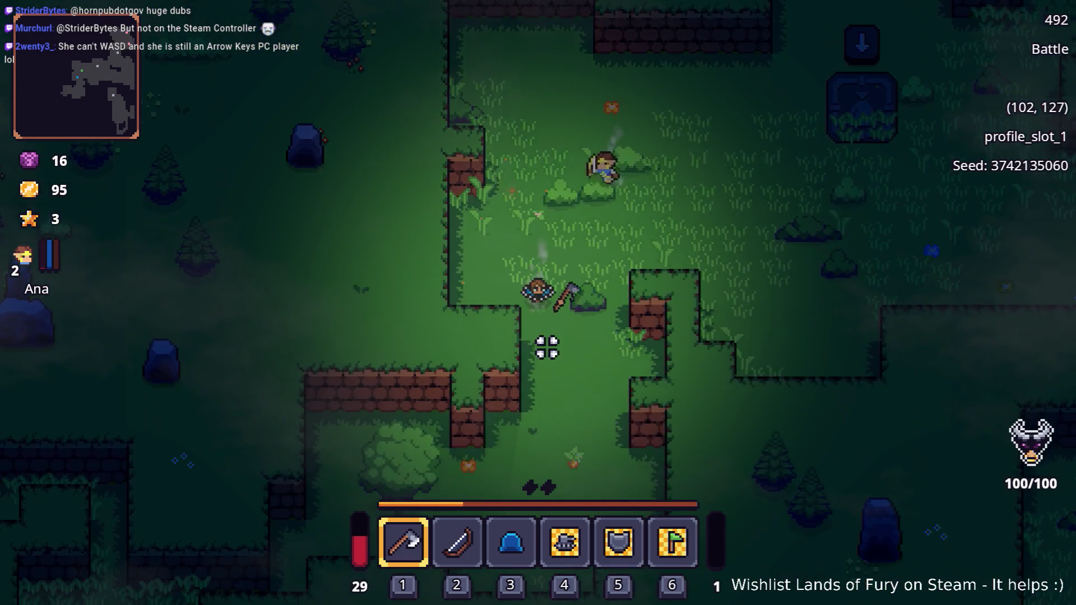
pyautogui.press('s')
pyautogui.press('a')
pyautogui.click(379, 334)
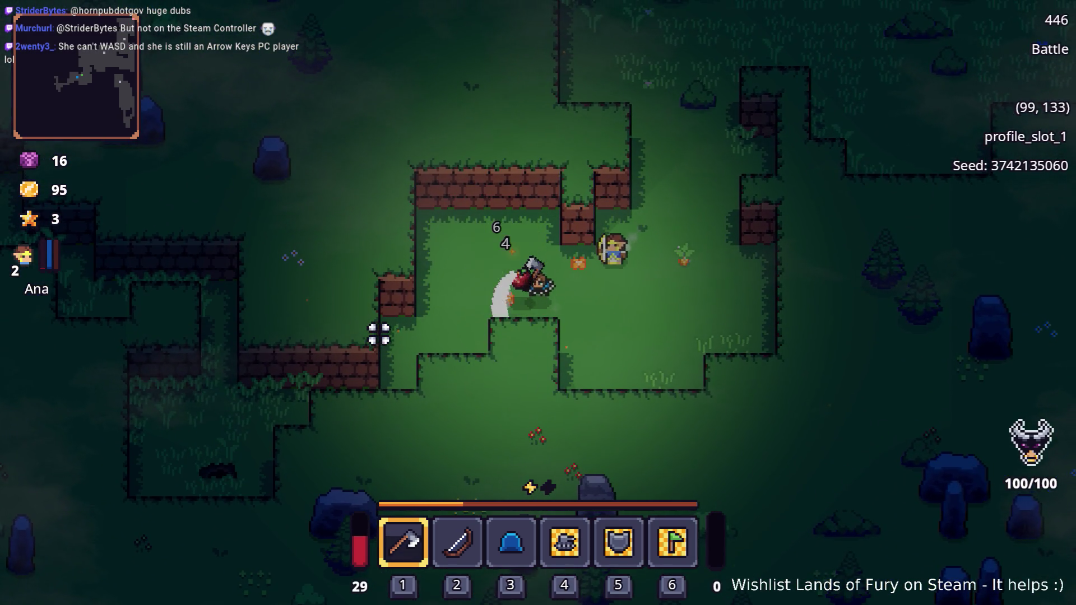
# Pick up an apple and smash the nearby crates with the axe
pyautogui.press('a')
pyautogui.press('s')
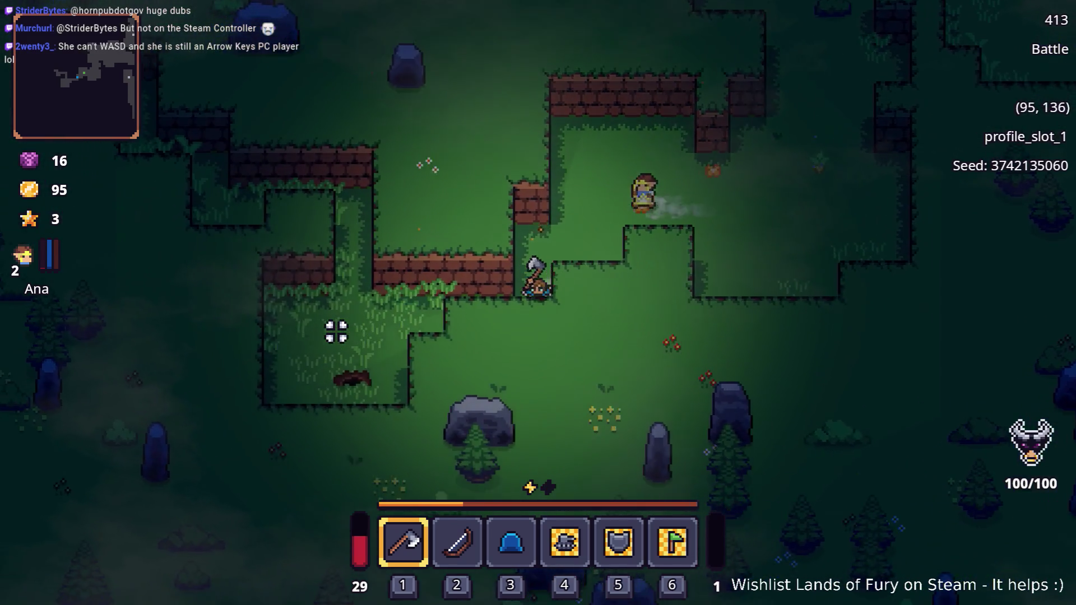
pyautogui.press('a')
pyautogui.click(464, 365)
pyautogui.press('s')
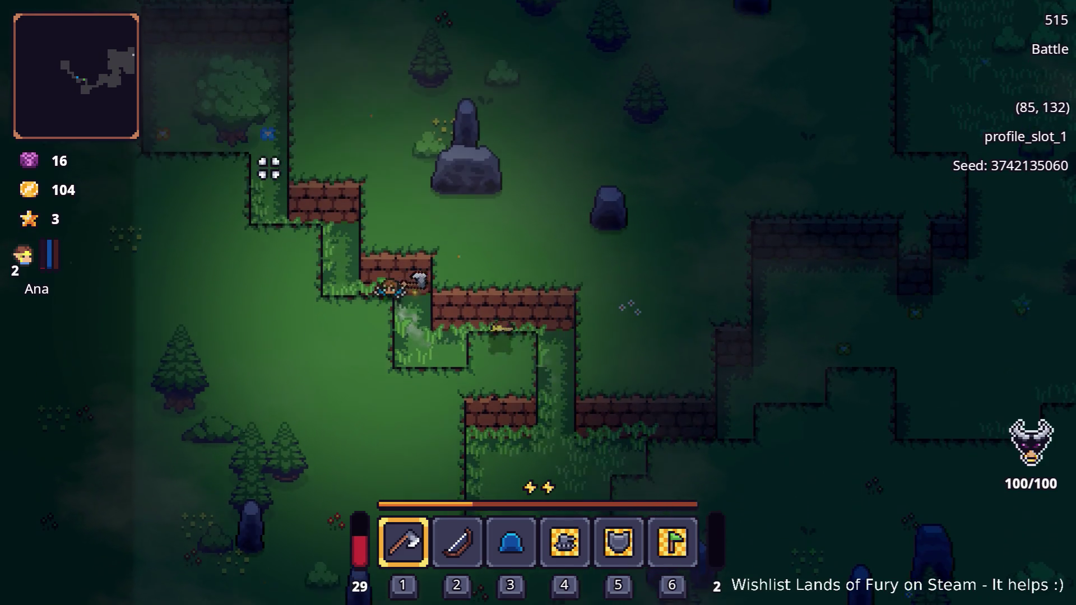
pyautogui.press('w')
pyautogui.press('a')
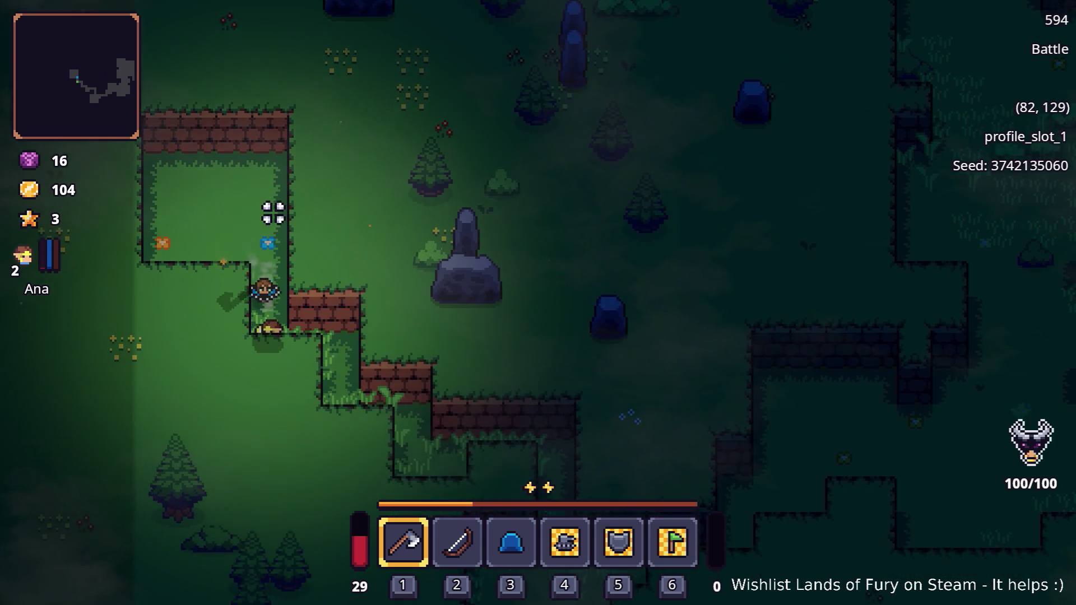
# Turn back right and down through the forest, dashing up-right toward the anvil
pyautogui.press('d')
pyautogui.press('s')
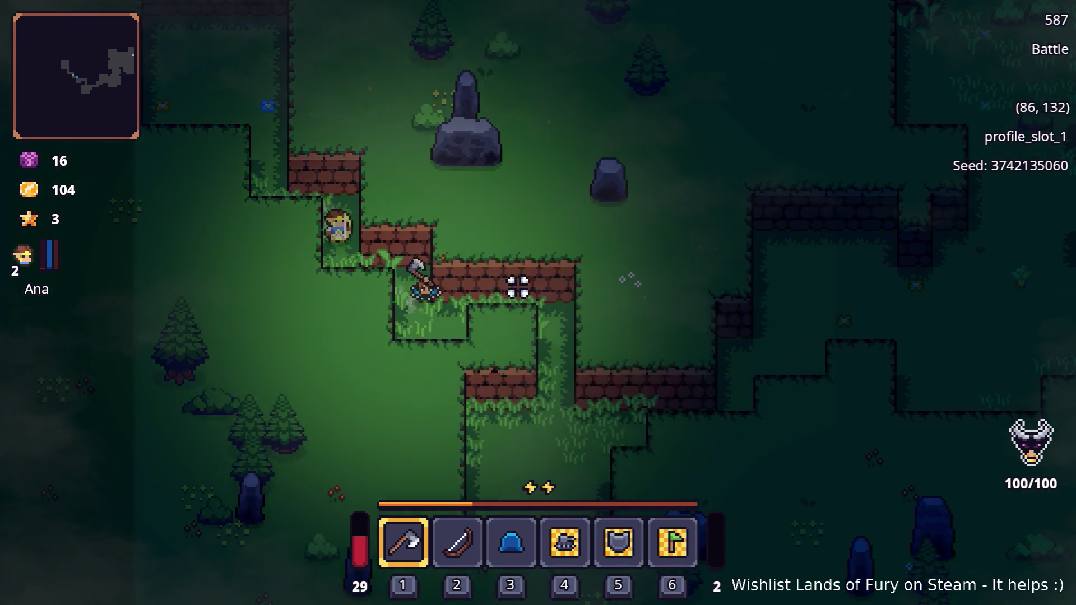
pyautogui.press('d')
pyautogui.press('s')
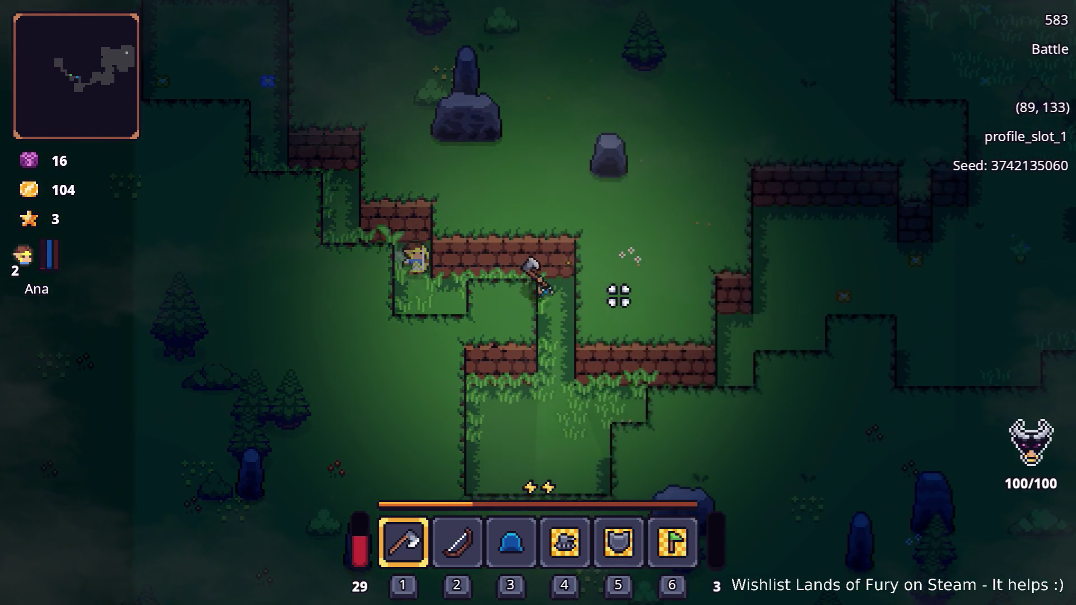
pyautogui.press('d')
pyautogui.press('s')
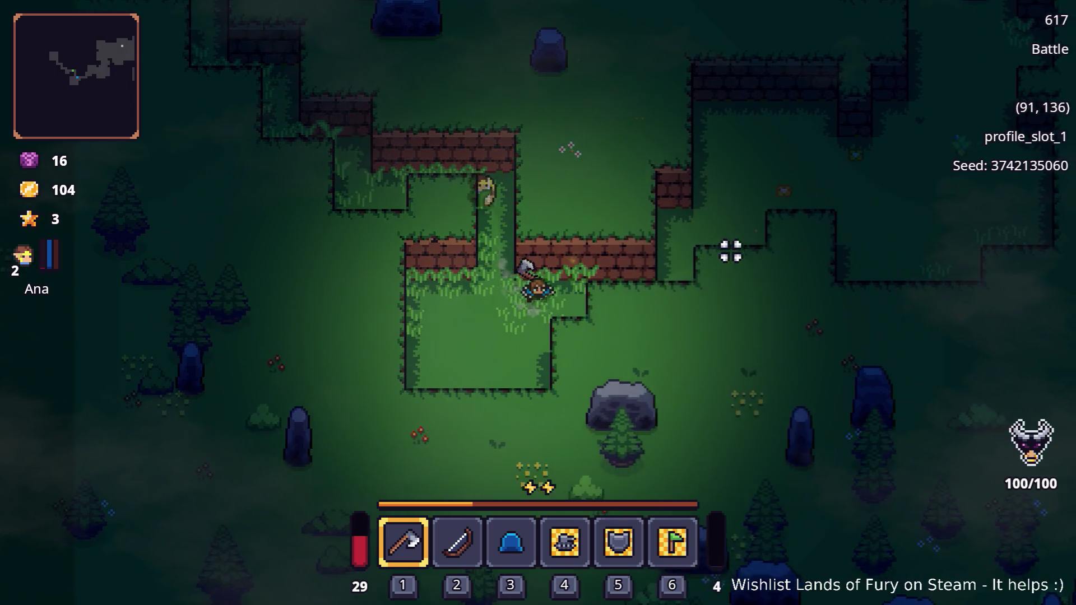
pyautogui.press('w')
pyautogui.press('d')
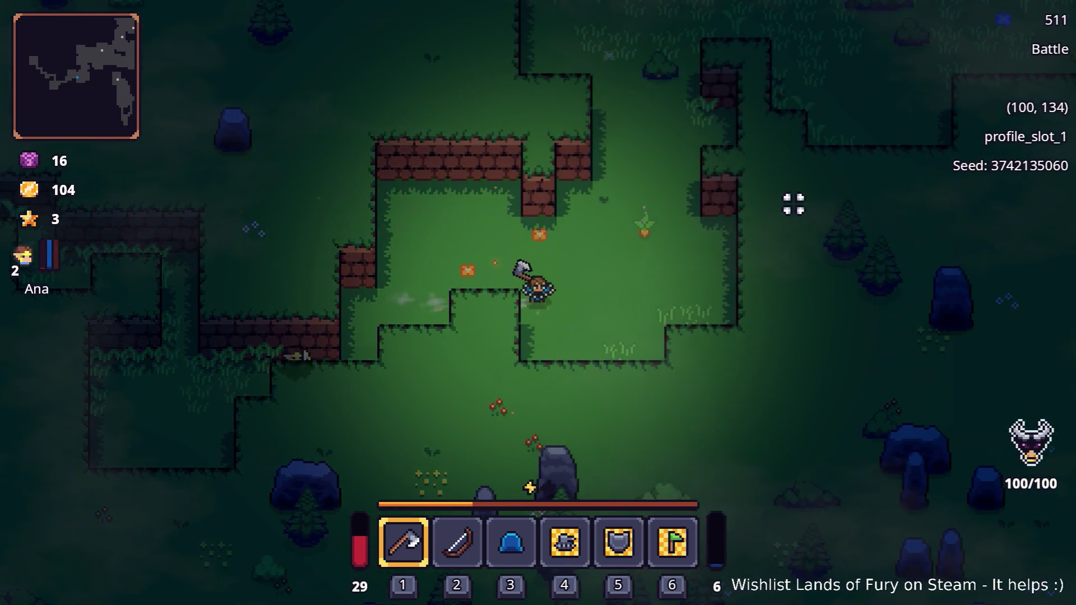
pyautogui.press('space')
# Dash up-right onto the anvil stone, with gold at 104
pyautogui.press('w')
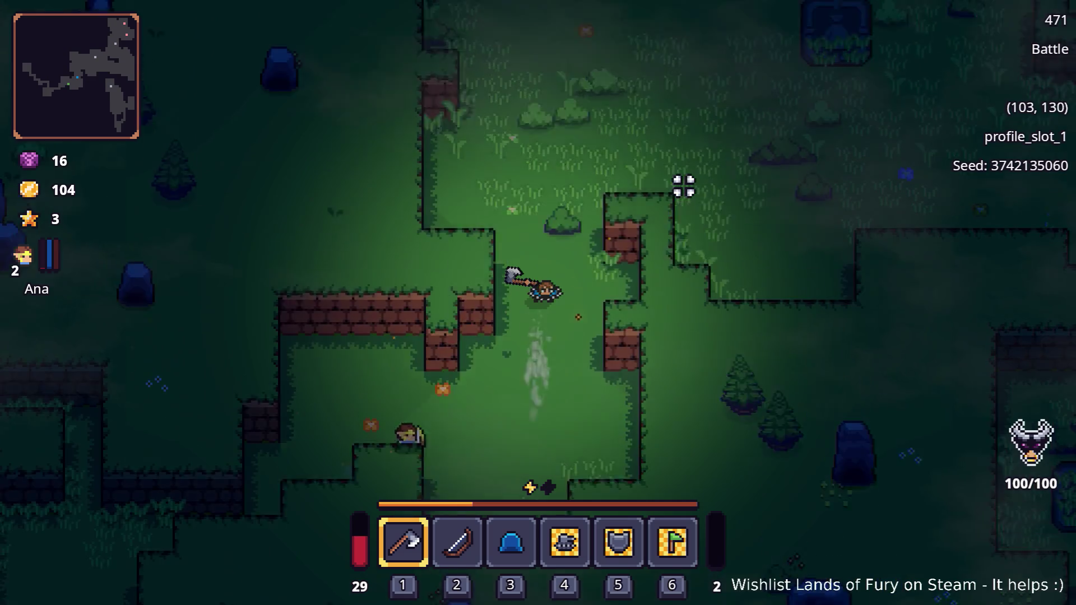
pyautogui.press('d')
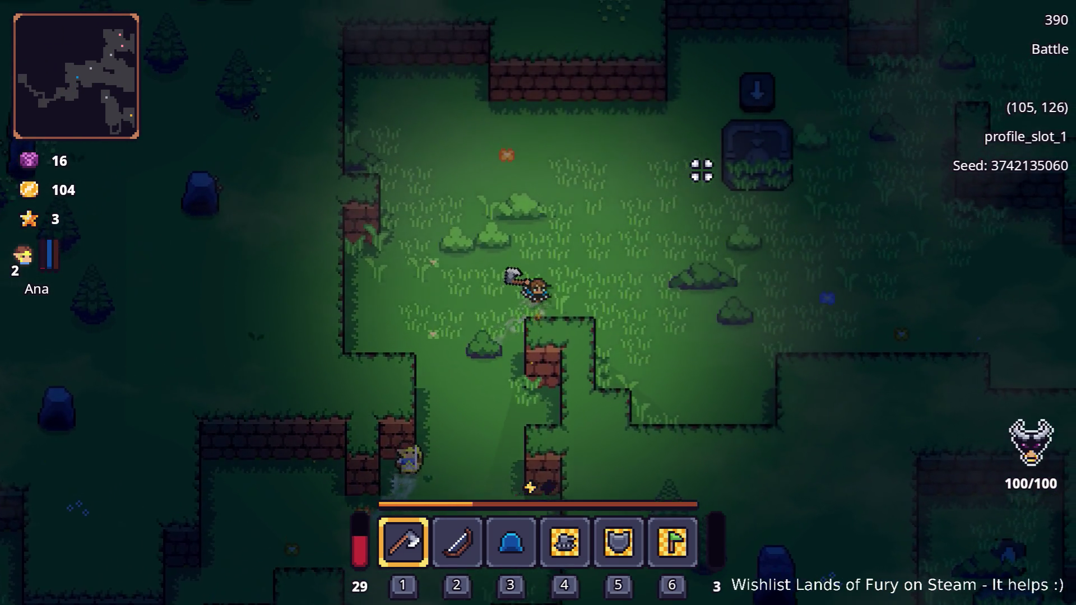
pyautogui.press('d')
pyautogui.press('w')
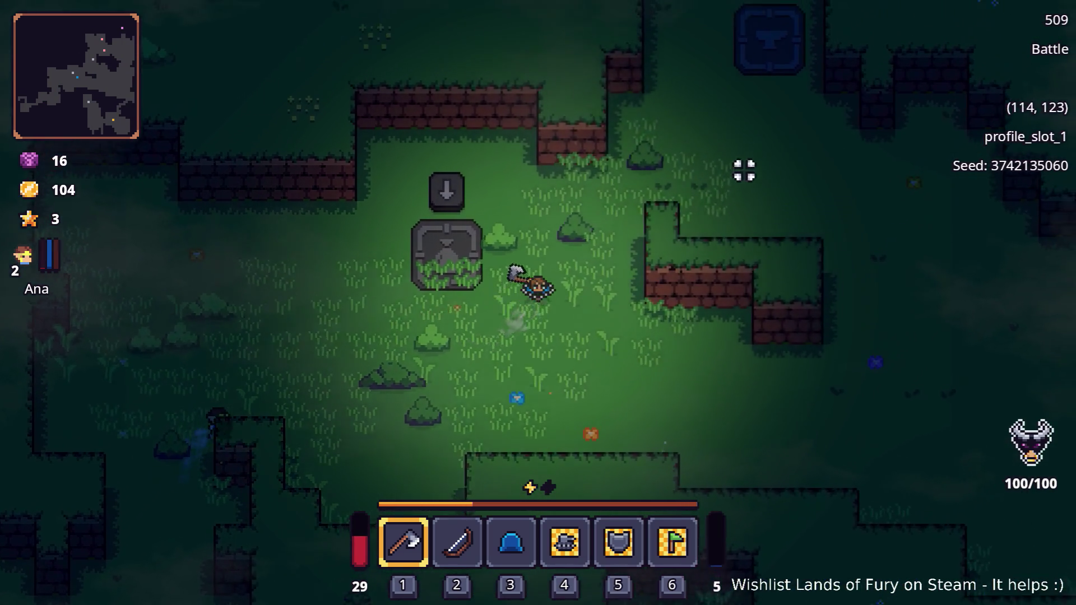
pyautogui.press('w')
pyautogui.press('d')
pyautogui.press('space')
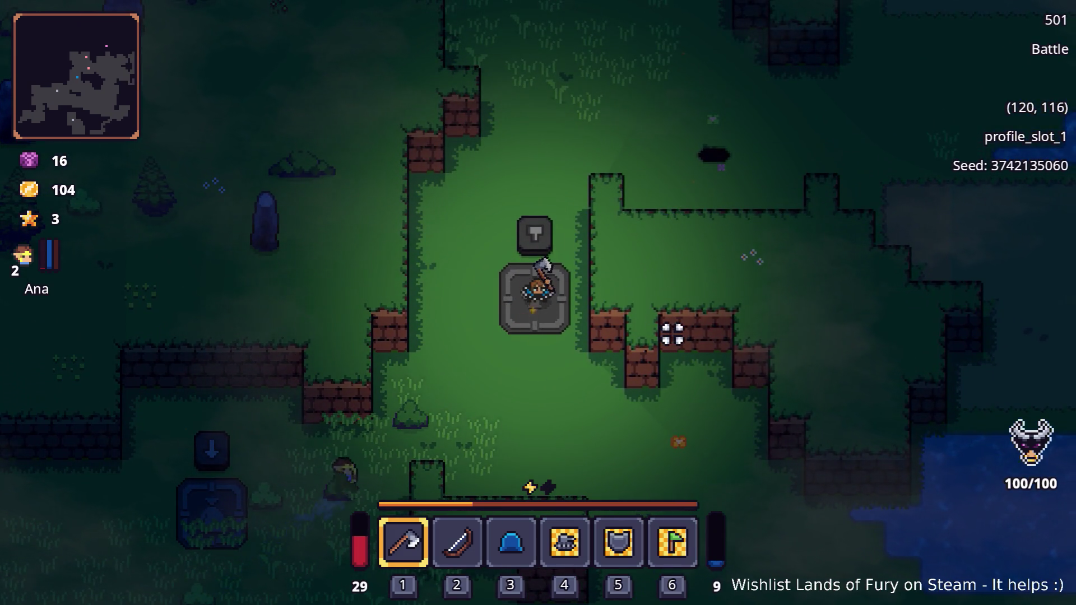
# Check the inventory and craft a Club on the anvil
pyautogui.press('Tab')
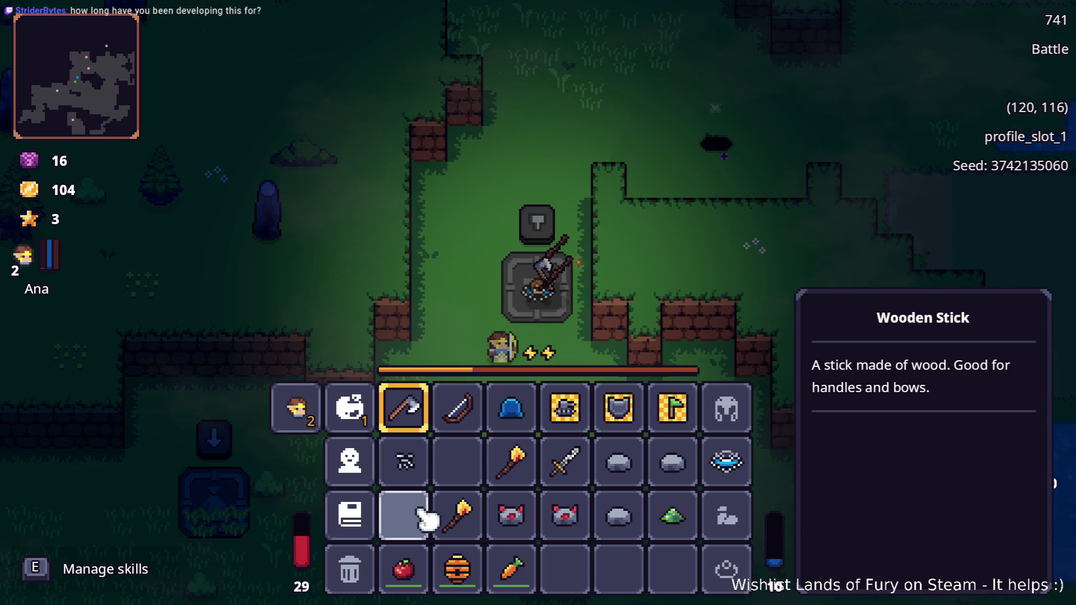
pyautogui.press('Tab')
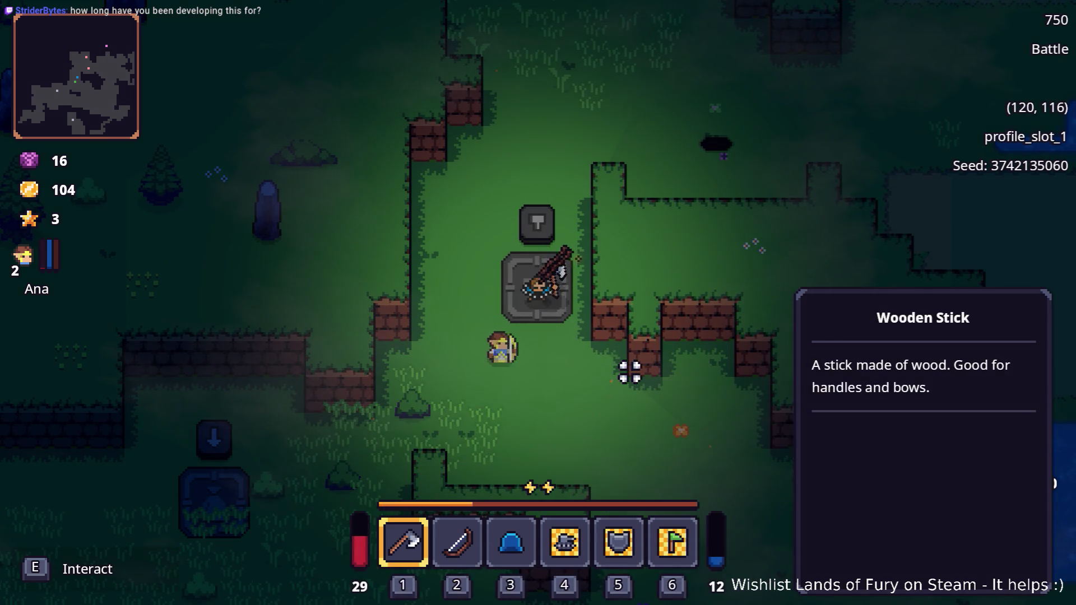
pyautogui.press('w')
pyautogui.press('e')
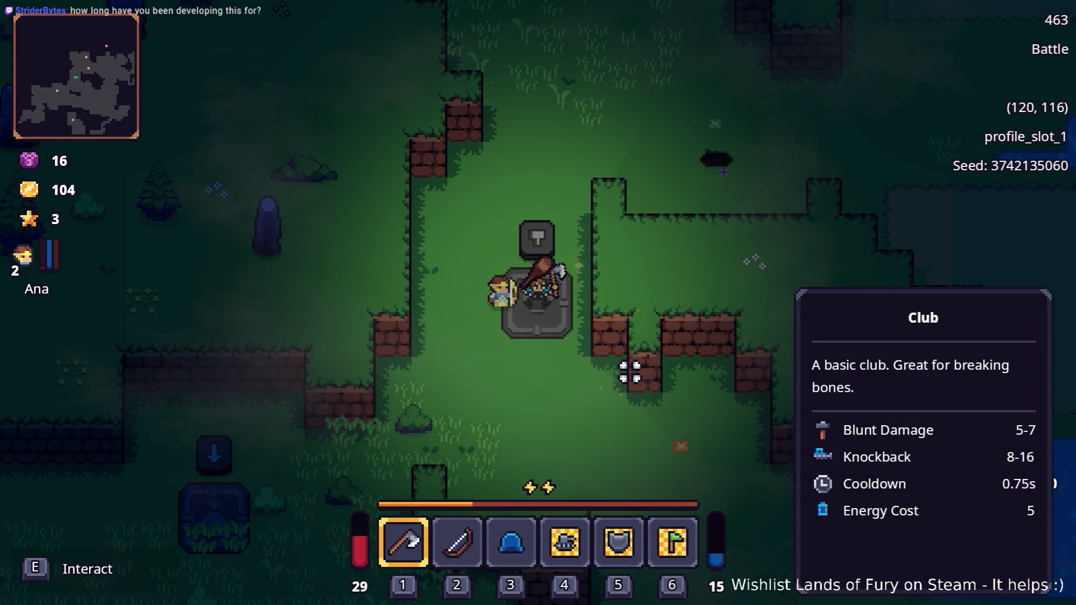
# Add Nails to the club on the anvil to make a Nailed Club (11-14 blunt, 2-4/s bleed)
pyautogui.press('Tab')
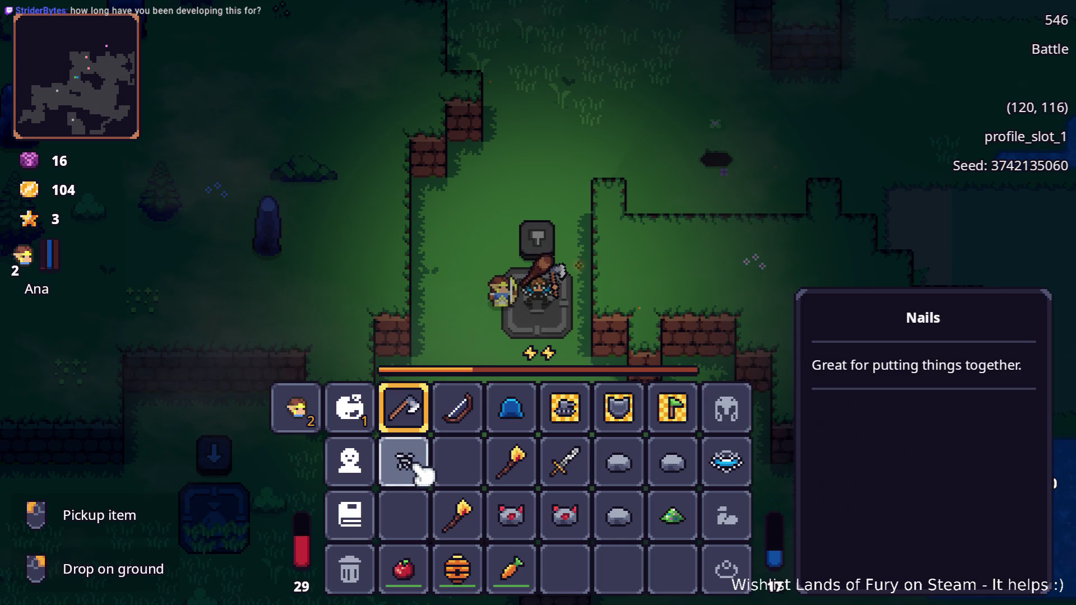
pyautogui.rightClick(420, 474)
pyautogui.press('Tab')
pyautogui.press('w')
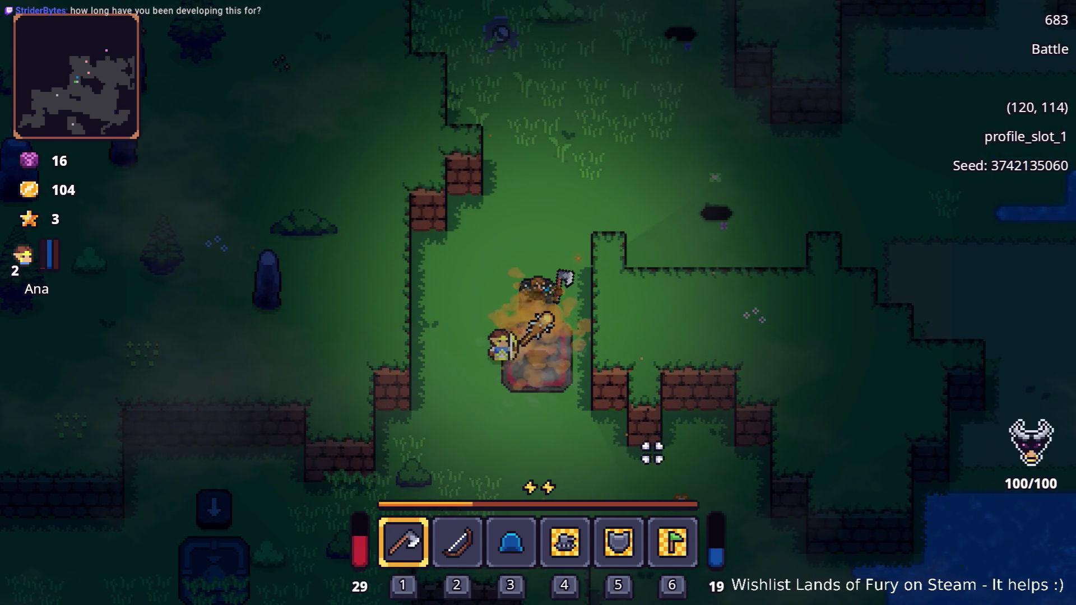
pyautogui.press('s')
# Move the Nailed Club into hotbar slot 2, replacing the bow
pyautogui.press('Tab')
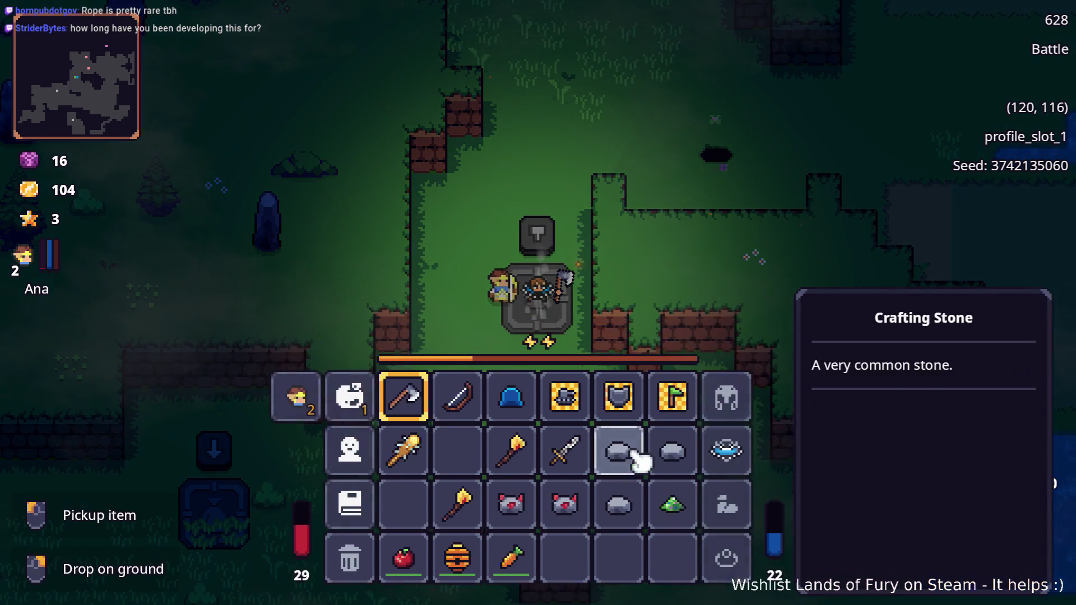
pyautogui.moveTo(412, 491); pyautogui.dragTo(462, 434)
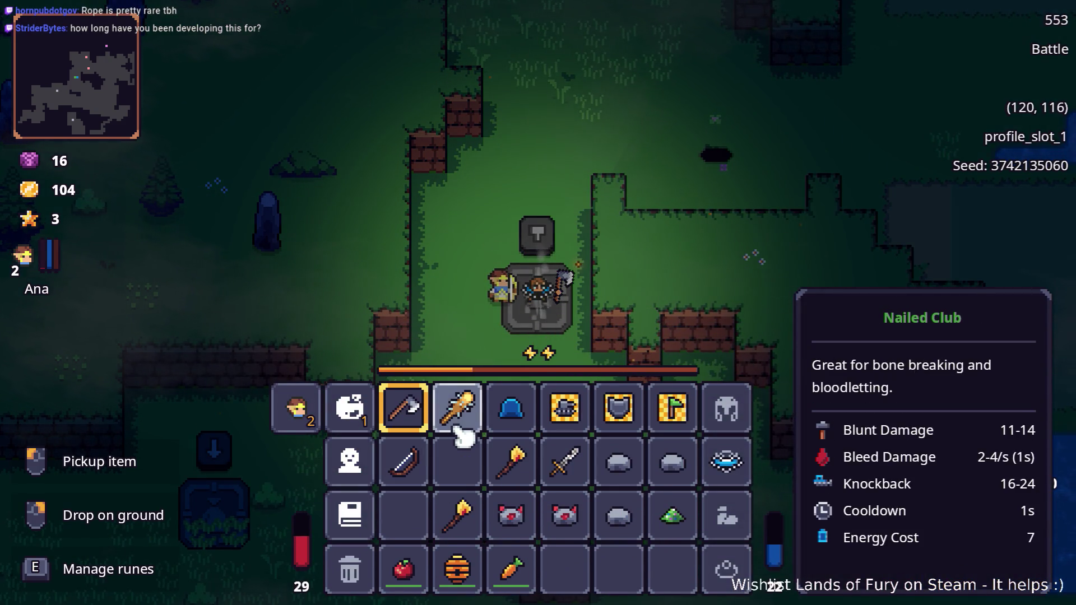
pyautogui.press('Tab')
pyautogui.press('s')
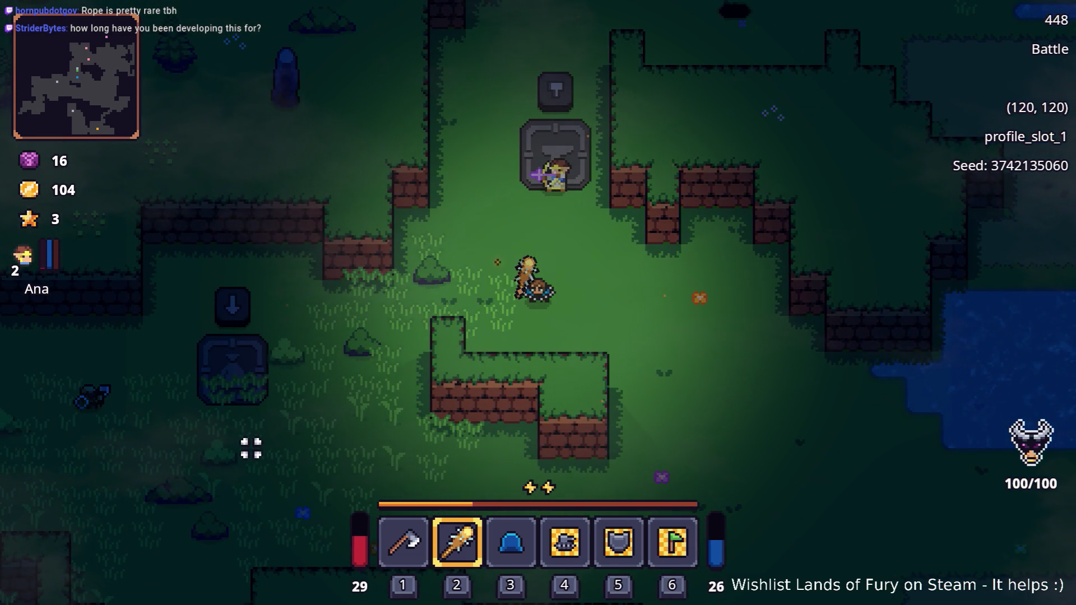
# Close in on the enemy band down-left in the clearing and strike with the Nailed Club
pyautogui.press('a')
pyautogui.press('s')
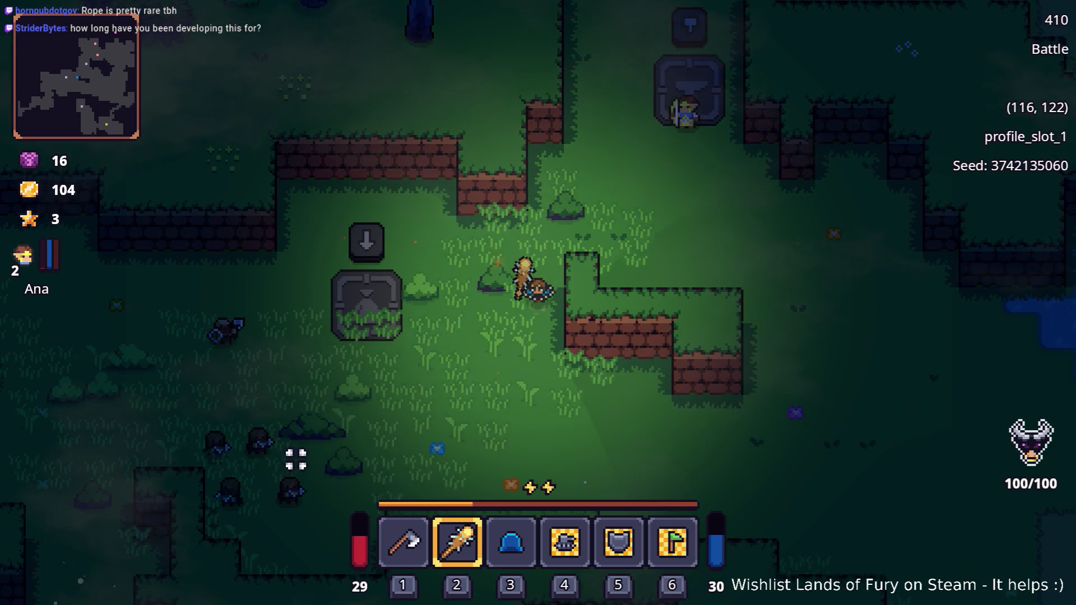
pyautogui.press('s')
pyautogui.press('a')
pyautogui.press('a')
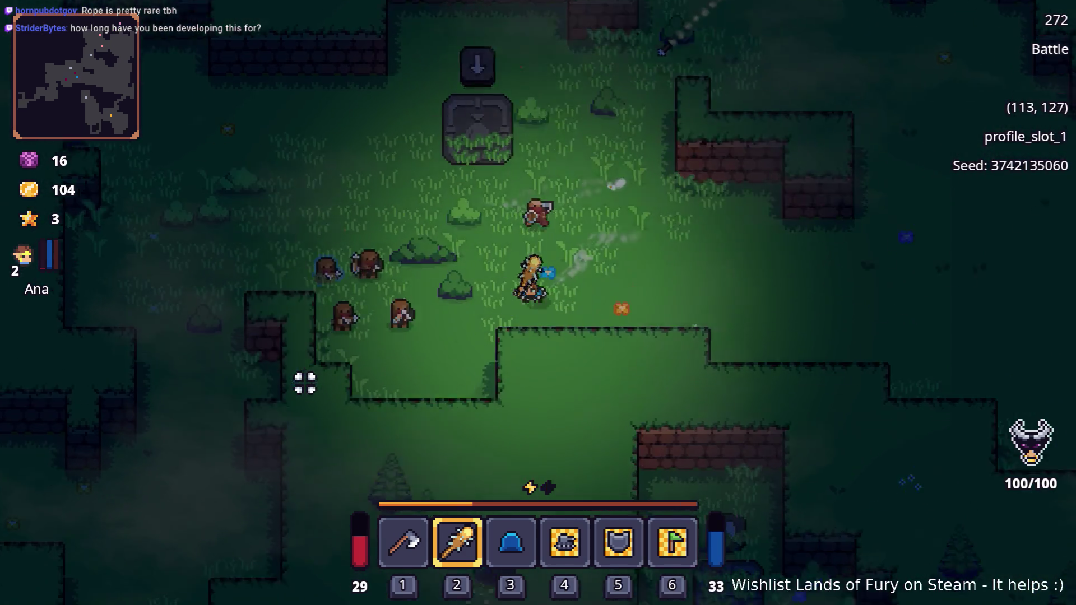
pyautogui.press('a')
pyautogui.press('s')
pyautogui.click(379, 237)
pyautogui.press('d')
pyautogui.press('w')
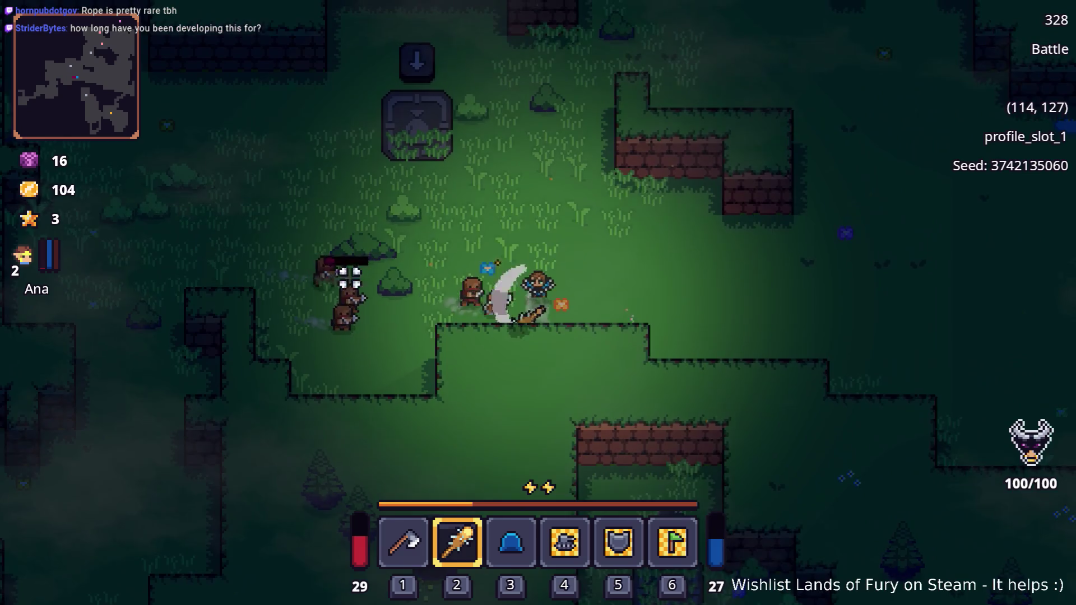
pyautogui.press('w')
pyautogui.press('a')
pyautogui.click(471, 422)
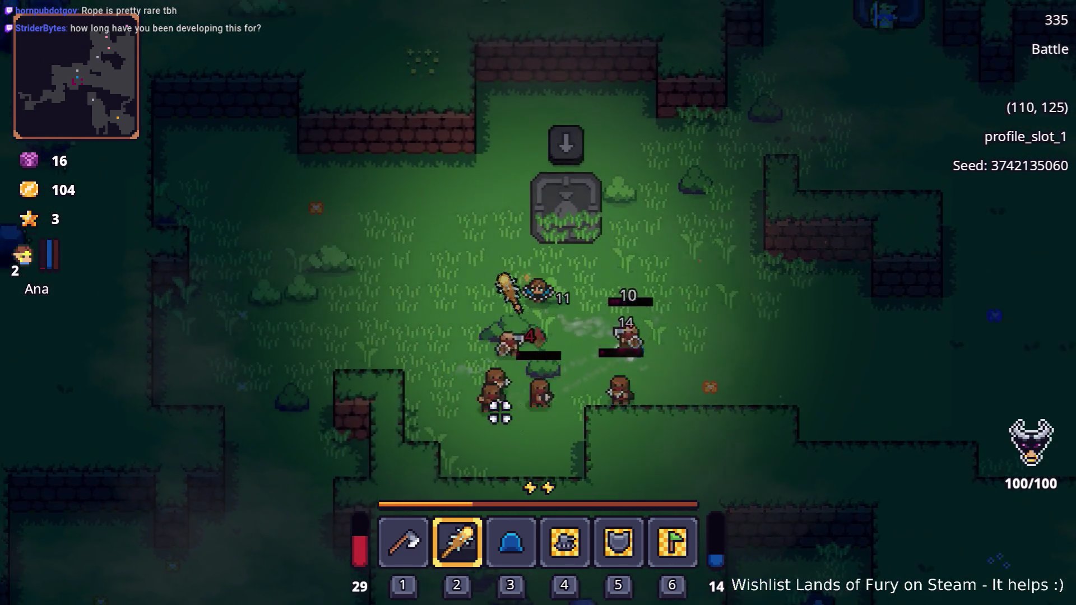
# Switch to the axe with key 1 and hack down the remaining enemies
pyautogui.press('a')
pyautogui.press('1')
pyautogui.press('s')
pyautogui.click(682, 342)
pyautogui.press('d')
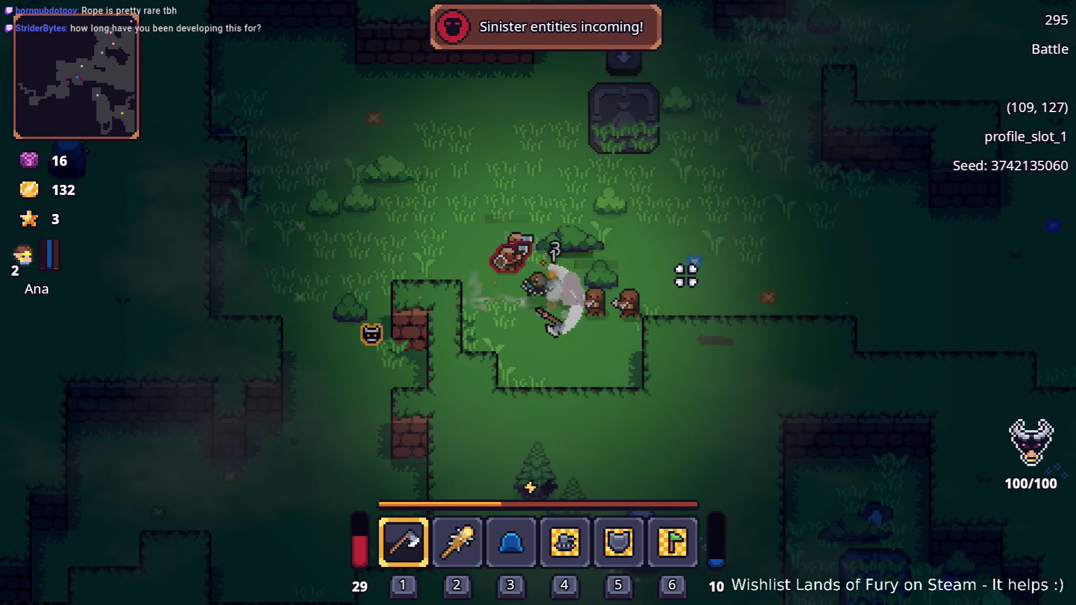
pyautogui.press('d')
pyautogui.press('s')
pyautogui.click(648, 291)
pyautogui.click(521, 247)
# Collect the dropped gold, bringing it to 174, and bring up the inventory
pyautogui.press('w')
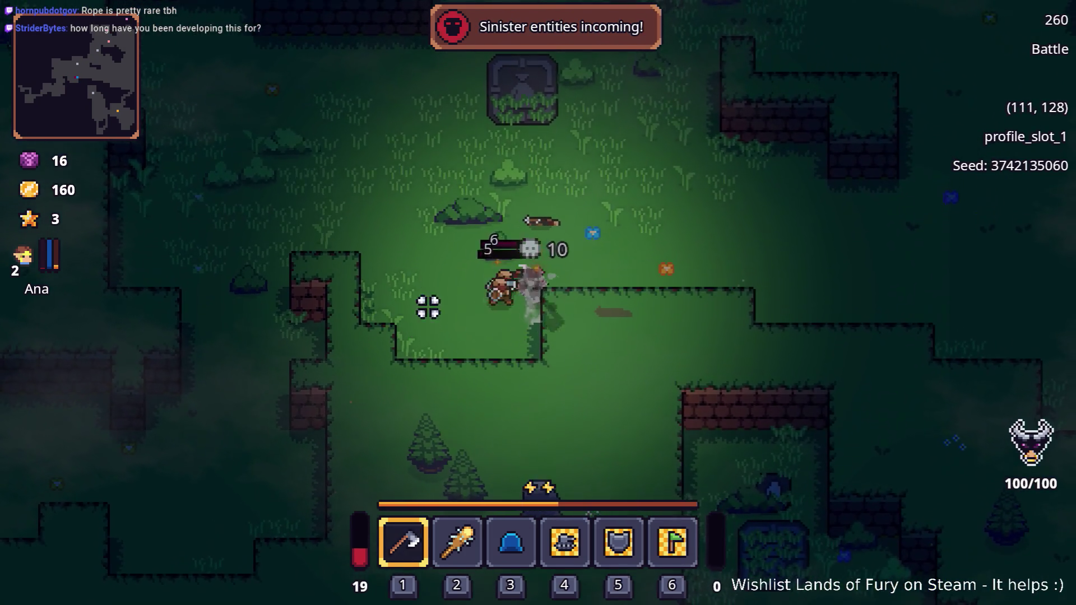
pyautogui.press('d')
pyautogui.press('w')
pyautogui.press('Tab')
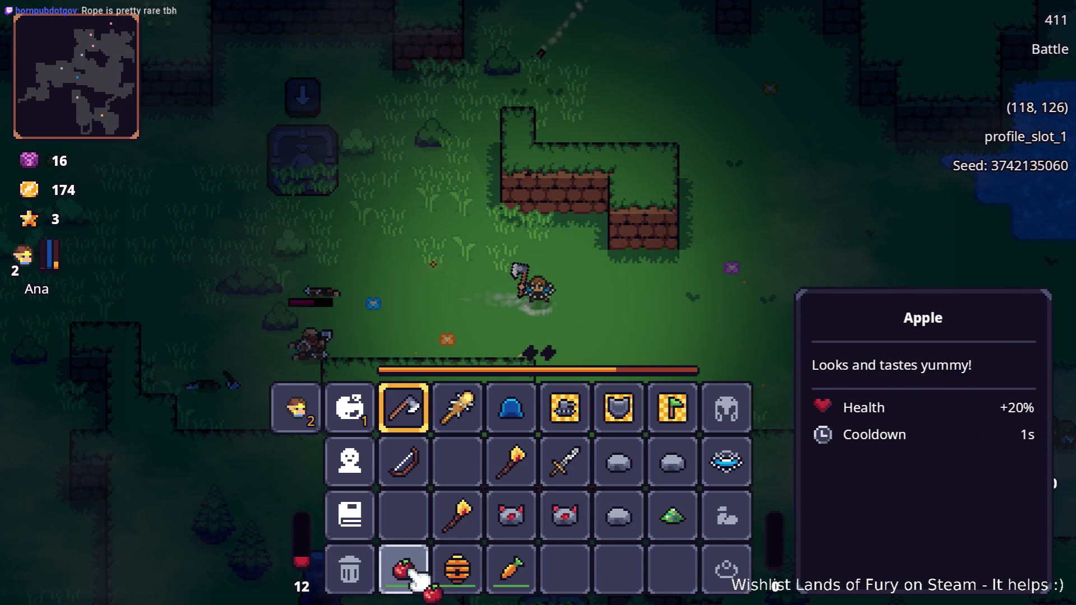
# Put the Apple in the Nailed Club's quick slot and spend a point on Alma's Brawler
pyautogui.moveTo(415, 580); pyautogui.dragTo(483, 419)
pyautogui.click(472, 421)
pyautogui.click(364, 412)
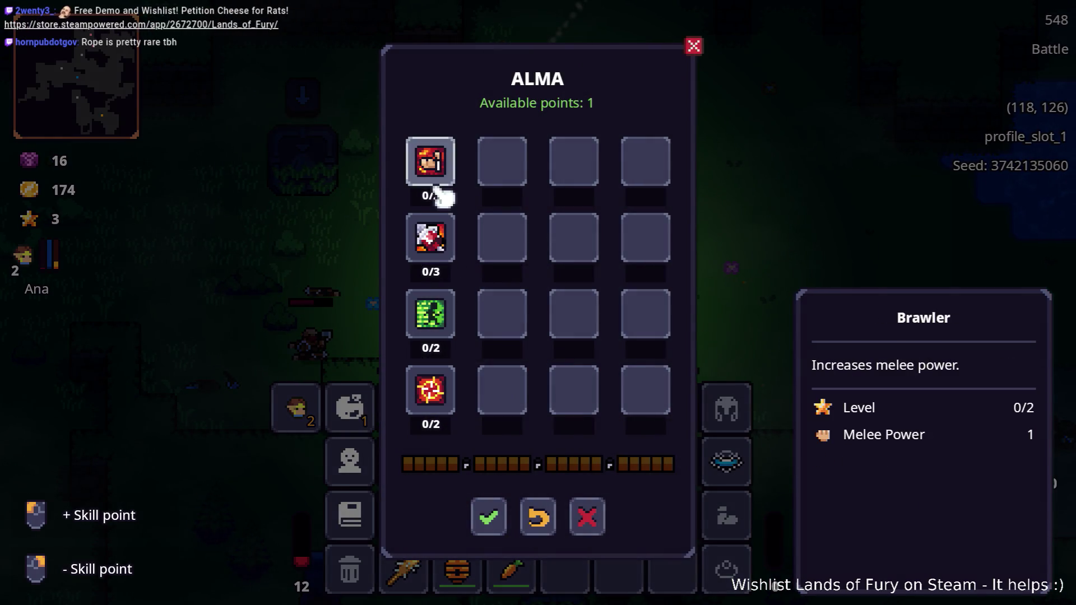
pyautogui.click(499, 516)
# Raise Ana's Combat to 2, close the inventory and attack the next enemy
pyautogui.click(296, 407)
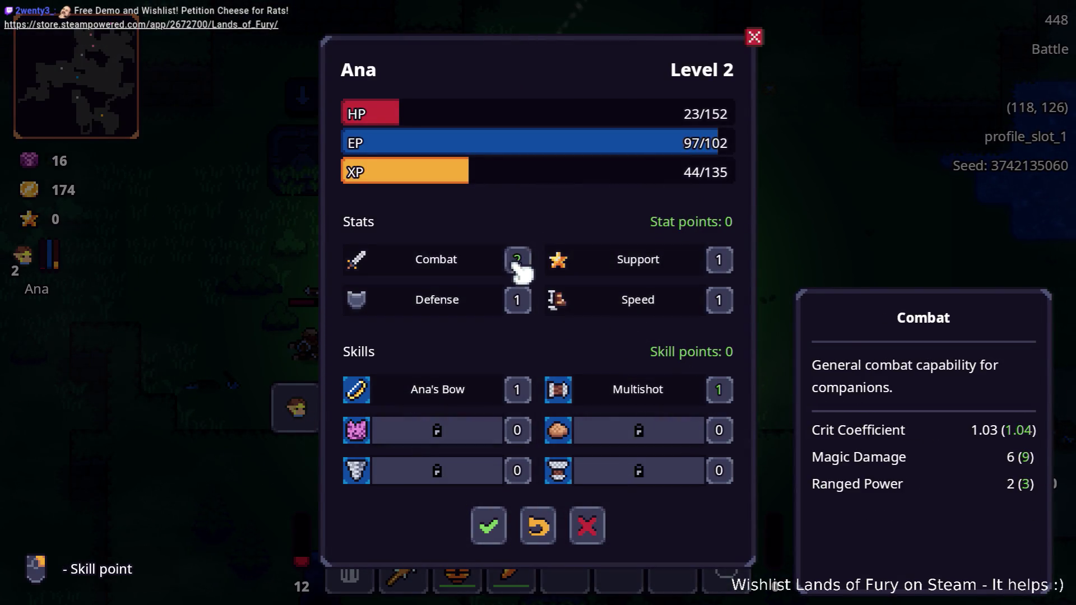
pyautogui.click(489, 527)
pyautogui.press('Tab')
pyautogui.press('a')
pyautogui.click(428, 315)
# Walk left and eat the Apple to restore health
pyautogui.press('a')
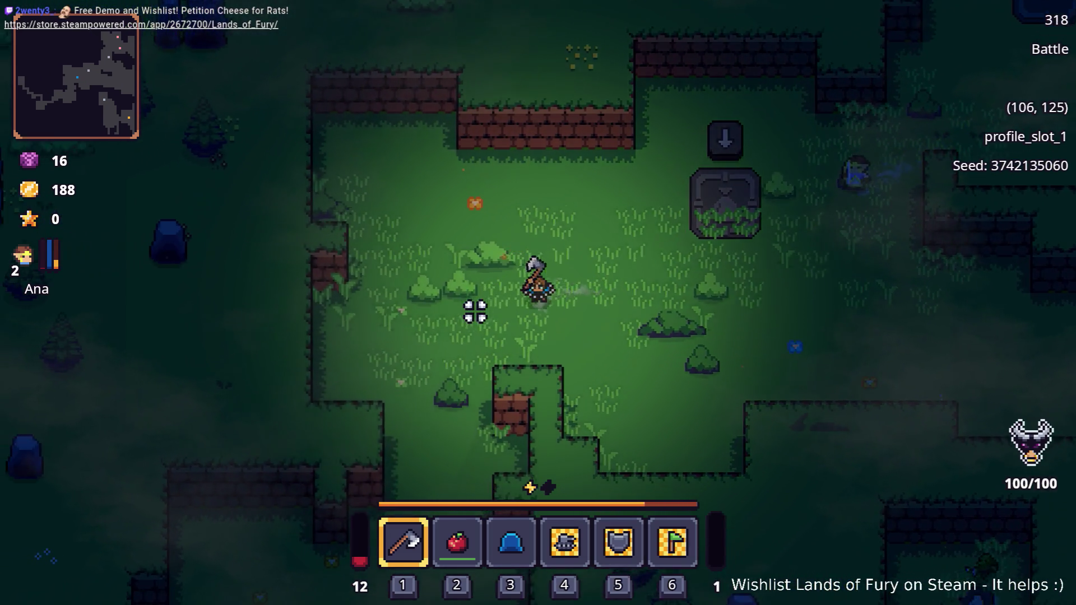
pyautogui.press('a')
pyautogui.press('2')
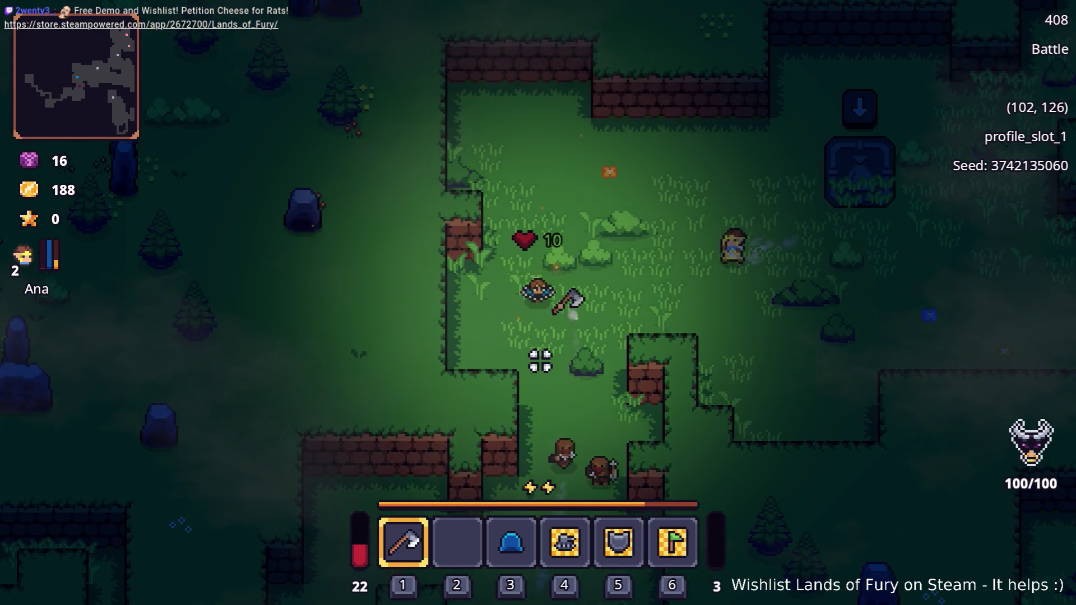
# Move around the clearing to meet the approaching enemies and swing the axe at them
pyautogui.press('w')
pyautogui.press('d')
pyautogui.press('s')
pyautogui.press('a')
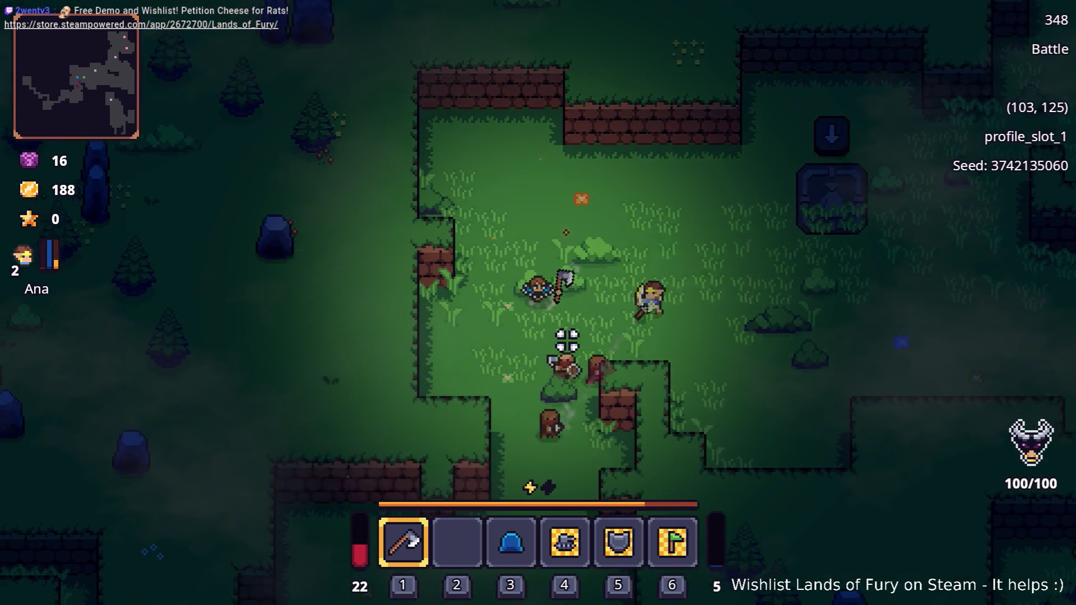
pyautogui.press('a')
pyautogui.press('s')
pyautogui.press('d')
pyautogui.click(428, 272)
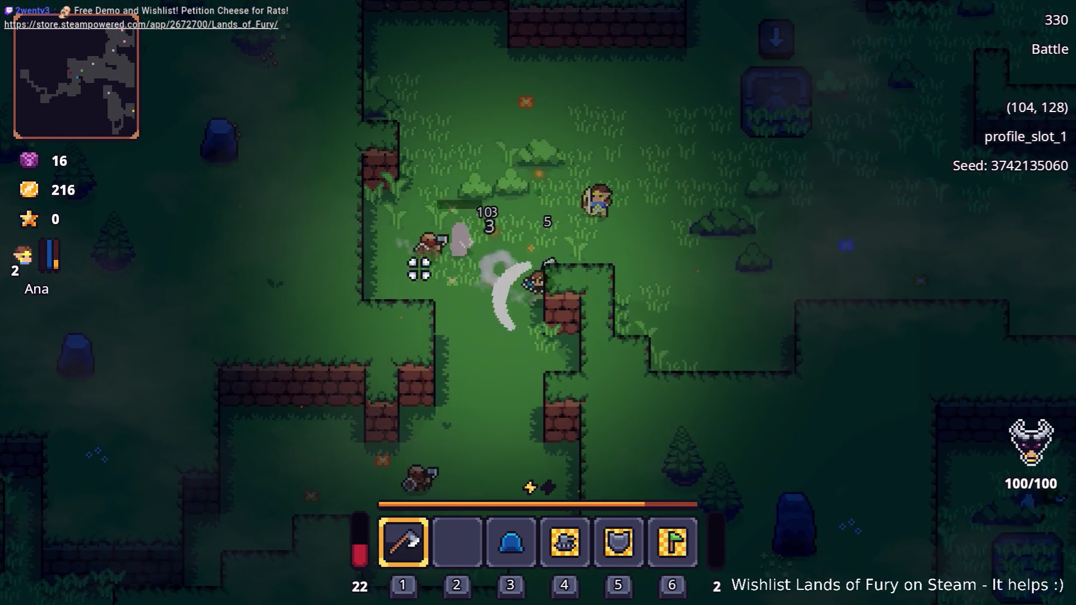
# Keep striking the enemy with the axe, then move to the dropped loot
pyautogui.press('w')
pyautogui.click(387, 330)
pyautogui.press('d')
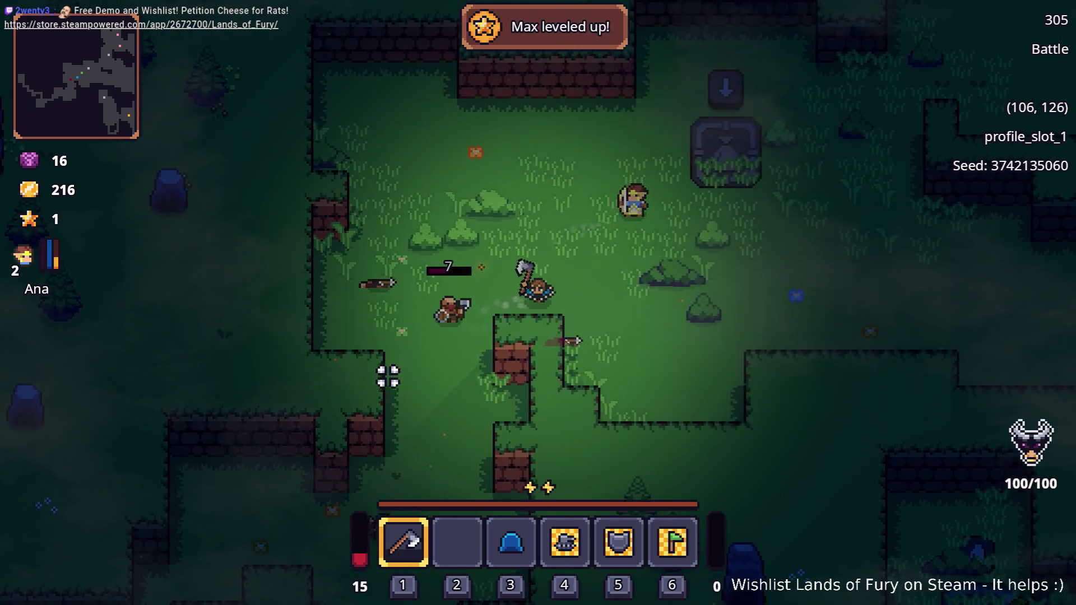
pyautogui.press('w')
pyautogui.press('a')
pyautogui.press('s')
# Check the inventory, heal with the carrot, dash into the enemy and head east
pyautogui.press('i')
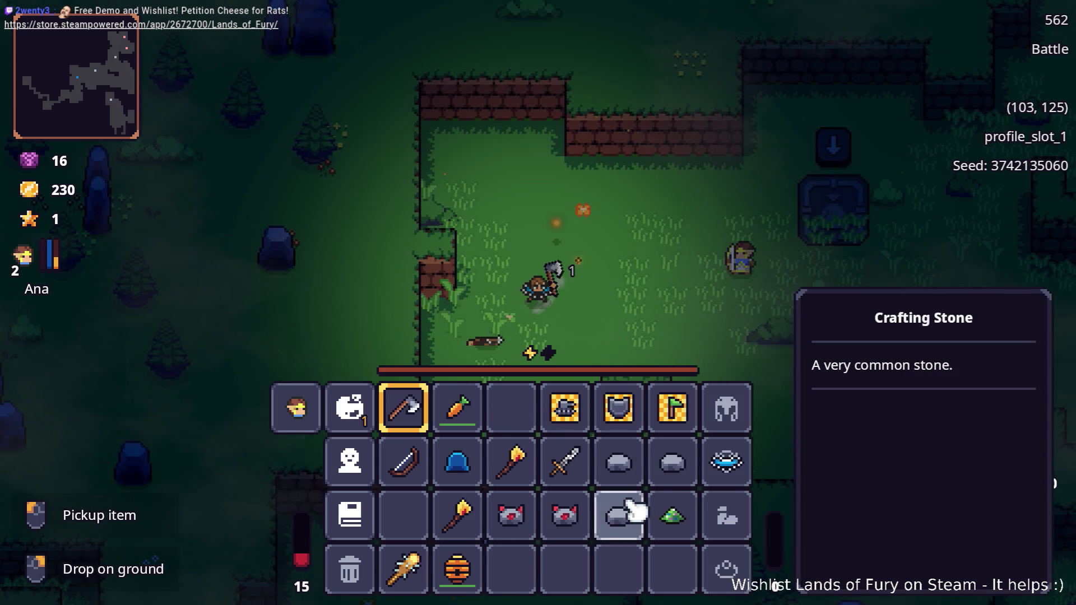
pyautogui.press('i')
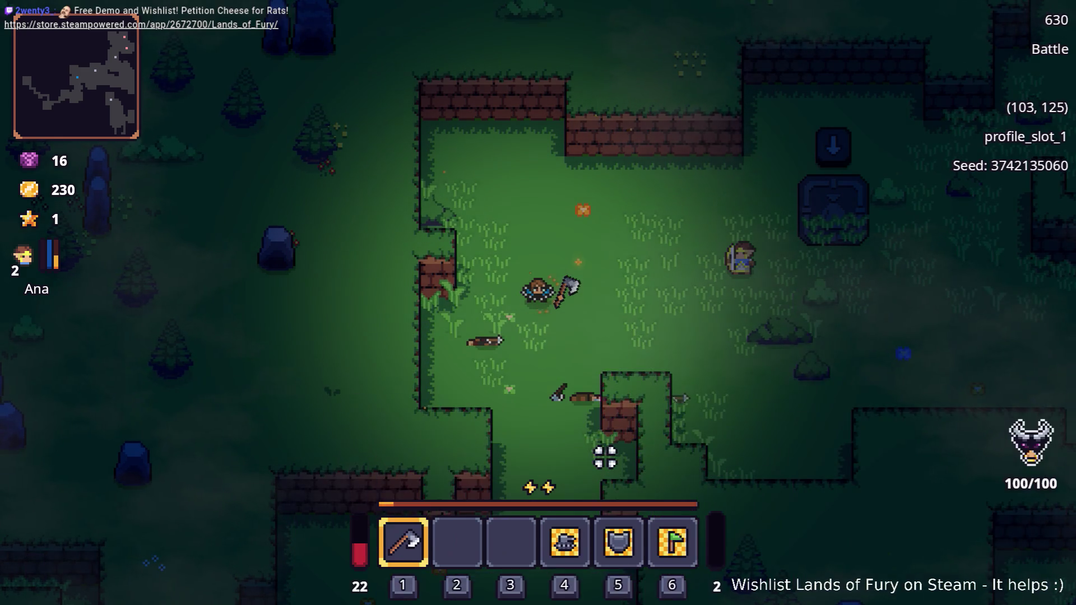
pyautogui.press('s')
pyautogui.press('w')
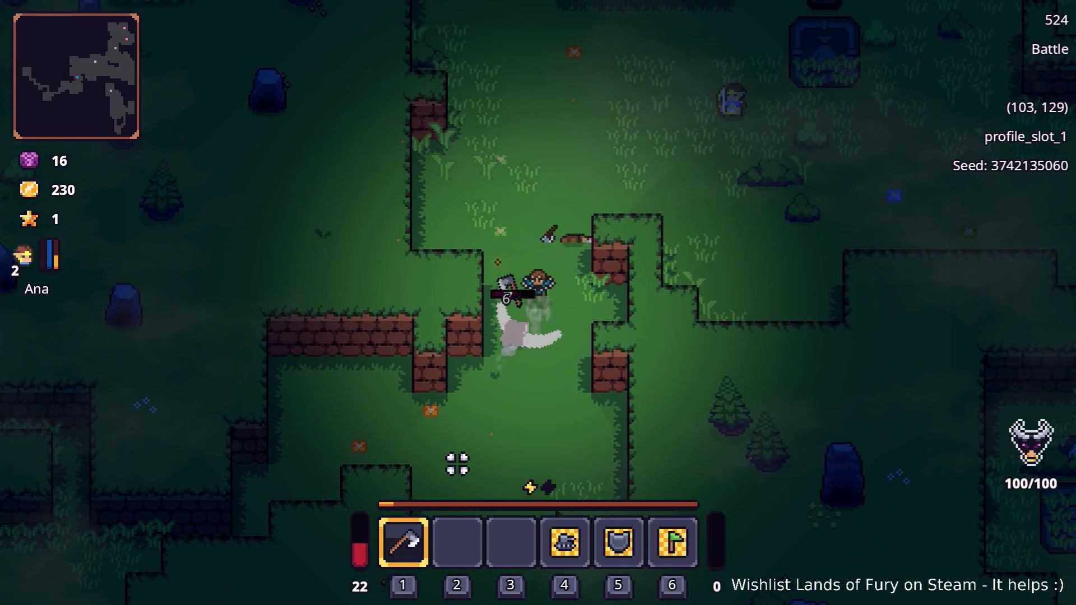
pyautogui.press('d')
pyautogui.press('s')
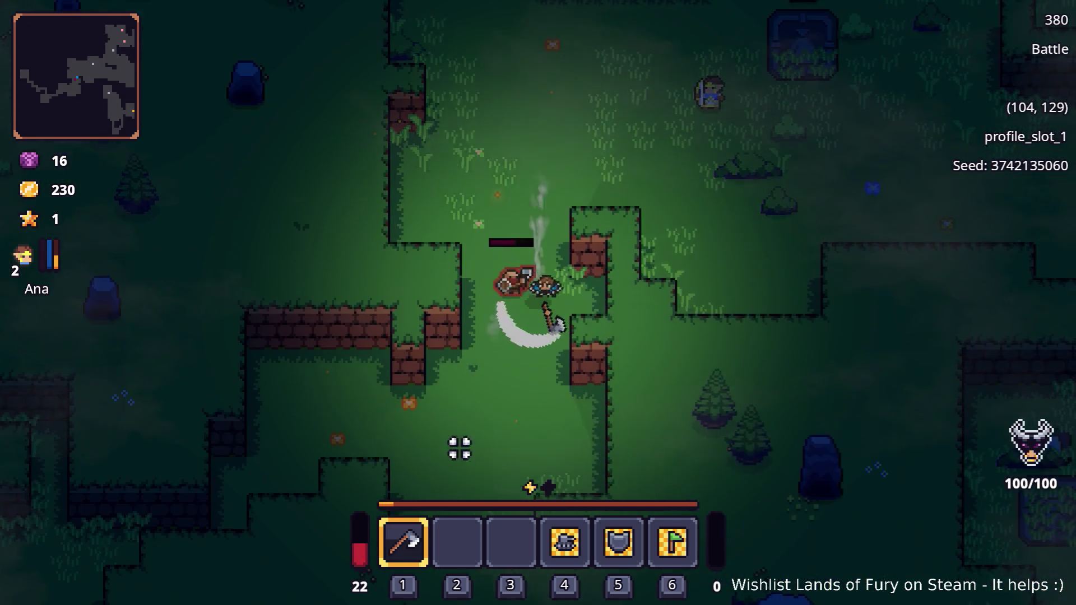
pyautogui.press('space')
pyautogui.press('w')
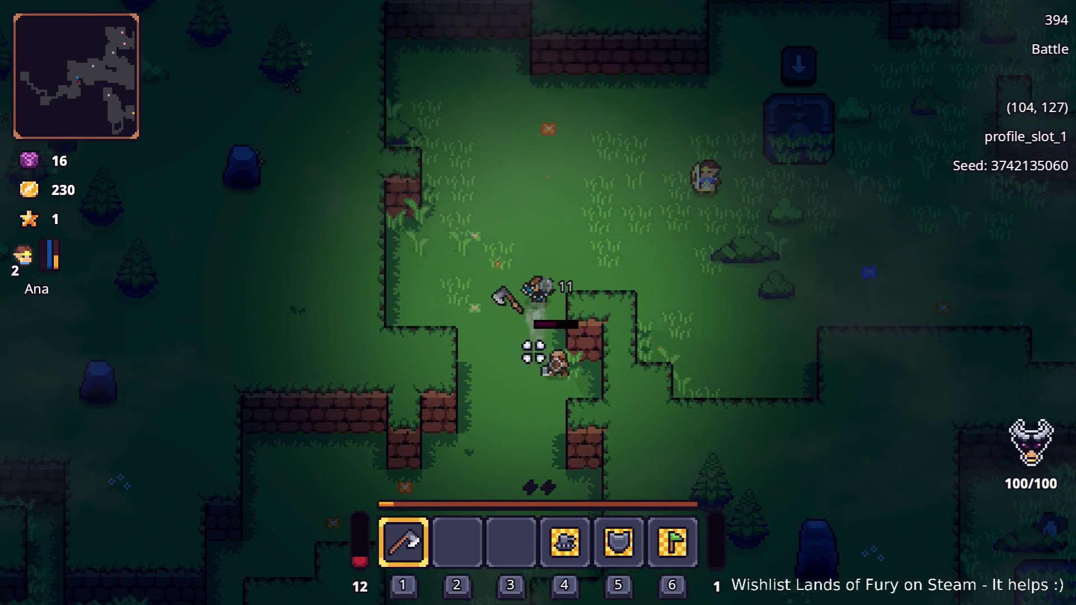
pyautogui.press('d')
pyautogui.press('d')
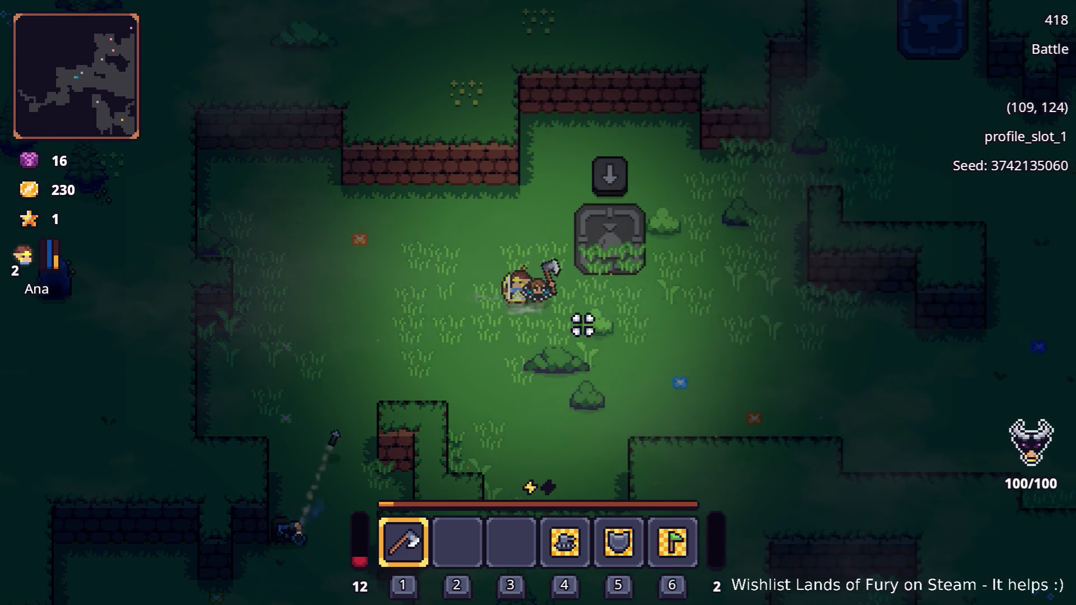
# Spend Alma's skill point on Second Wind and drag the Hive into quick slot 2
pyautogui.press('i')
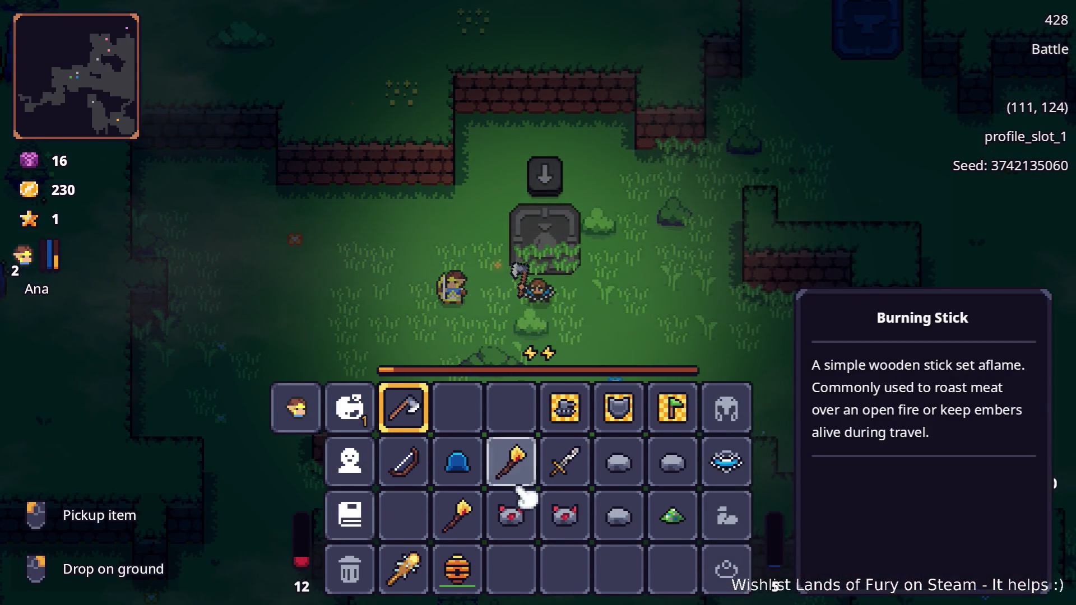
pyautogui.click(350, 408)
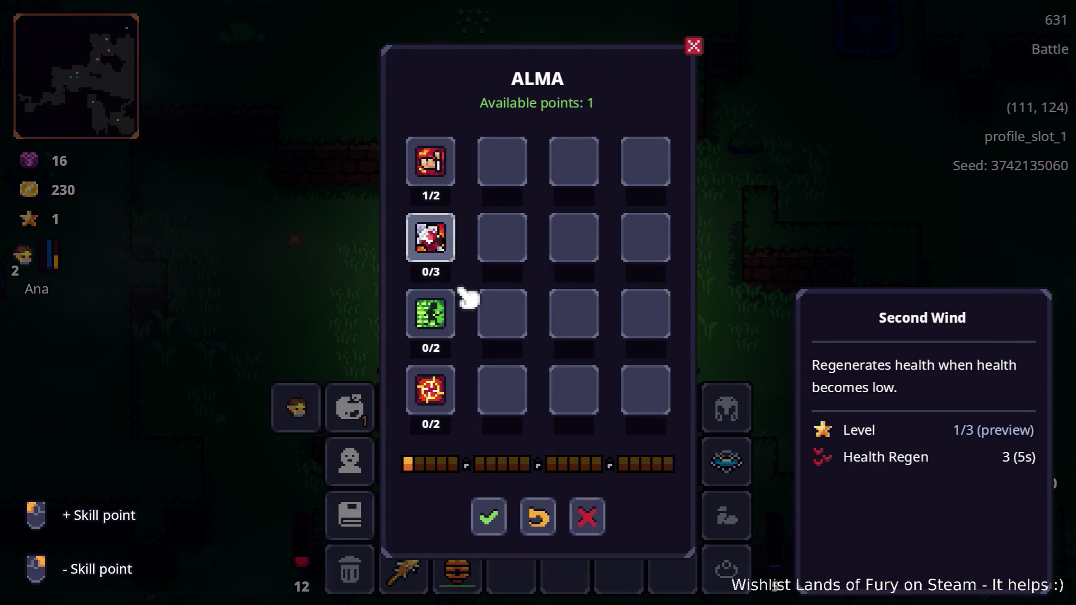
pyautogui.click(488, 516)
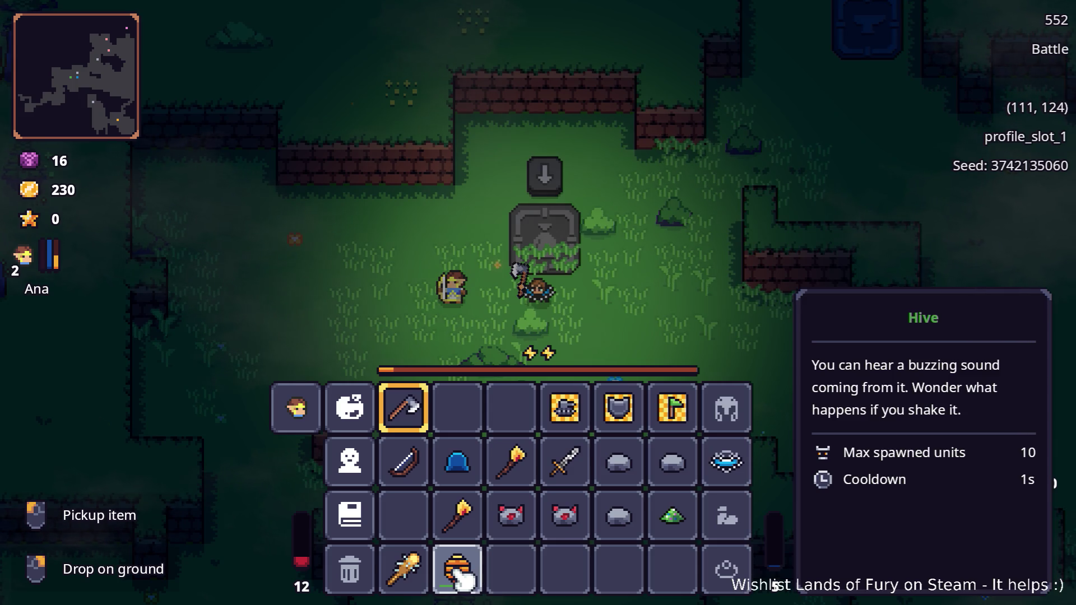
pyautogui.moveTo(460, 580); pyautogui.dragTo(482, 439)
pyautogui.press('Tab')
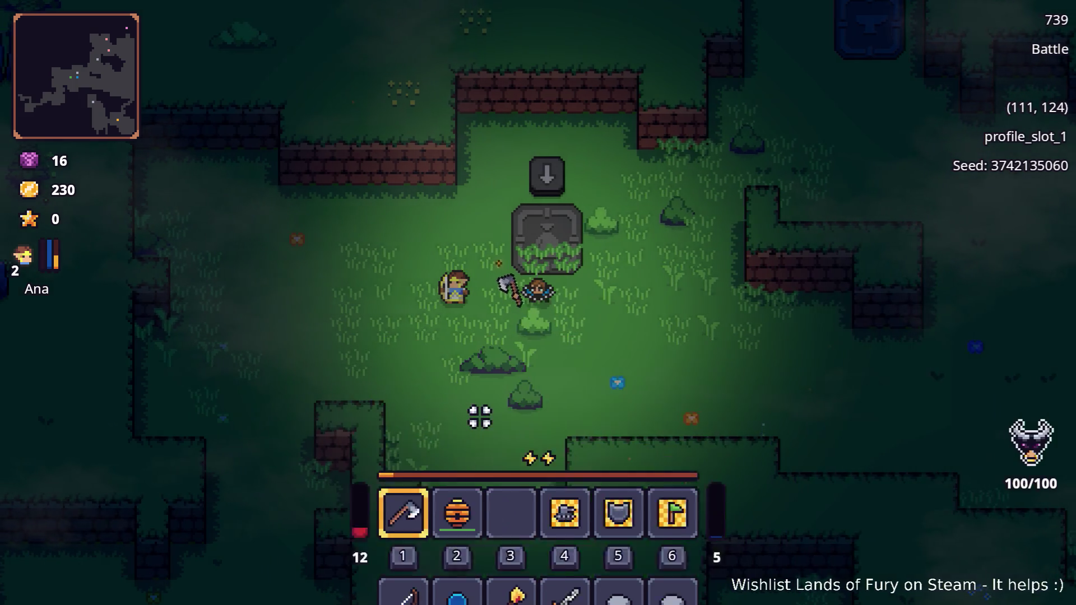
# Use the Hive on the new enemies and fight the hooded enemies in the clearing
pyautogui.press('a')
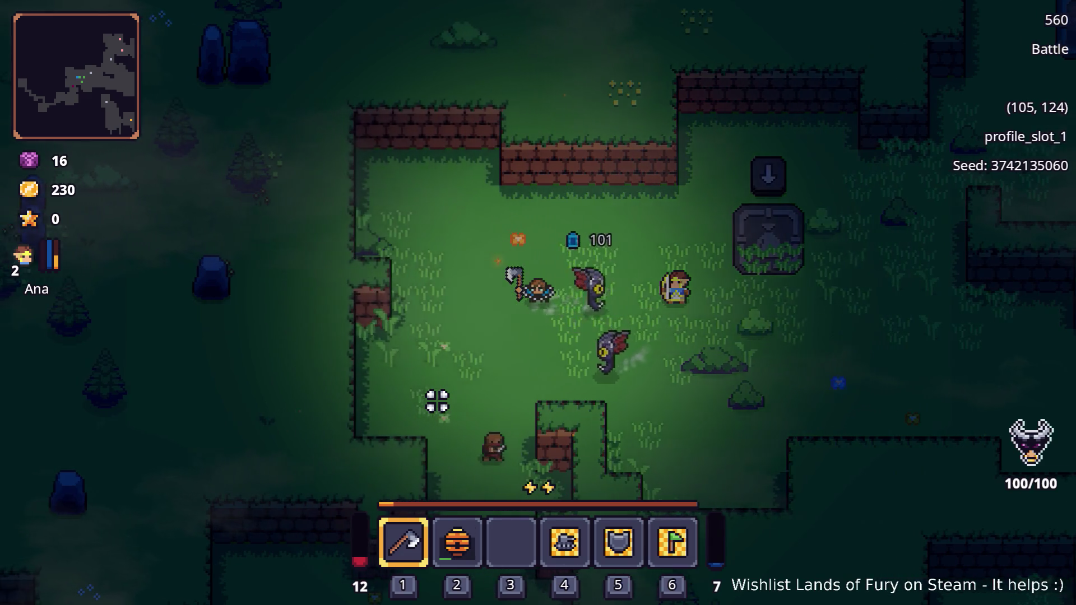
pyautogui.press('2')
pyautogui.press('d')
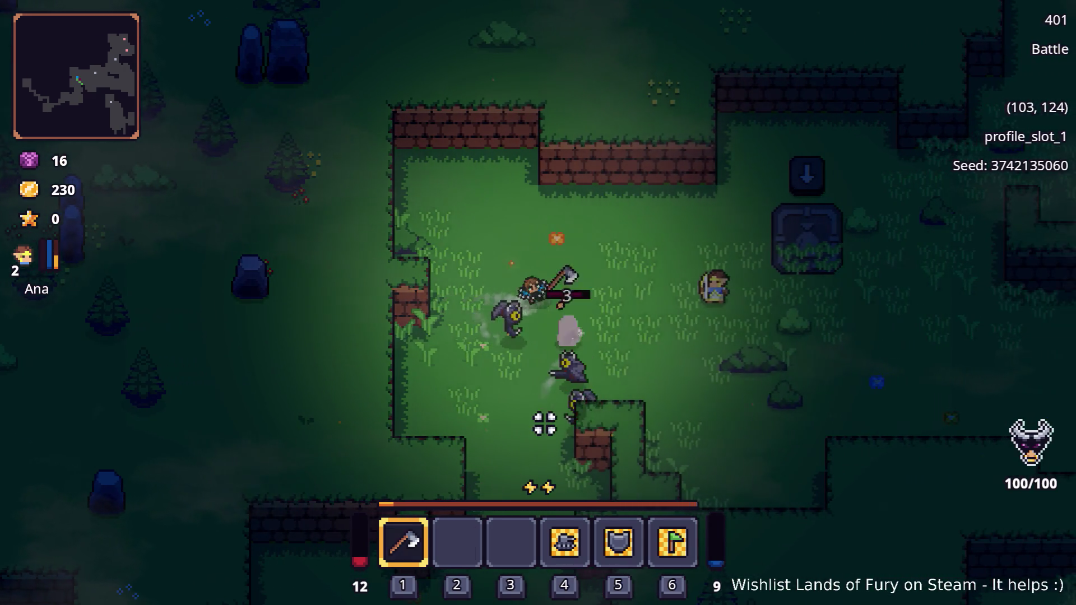
pyautogui.press('d')
pyautogui.press('s')
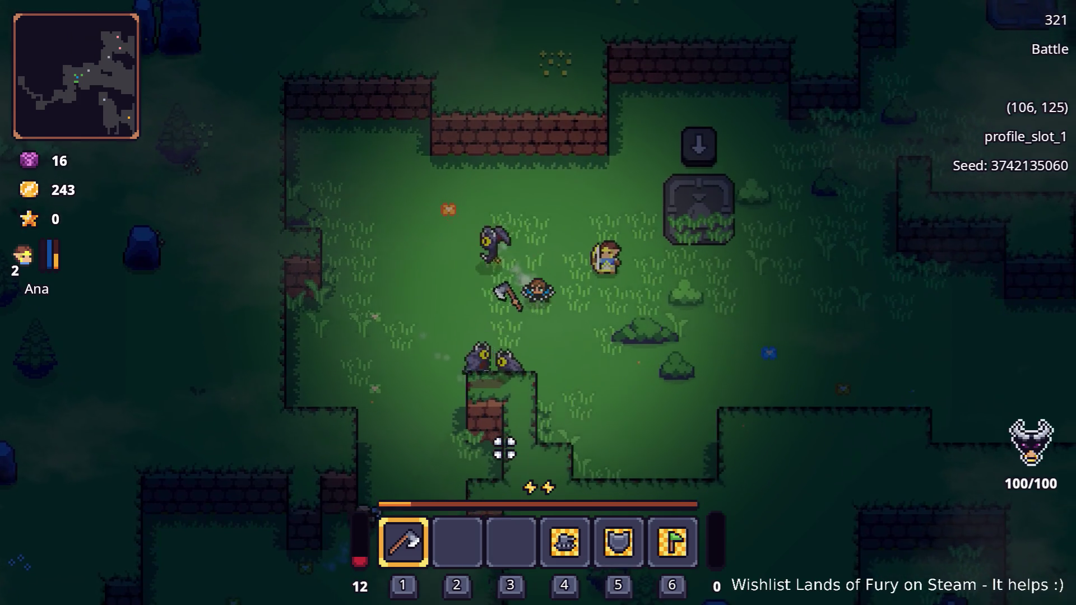
pyautogui.press('a')
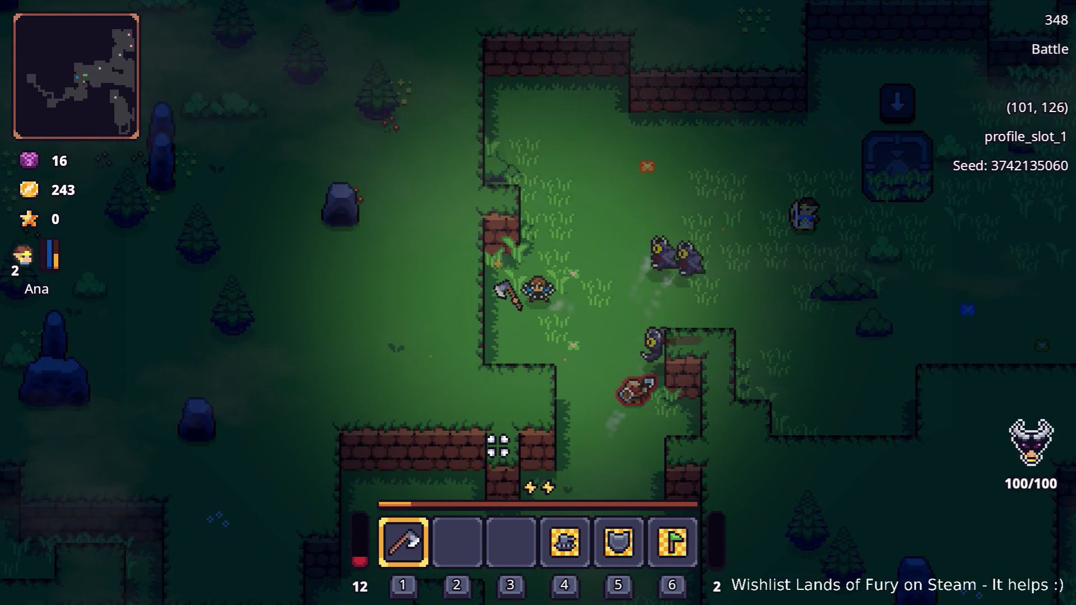
pyautogui.press('d')
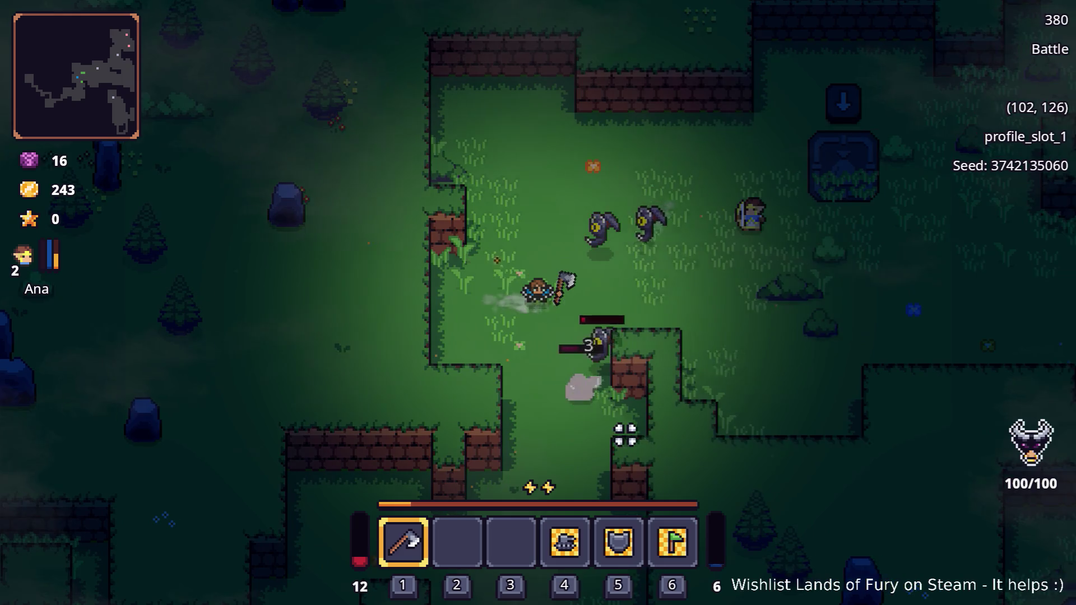
pyautogui.press('a')
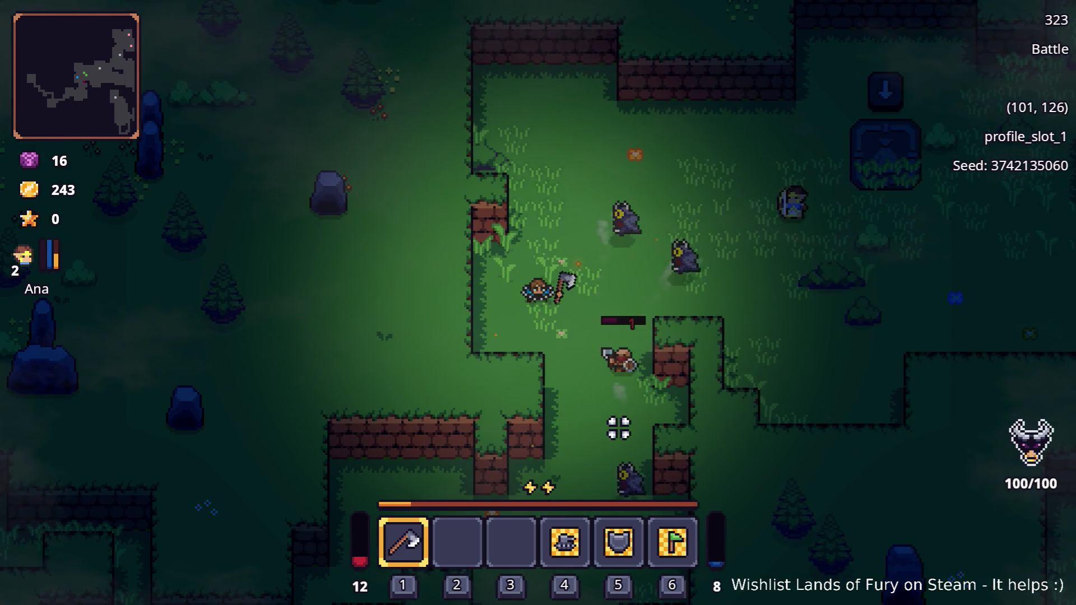
pyautogui.press('w')
pyautogui.press('d')
pyautogui.press('d')
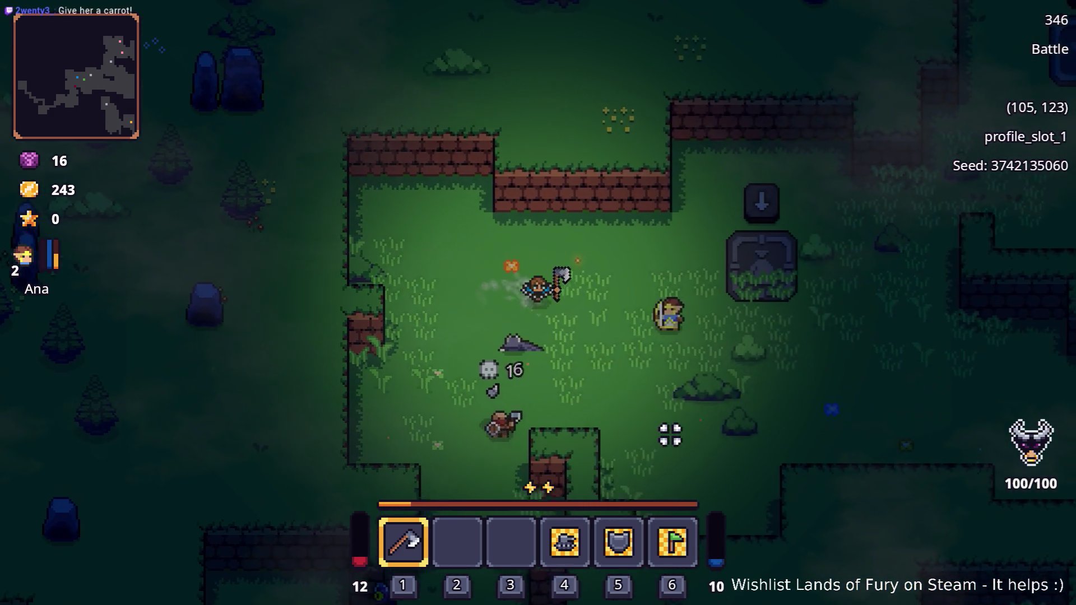
pyautogui.press('s')
pyautogui.press('a')
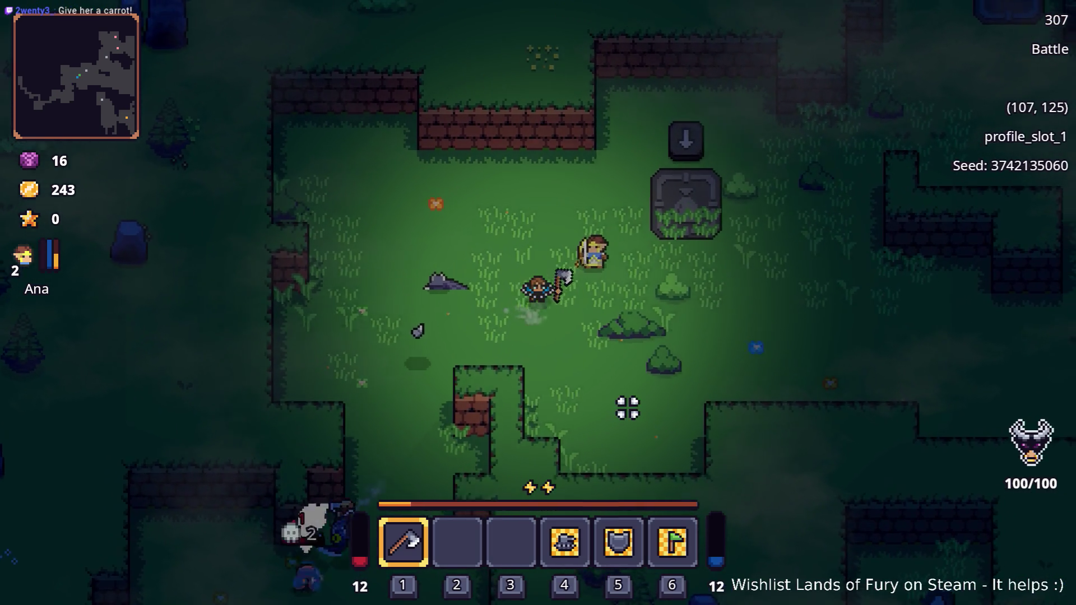
# Check the inventory, then walk up the path and pick up a Poison Gland
pyautogui.press('Tab')
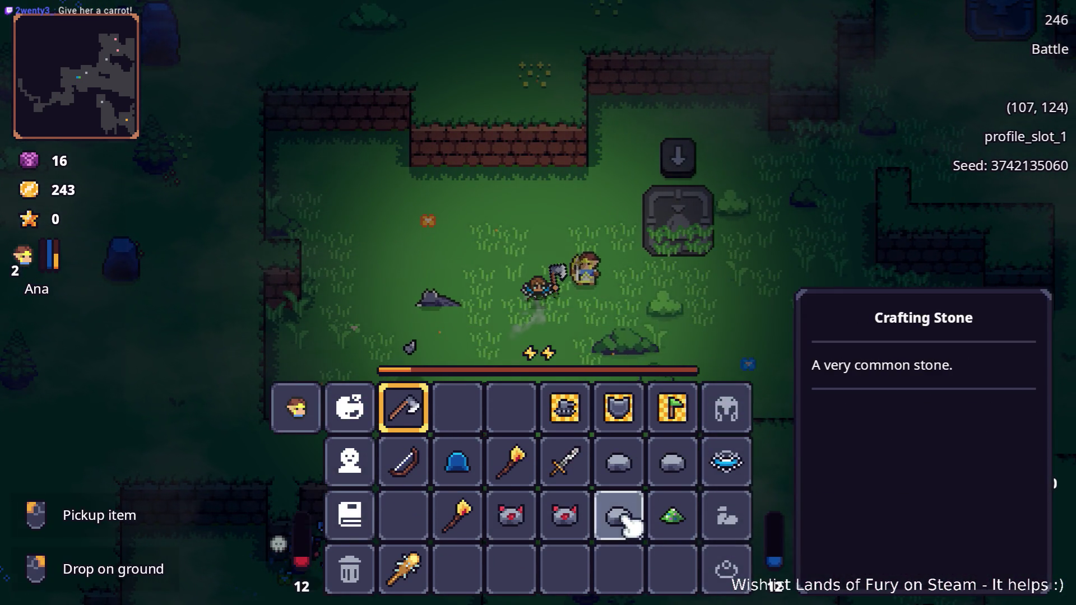
pyautogui.press('Tab')
pyautogui.press('s')
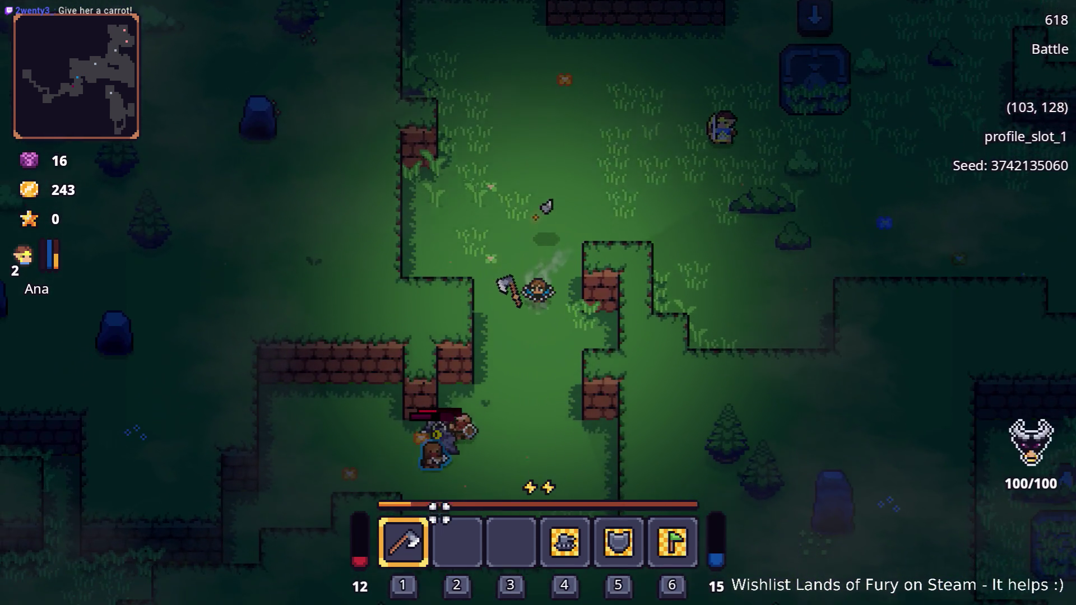
pyautogui.press('d')
pyautogui.press('w')
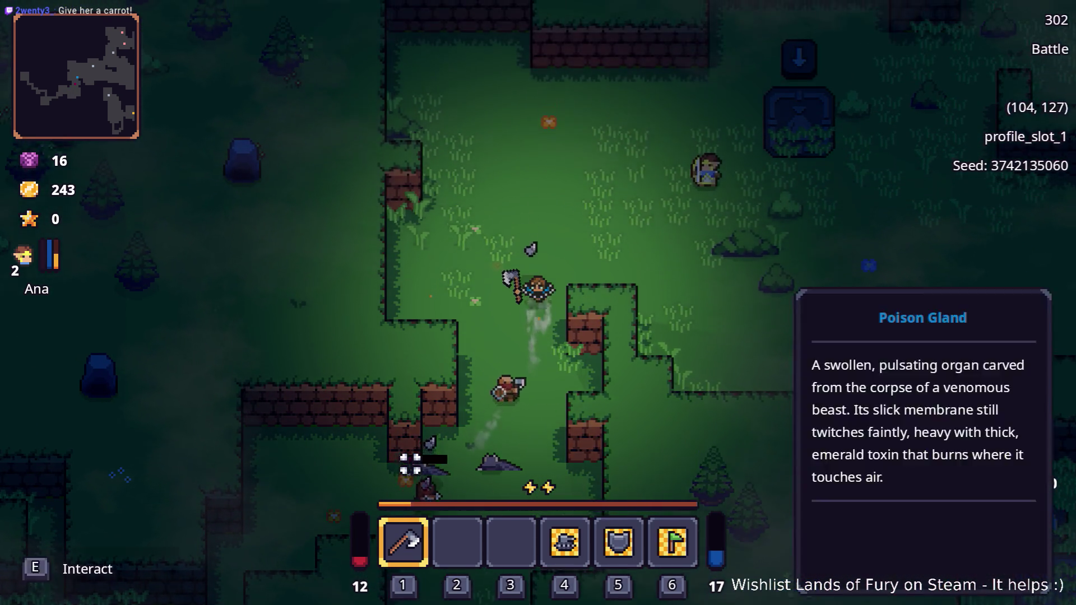
pyautogui.press('e')
# Kill the enemy down the path for its gold and pick up a second Poison Gland
pyautogui.press('a')
pyautogui.press('a')
pyautogui.press('d')
pyautogui.press('w')
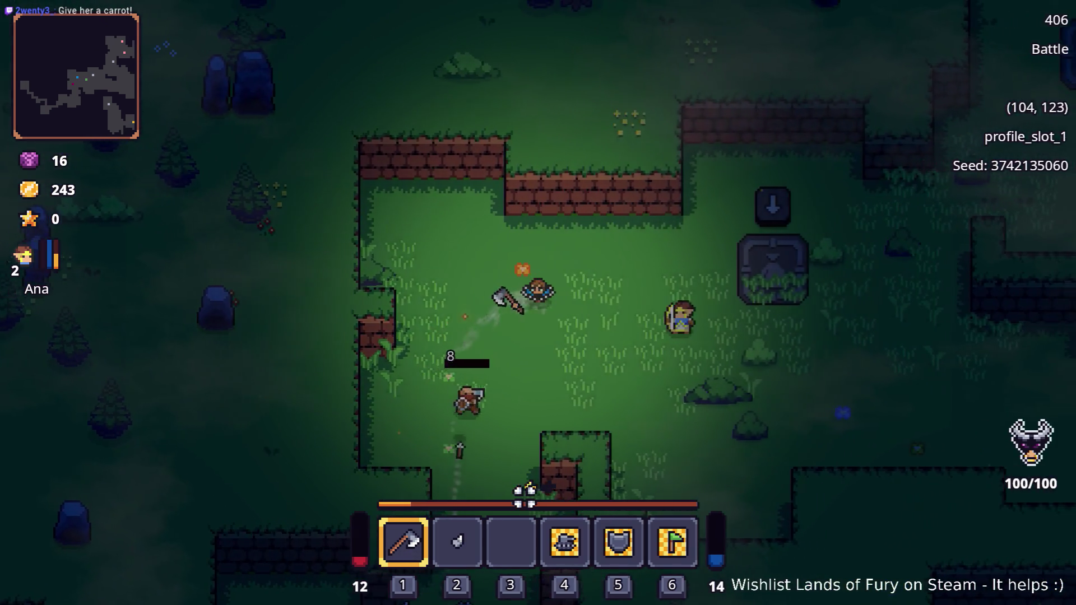
pyautogui.press('s')
pyautogui.press('a')
pyautogui.click(369, 425)
pyautogui.press('s')
pyautogui.press('a')
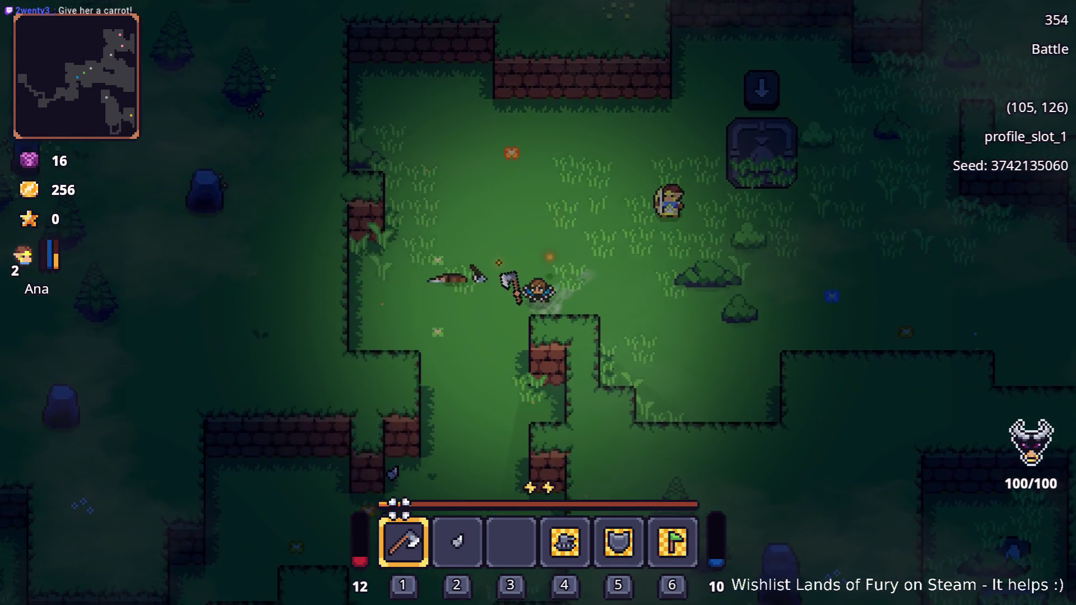
pyautogui.press('s')
pyautogui.press('a')
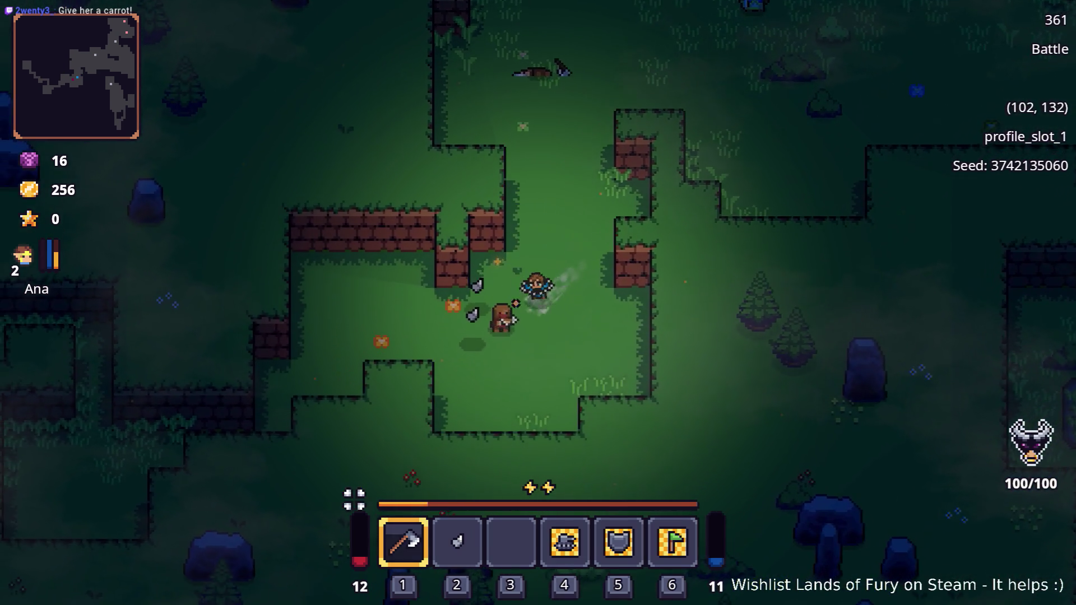
pyautogui.click(358, 500)
pyautogui.press('a')
# Walk back up through the clearing and step onto the anvil
pyautogui.press('w')
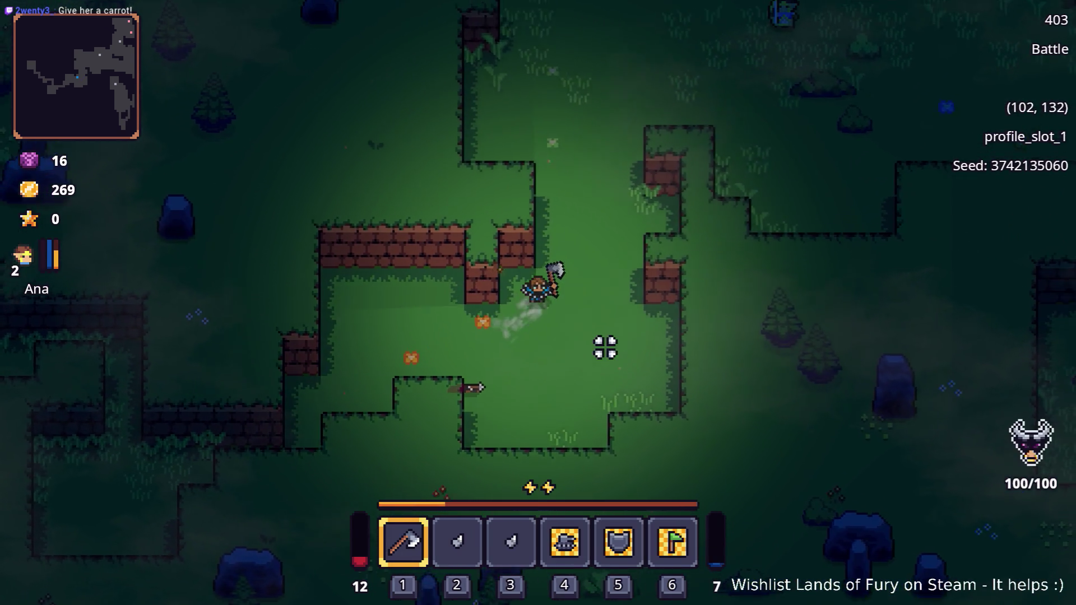
pyautogui.press('d')
pyautogui.press('w')
pyautogui.press('d')
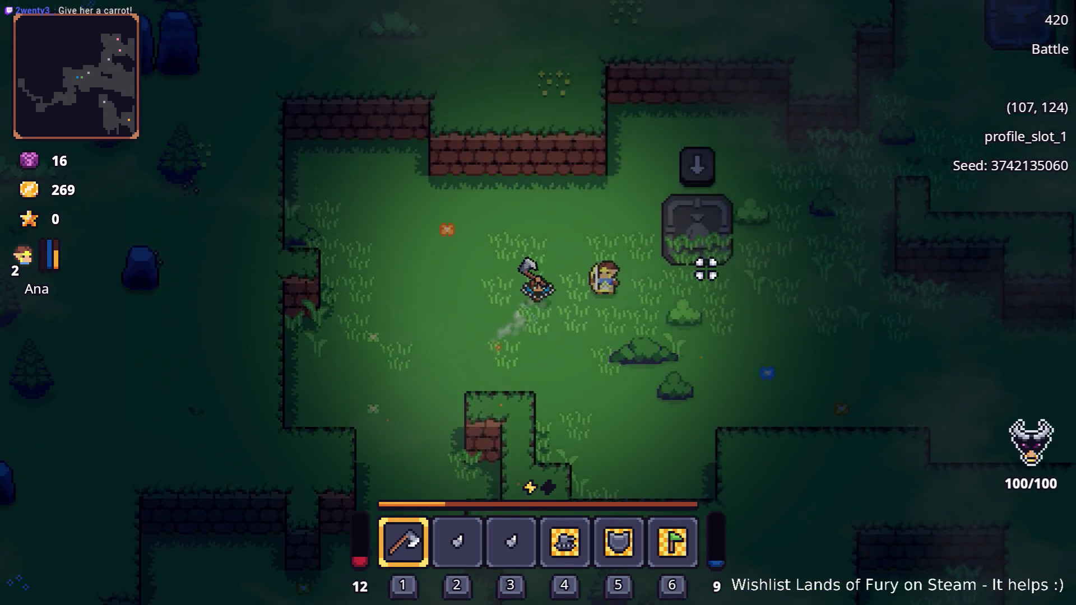
pyautogui.press('d')
pyautogui.press('w')
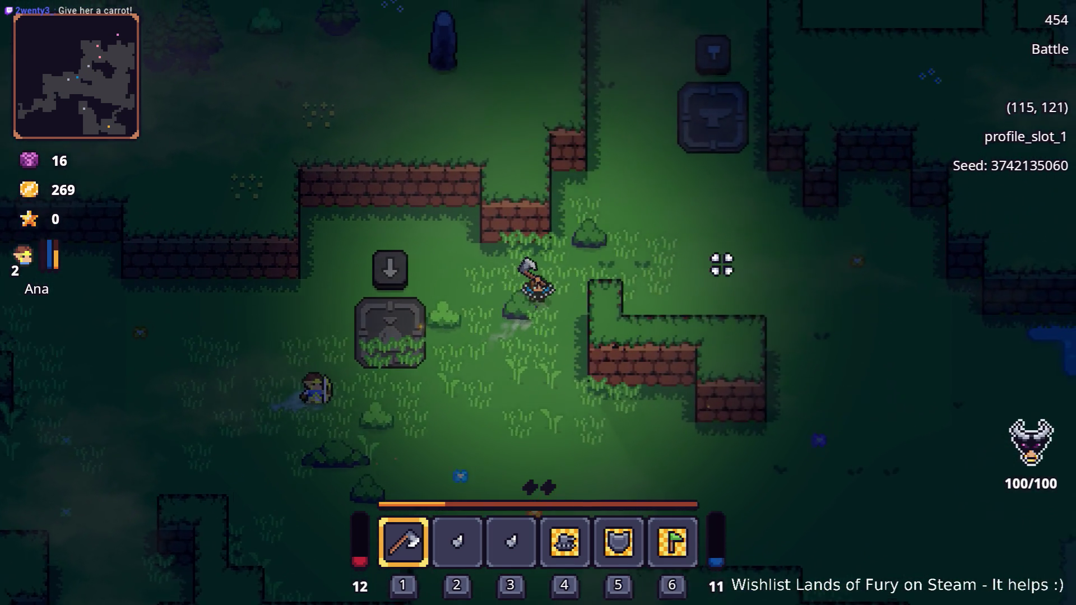
# Craft the Poison Bow from the Wooden Bow and Poison Glands at the anvil
pyautogui.press('i')
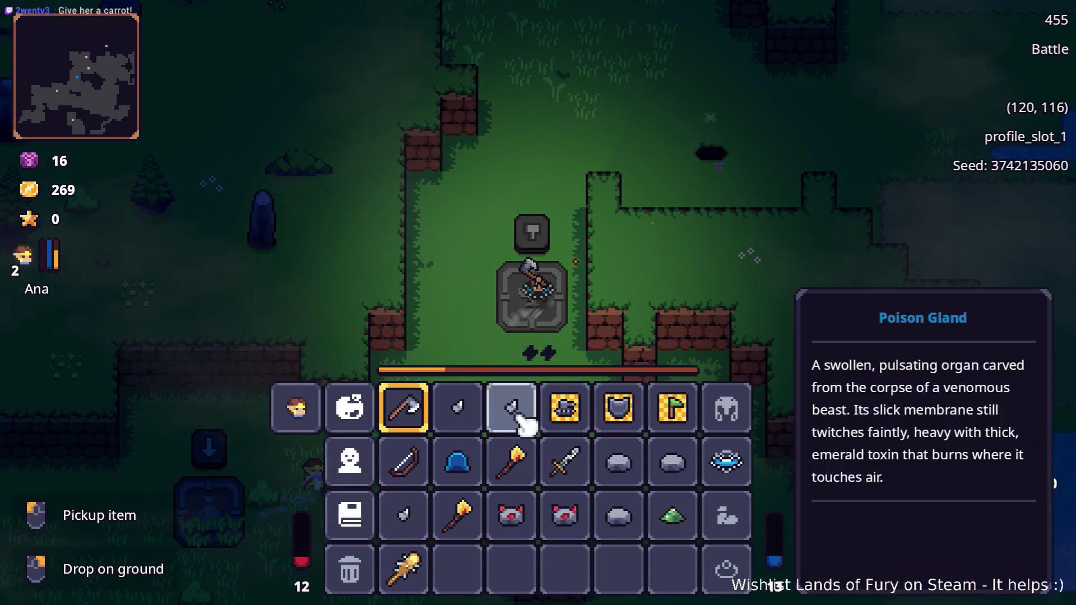
pyautogui.click(403, 460)
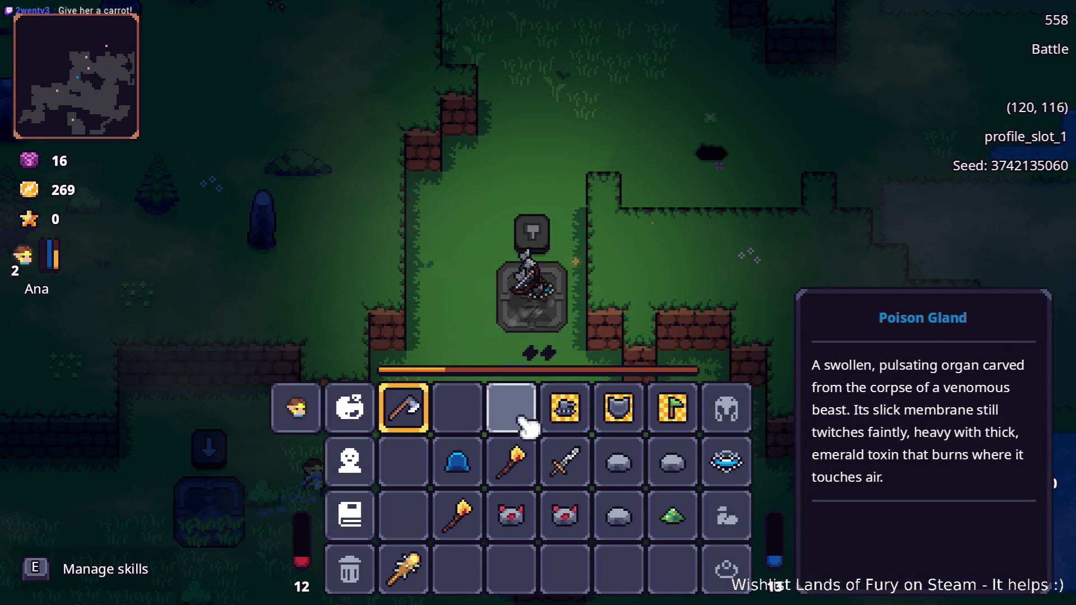
pyautogui.press('i')
pyautogui.press('w')
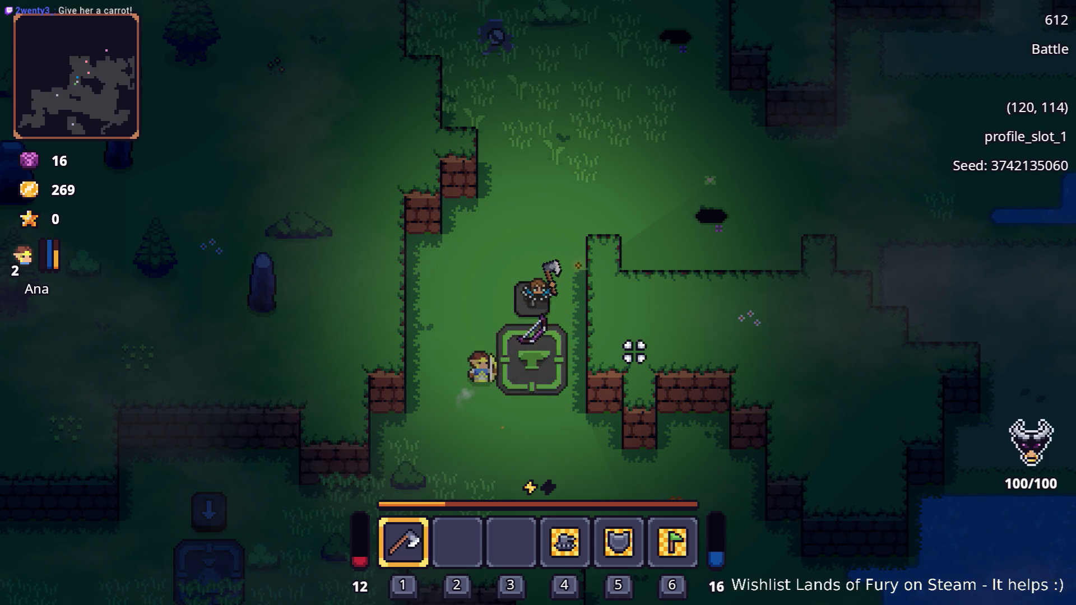
# Head down toward the lake and shoot poison arrows at the first enemy
pyautogui.press('s')
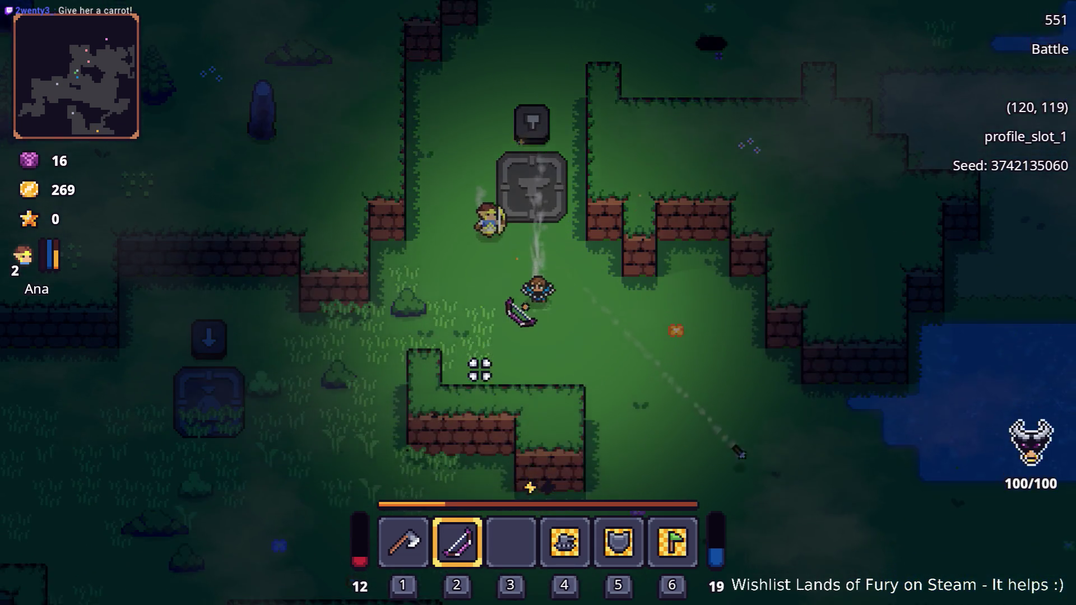
pyautogui.press('d')
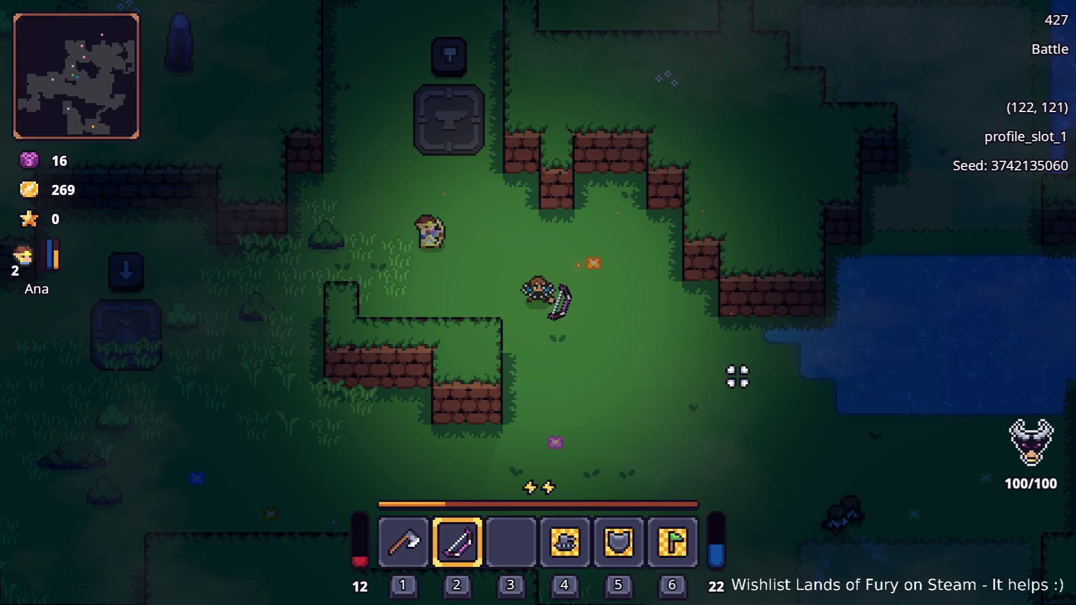
pyautogui.press('s')
pyautogui.press('d')
pyautogui.click(740, 518)
pyautogui.press('a')
pyautogui.press('s')
pyautogui.click(748, 514)
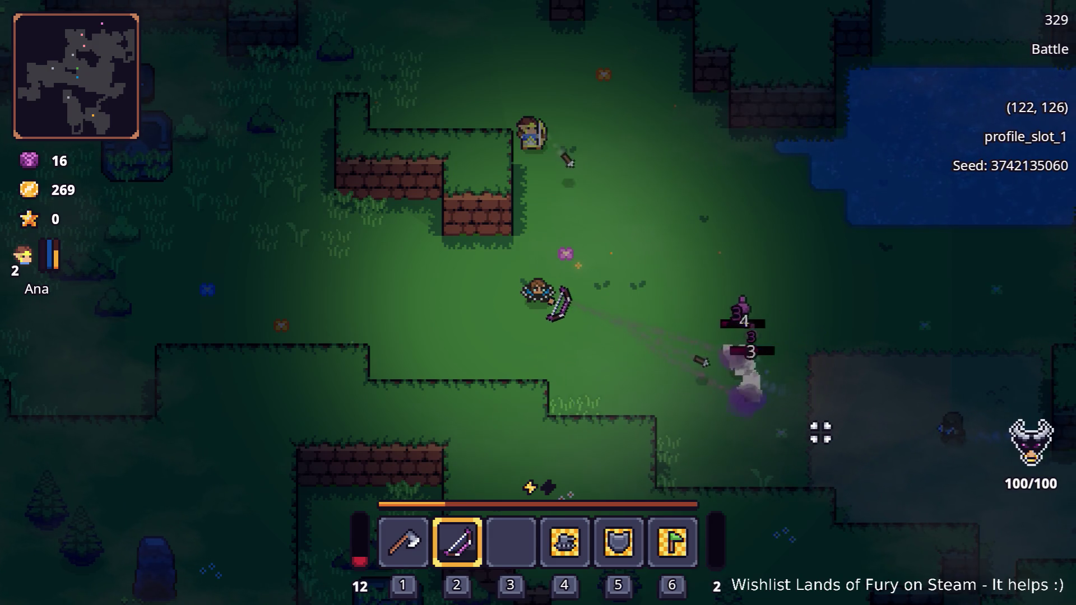
# Shoot the enemies on the dirt patch and the last one, raising gold to 282
pyautogui.press('d')
pyautogui.press('s')
pyautogui.click(787, 332)
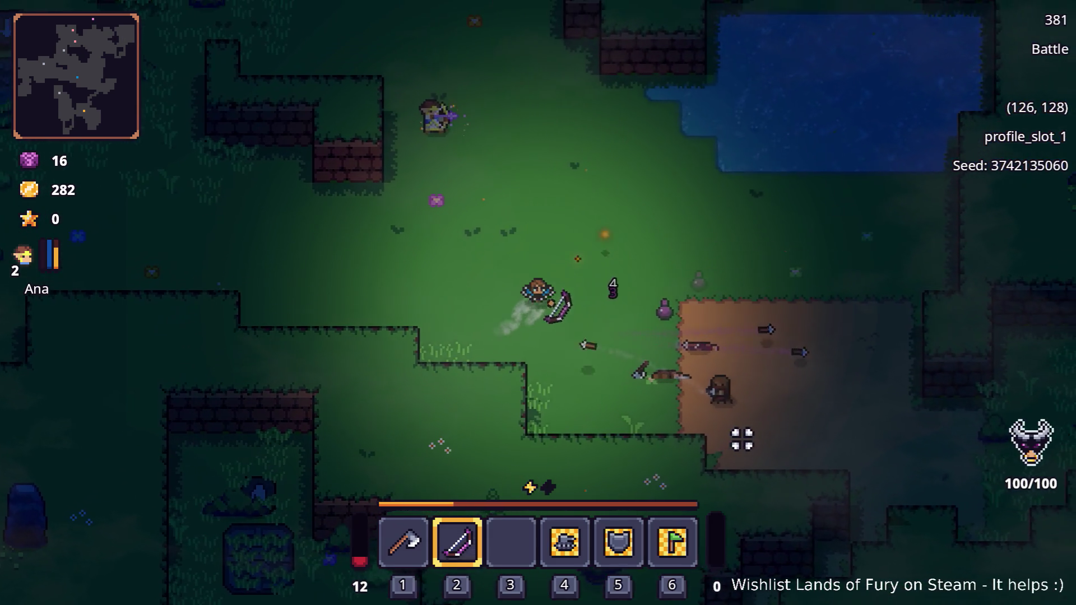
pyautogui.press('d')
pyautogui.click(576, 451)
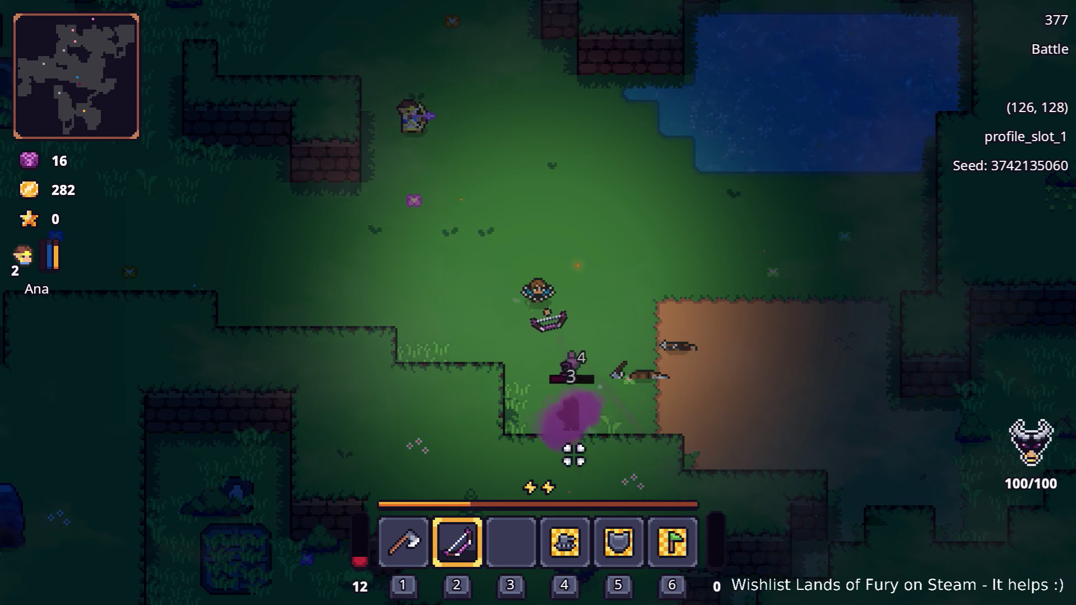
pyautogui.click(377, 444)
pyautogui.press('d')
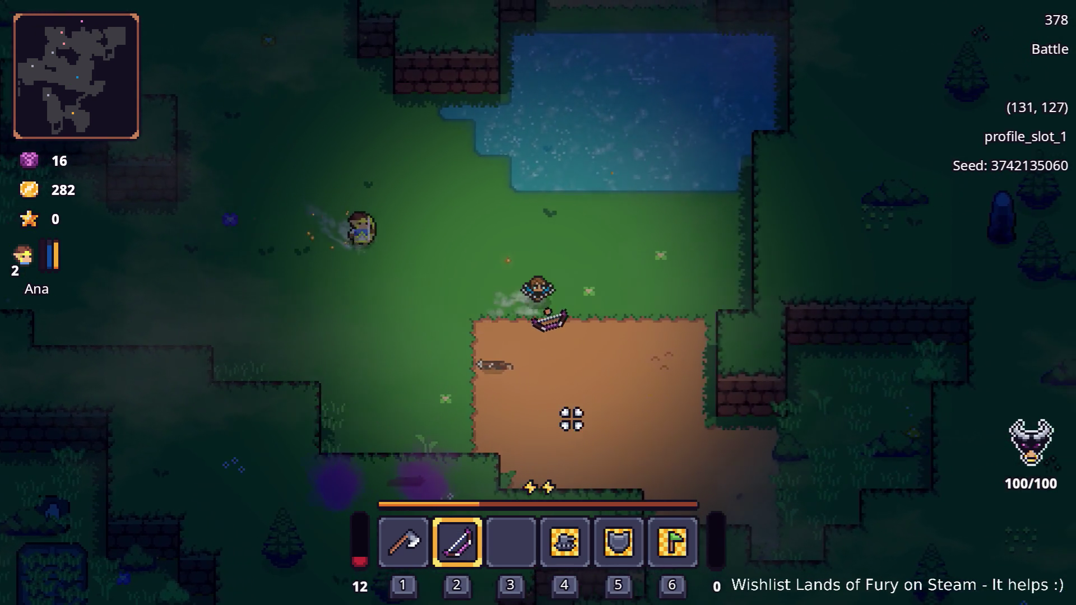
# Re-equip the axe, stop on the dirt patch, and open the inventory's Journal
pyautogui.press('1')
pyautogui.press('s')
pyautogui.press('d')
pyautogui.press('s')
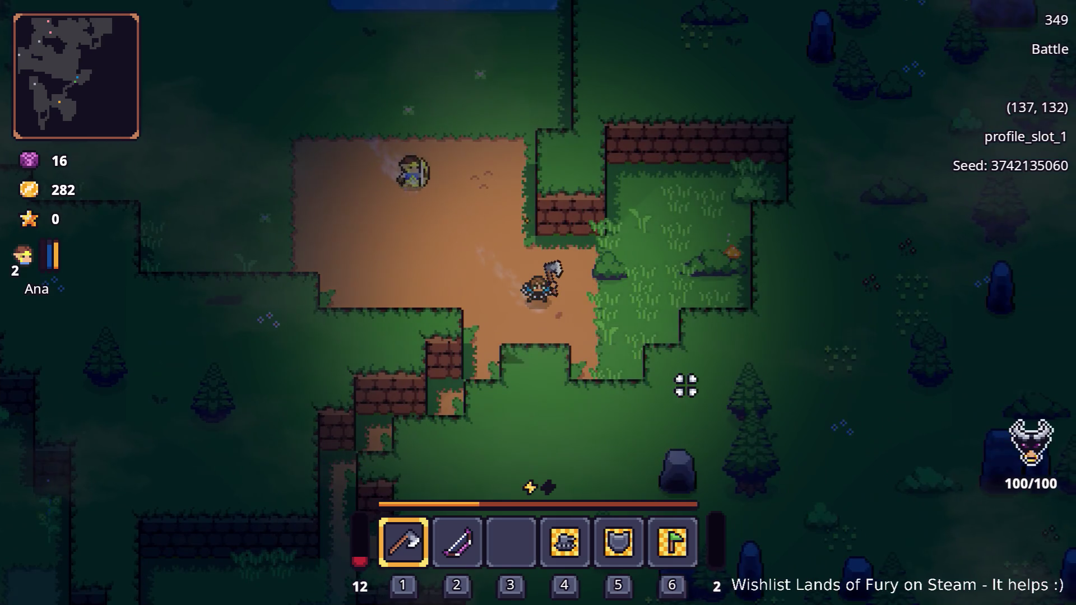
pyautogui.press('i')
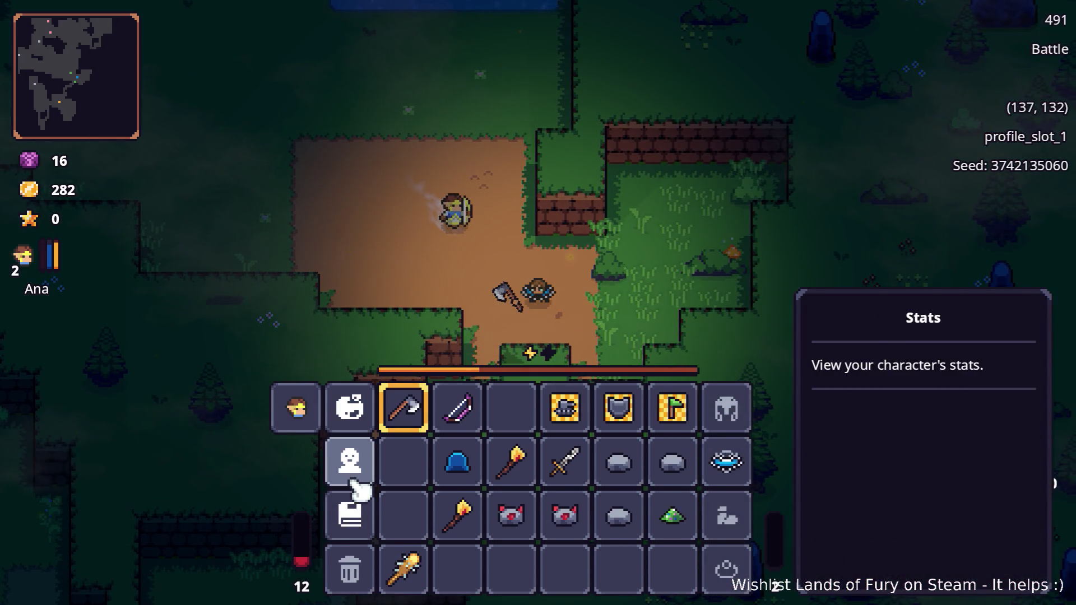
pyautogui.click(357, 516)
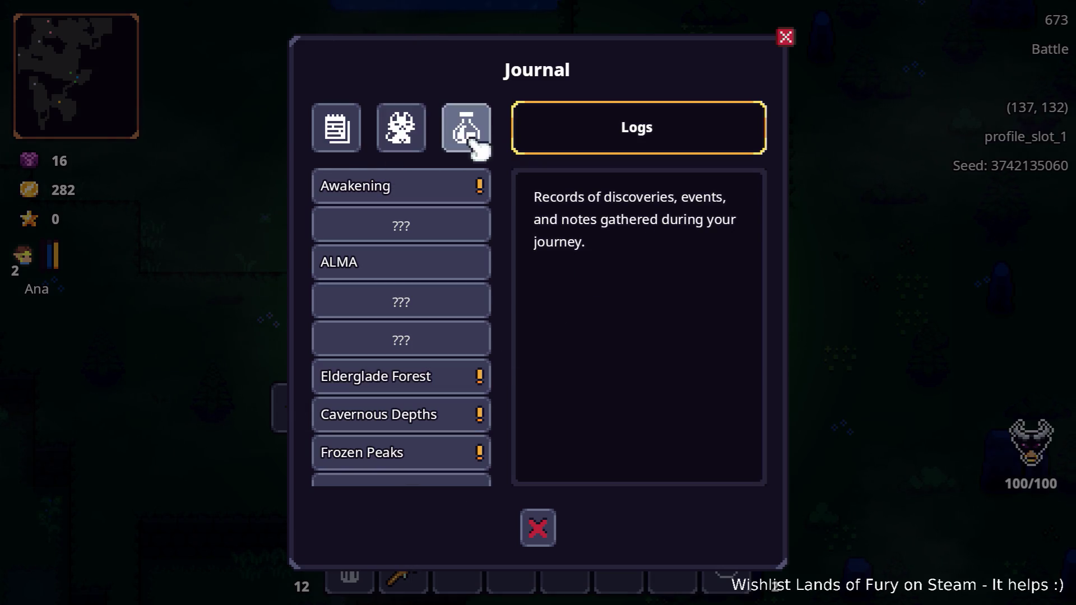
# Read the Boar and Bandit Brute pages in the Bestiary
pyautogui.scroll(-5, 398, 307)
pyautogui.scroll(5, 388, 337)
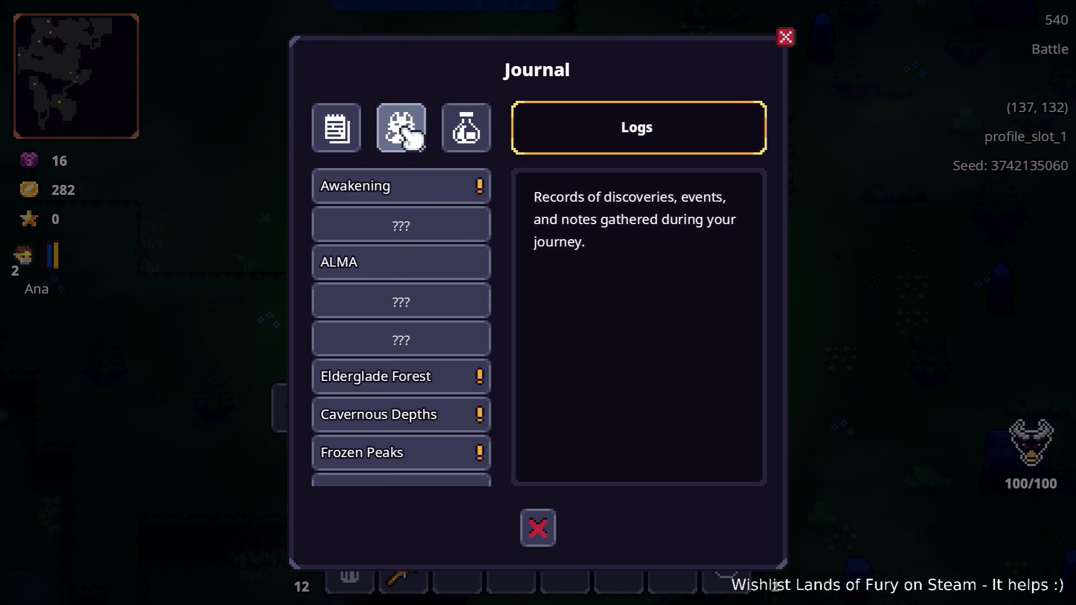
pyautogui.click(401, 126)
pyautogui.click(434, 230)
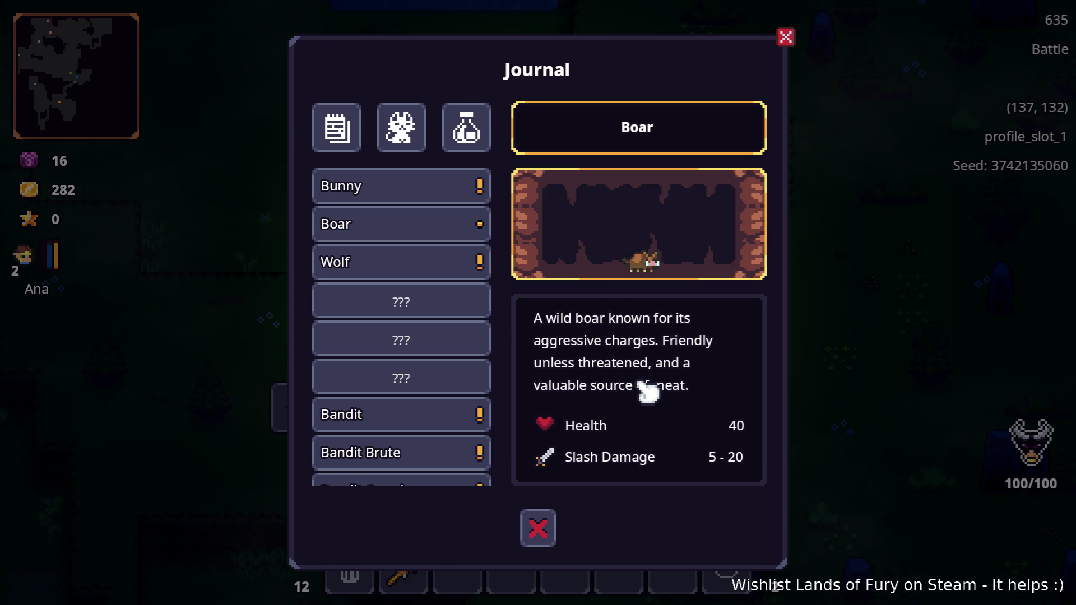
pyautogui.click(441, 424)
pyautogui.click(396, 456)
pyautogui.scroll(-1, 620, 432)
pyautogui.scroll(1, 628, 434)
pyautogui.scroll(-1, 626, 434)
pyautogui.scroll(1, 624, 435)
pyautogui.scroll(-1, 624, 435)
pyautogui.scroll(1, 488, 425)
pyautogui.scroll(-1, 629, 415)
pyautogui.scroll(-3, 488, 416)
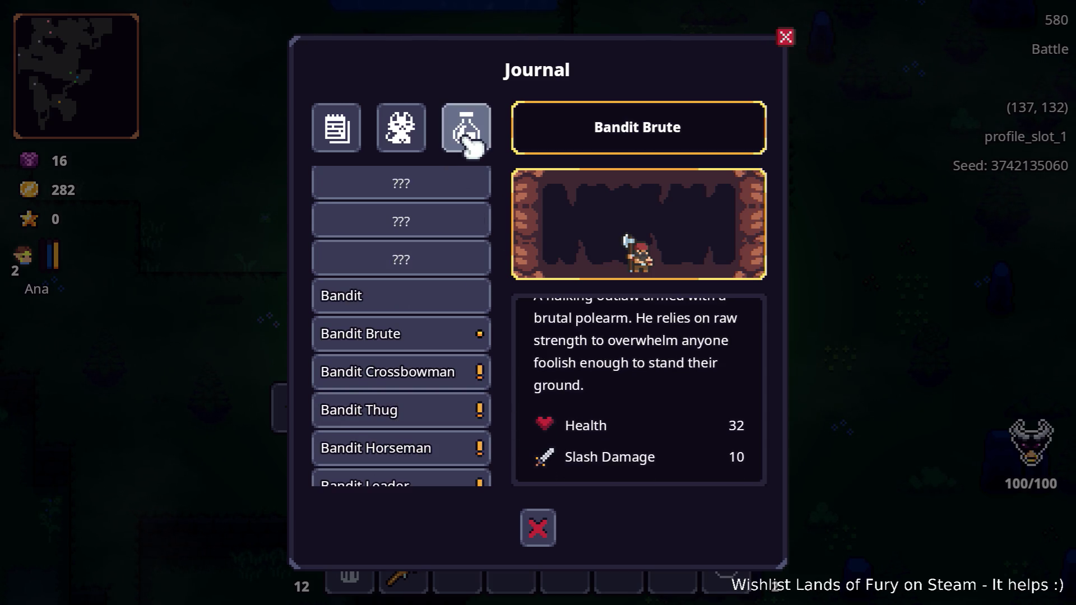
# Read the Longbow, Poison Bow and Mine recipes, then close the Journal
pyautogui.click(466, 137)
pyautogui.scroll(-5, 423, 286)
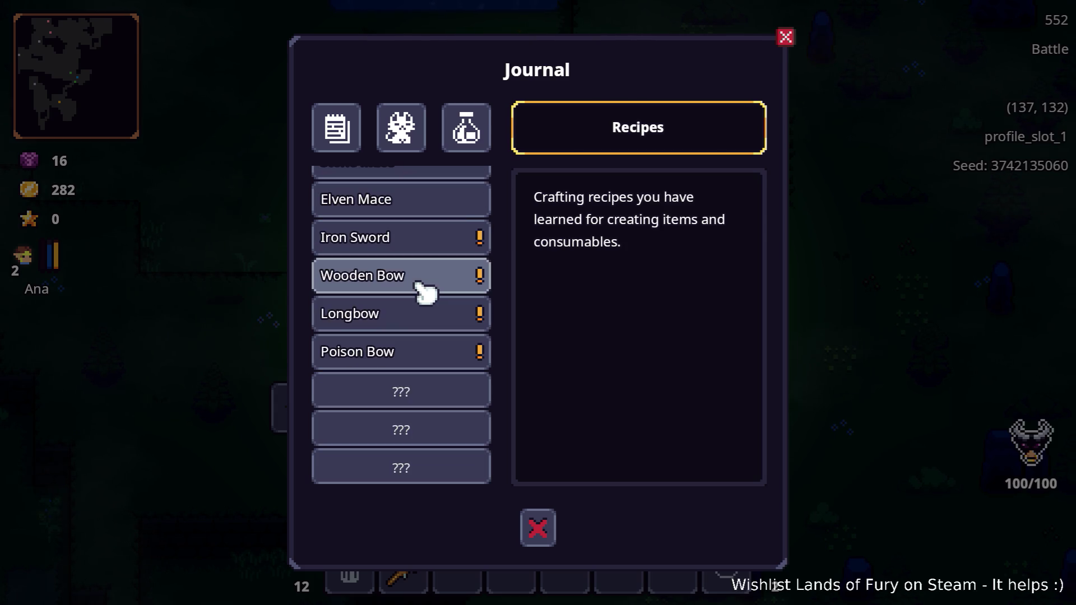
pyautogui.click(412, 316)
pyautogui.click(437, 355)
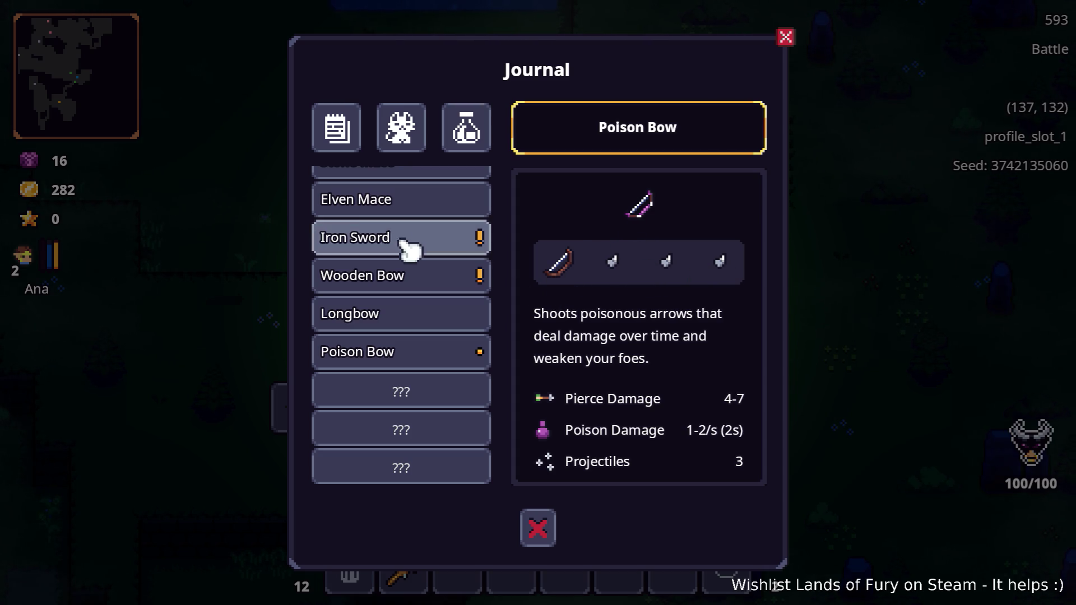
pyautogui.scroll(5, 391, 230)
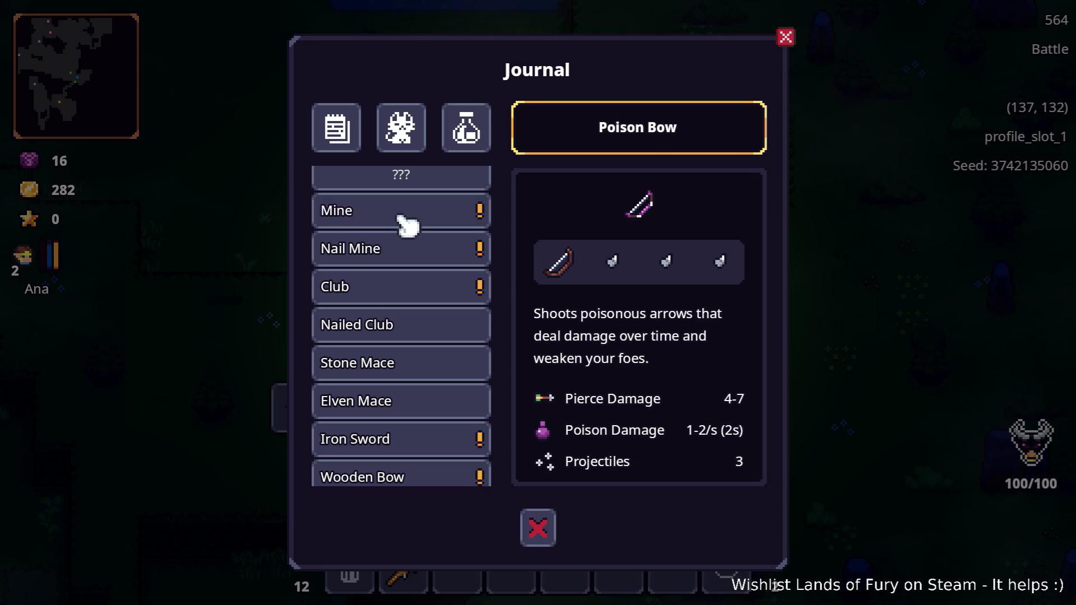
pyautogui.click(412, 222)
pyautogui.click(552, 522)
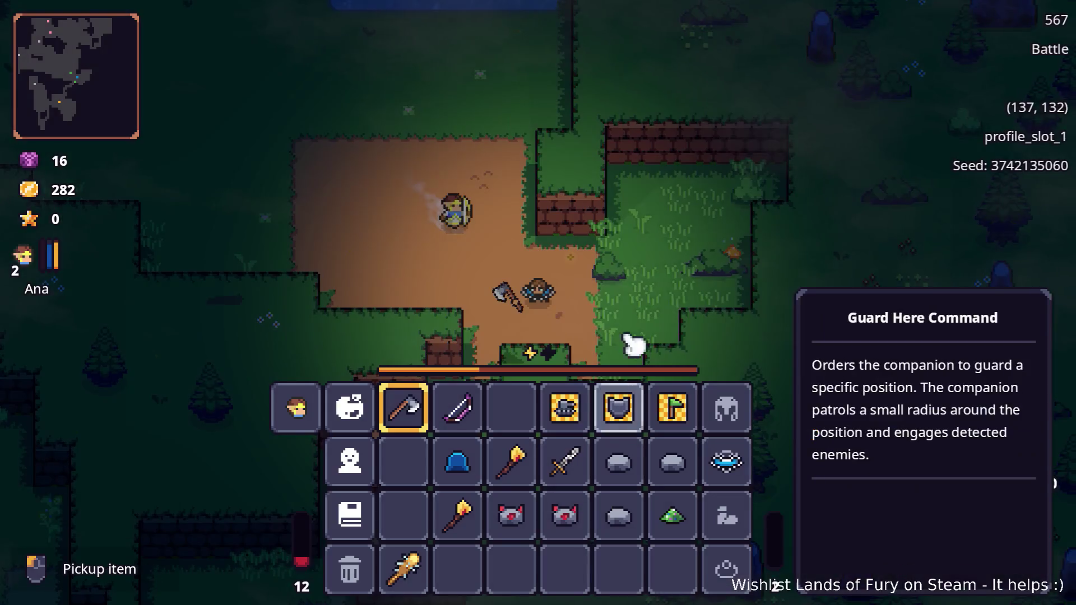
# Move the Nailed Club into weapon slot 1, sending the Iron Axe to the backpack
pyautogui.press('Tab')
pyautogui.press('a')
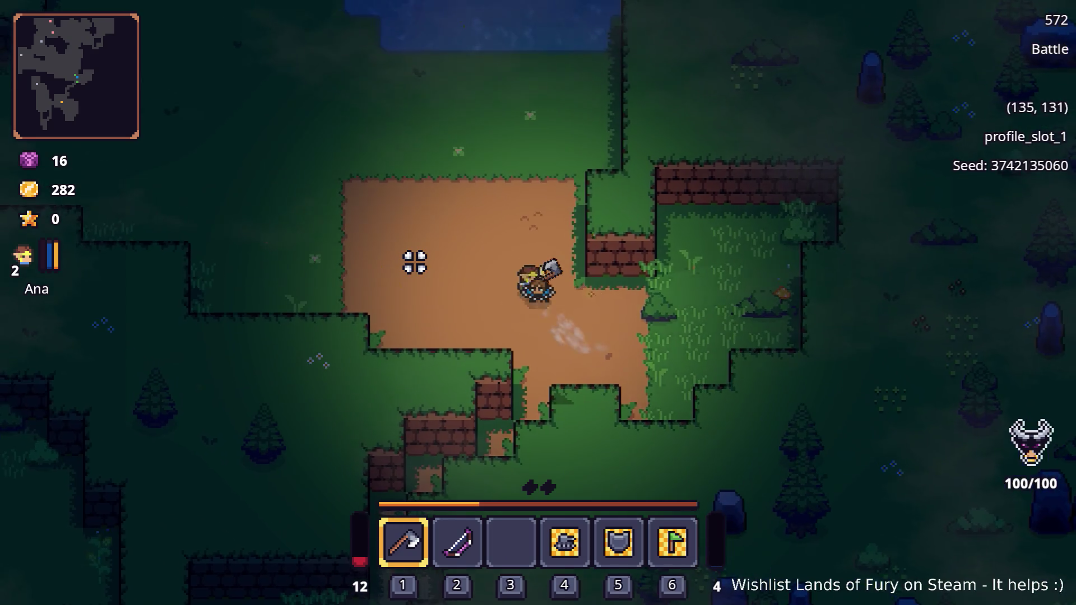
pyautogui.press('Tab')
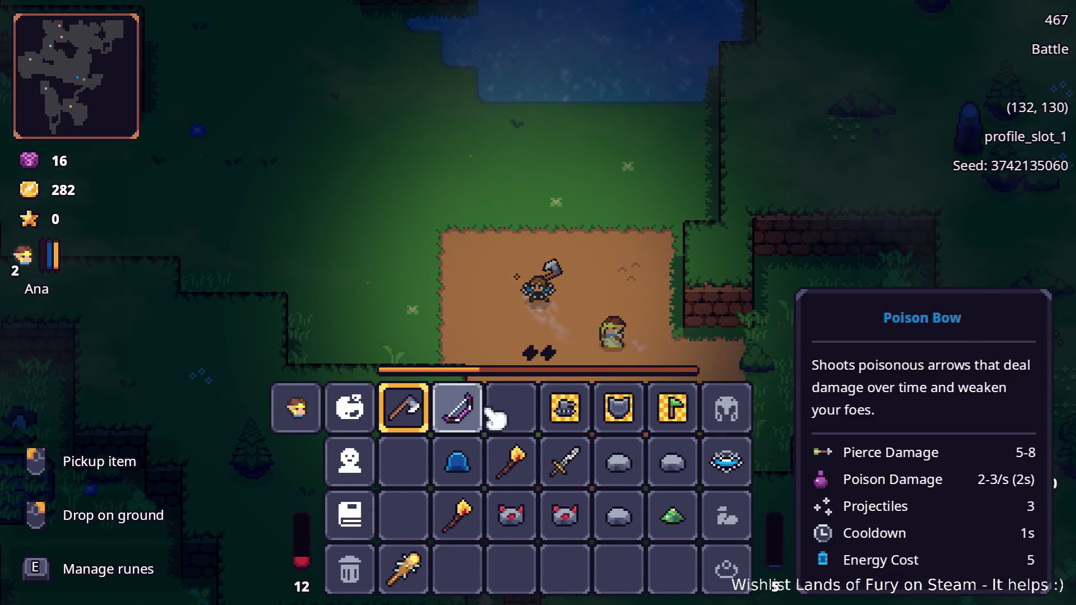
pyautogui.moveTo(413, 569); pyautogui.dragTo(409, 423)
pyautogui.press('Tab')
pyautogui.press('Tab')
# Select the Poison Bow and walk onto the crafting stone beside the anvil
pyautogui.press('a')
pyautogui.press('2')
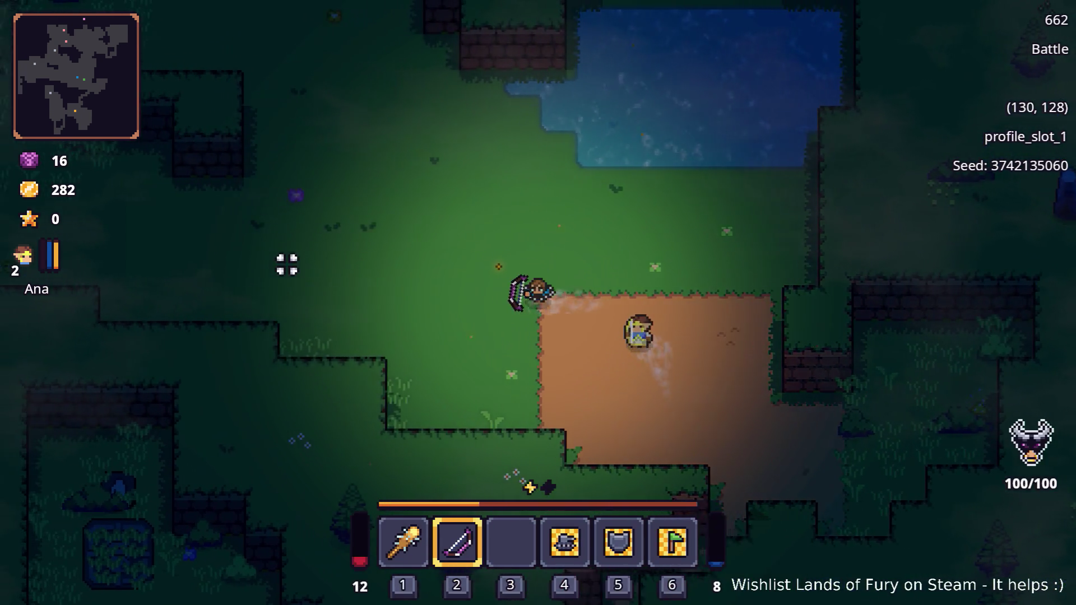
pyautogui.press('w')
pyautogui.press('a')
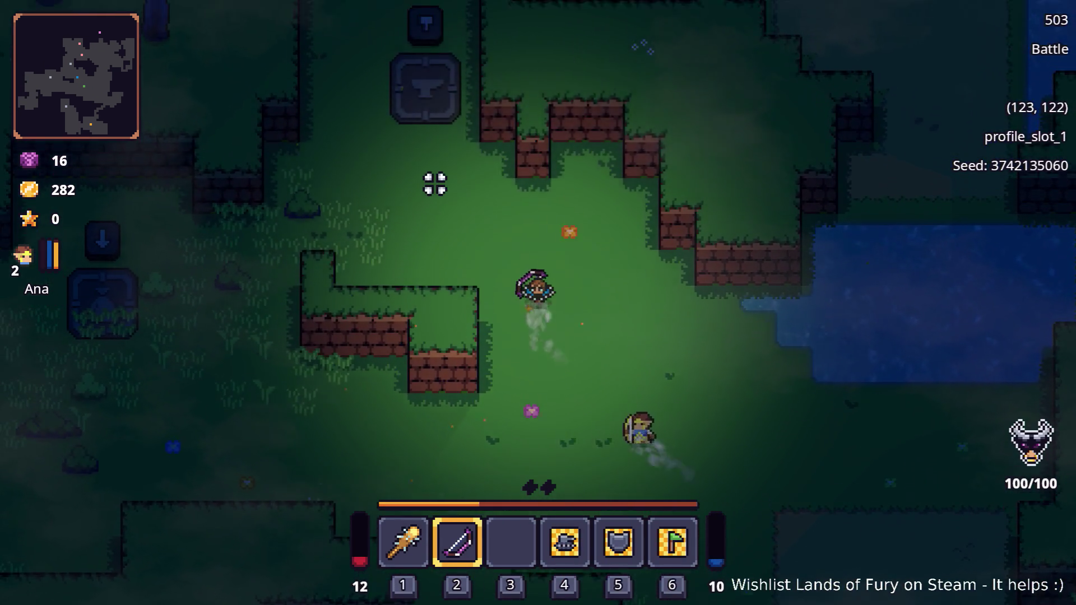
pyautogui.press('w')
pyautogui.press('a')
pyautogui.press('Tab')
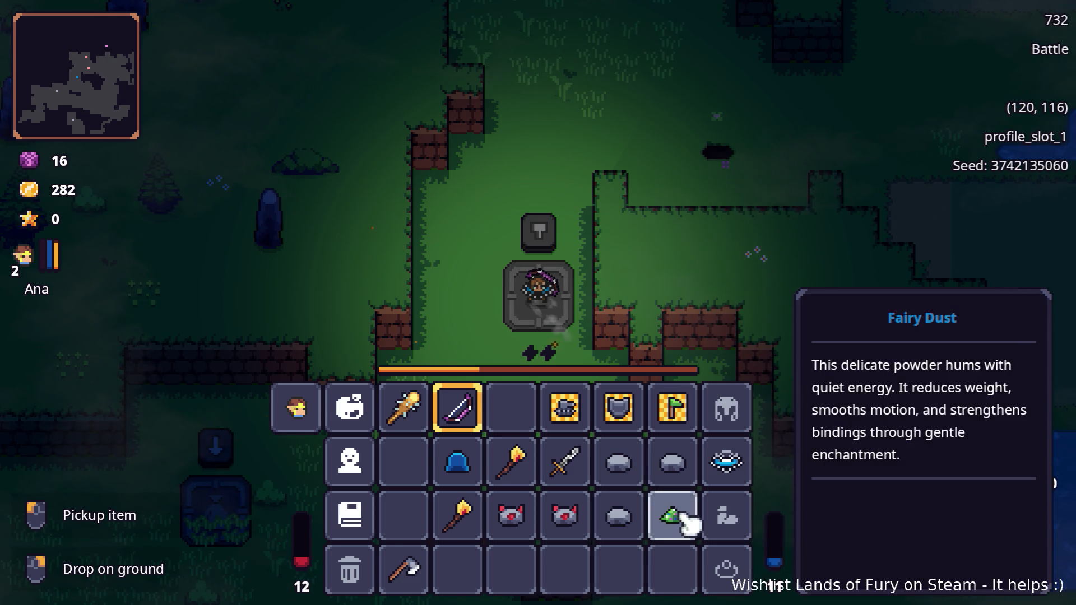
# Forge a Berserk Blast Rune from Dyno Ore and Fairy Dust, then view the Poison Bow's rune list
pyautogui.rightClick(580, 515)
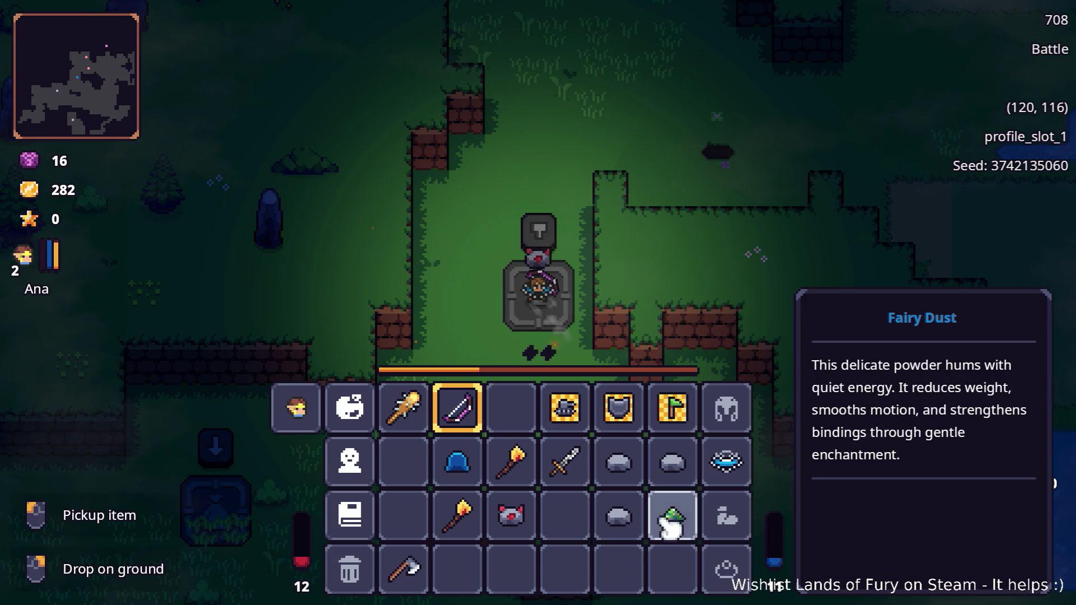
pyautogui.rightClick(679, 515)
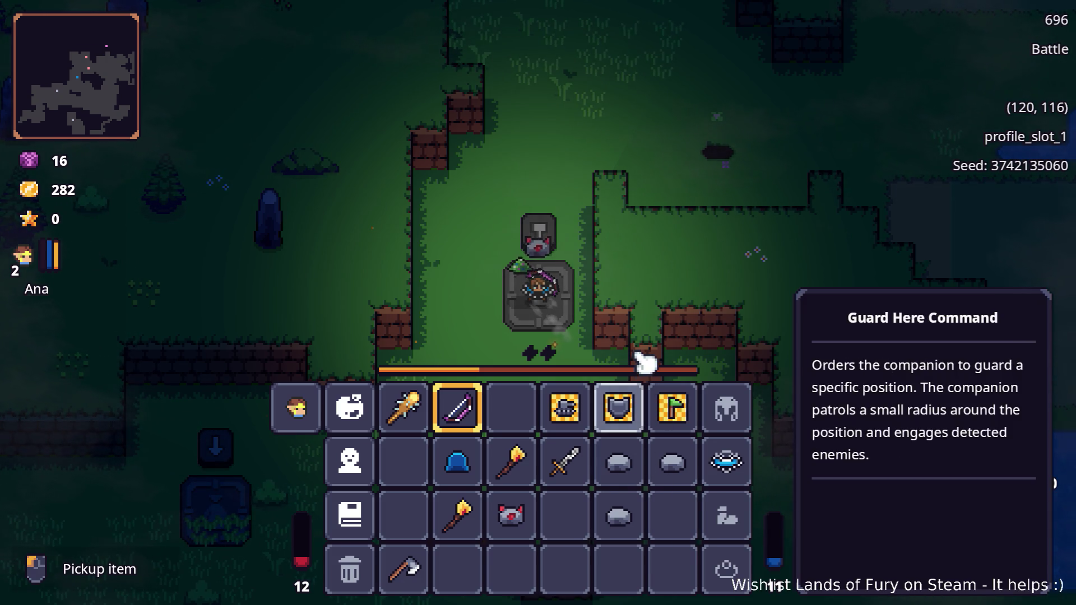
pyautogui.press('Tab')
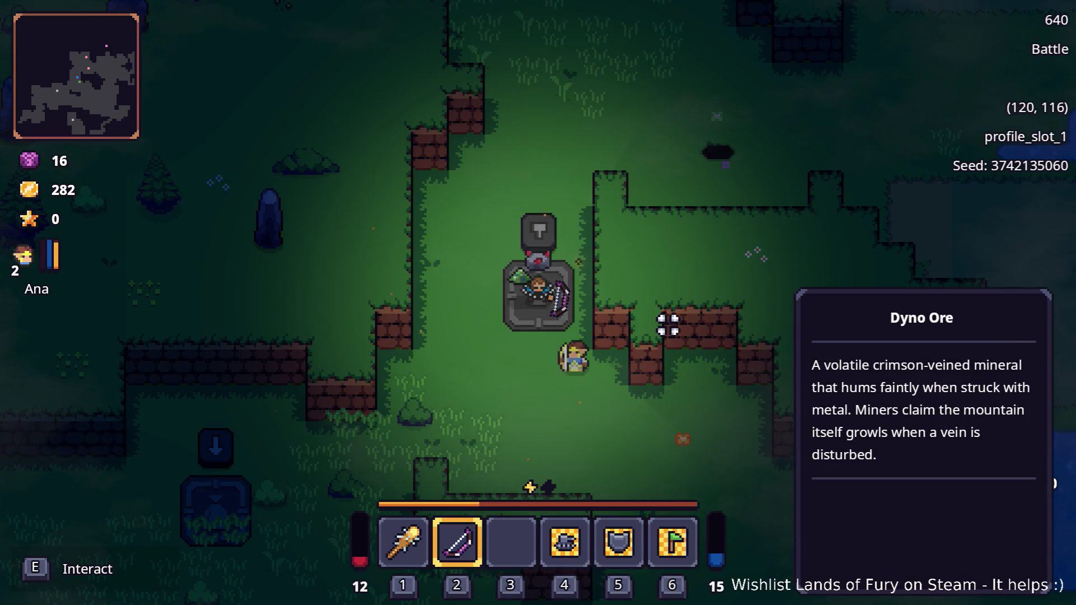
pyautogui.press('w')
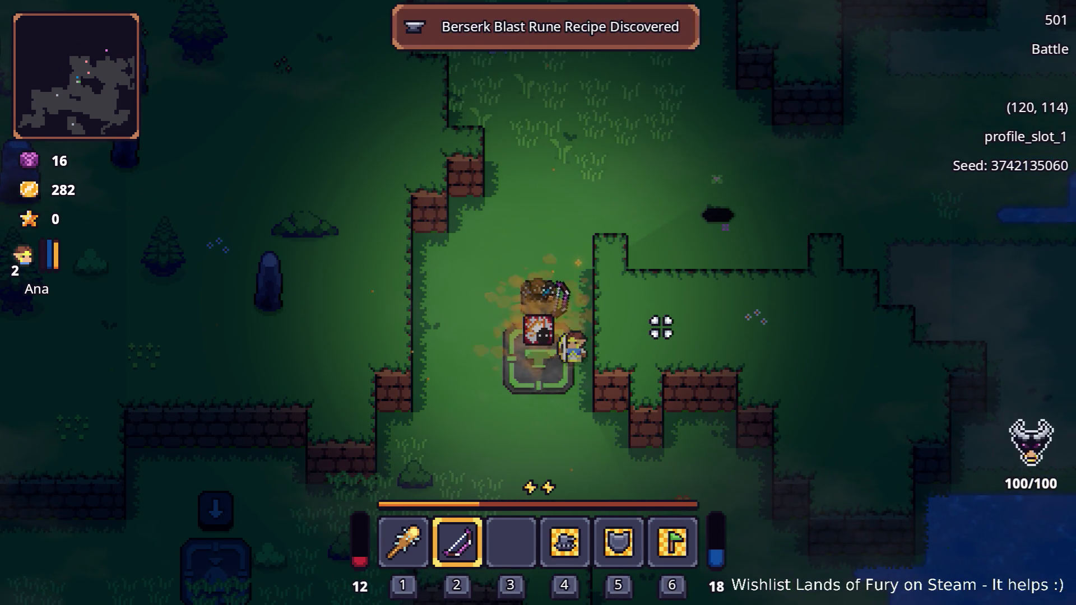
pyautogui.press('Tab')
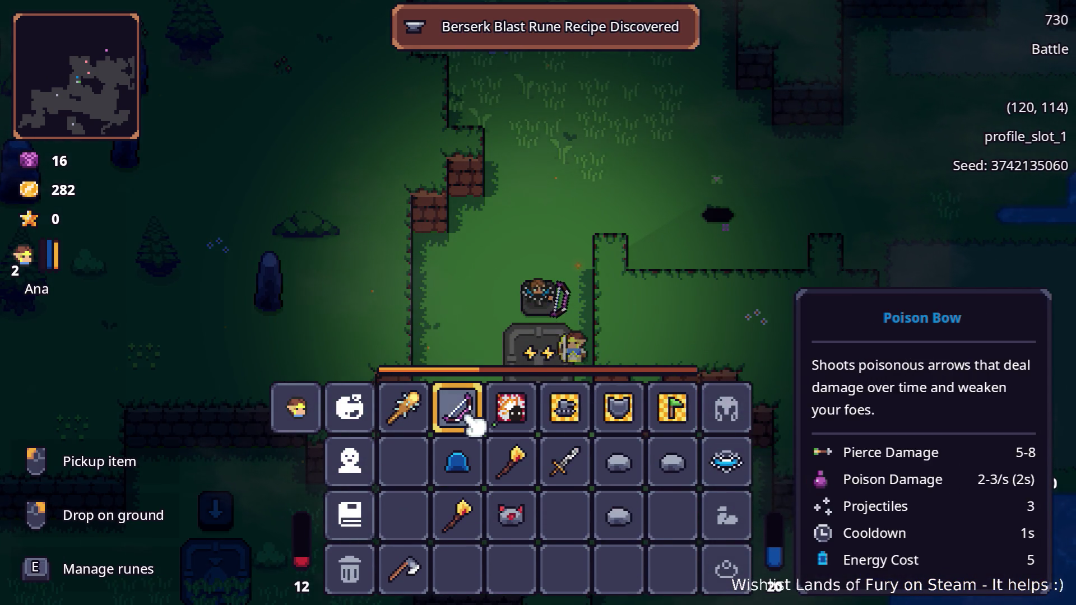
pyautogui.press('e')
pyautogui.click(477, 336)
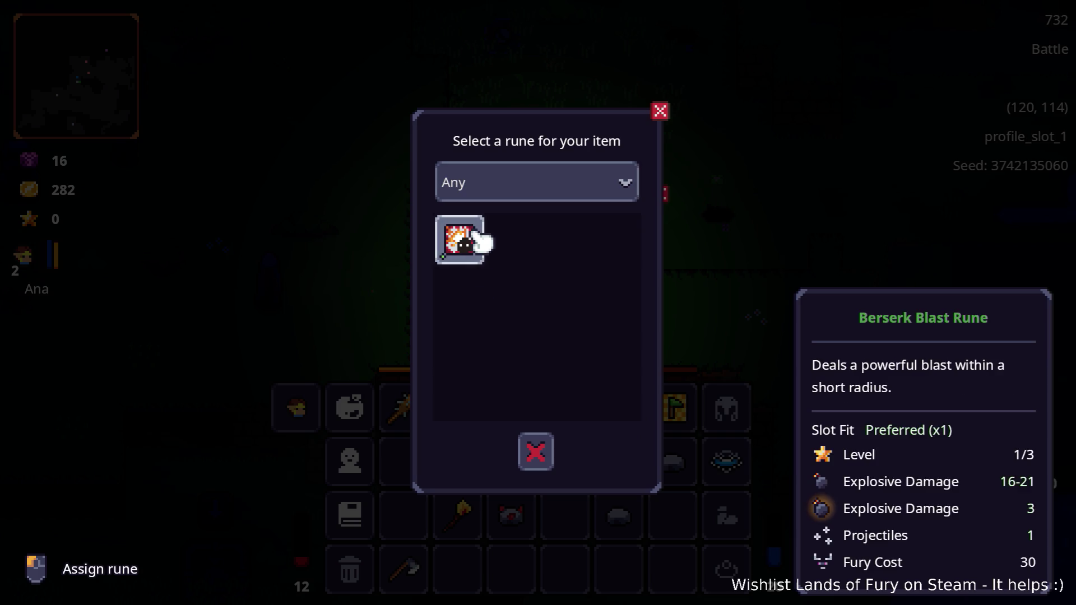
# Close the bow's rune window, fit the Berserk Blast Rune onto the Nailed Club, and resume play
pyautogui.click(535, 451)
pyautogui.click(535, 372)
pyautogui.press('e')
pyautogui.click(475, 317)
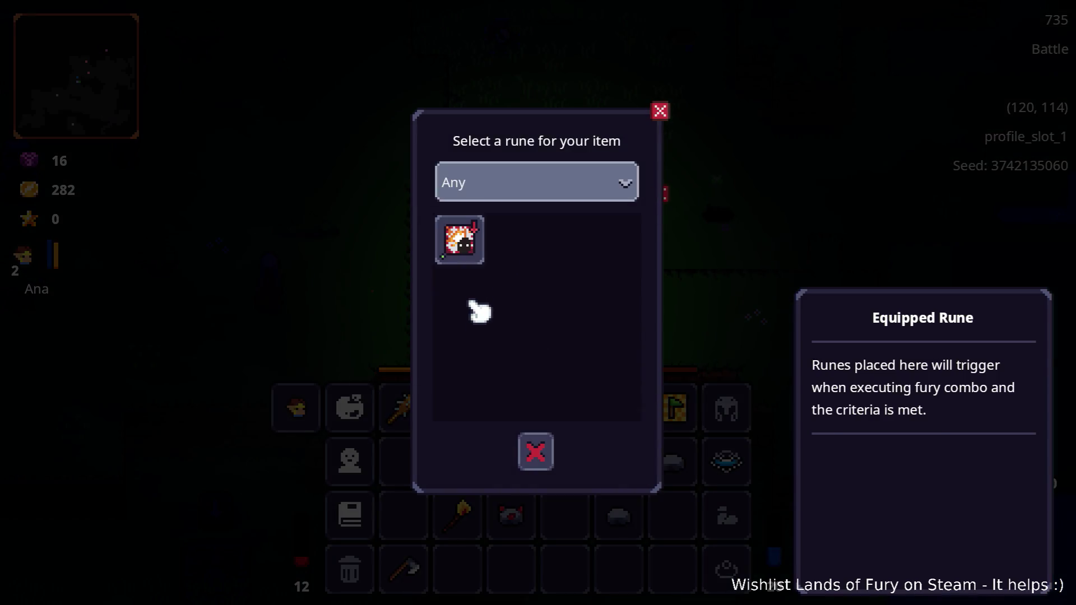
pyautogui.click(478, 257)
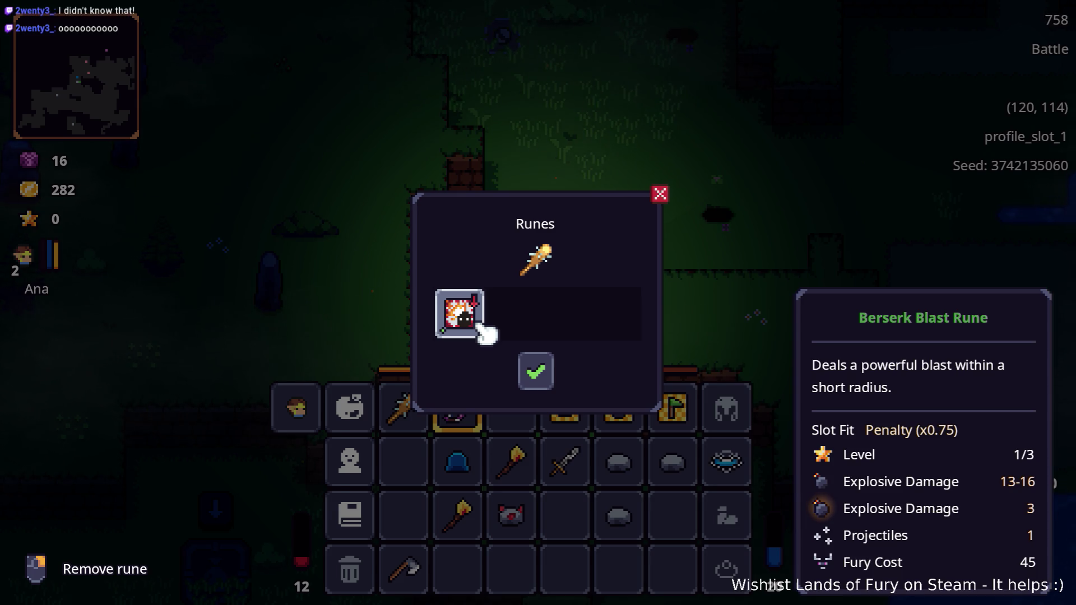
pyautogui.press('Escape')
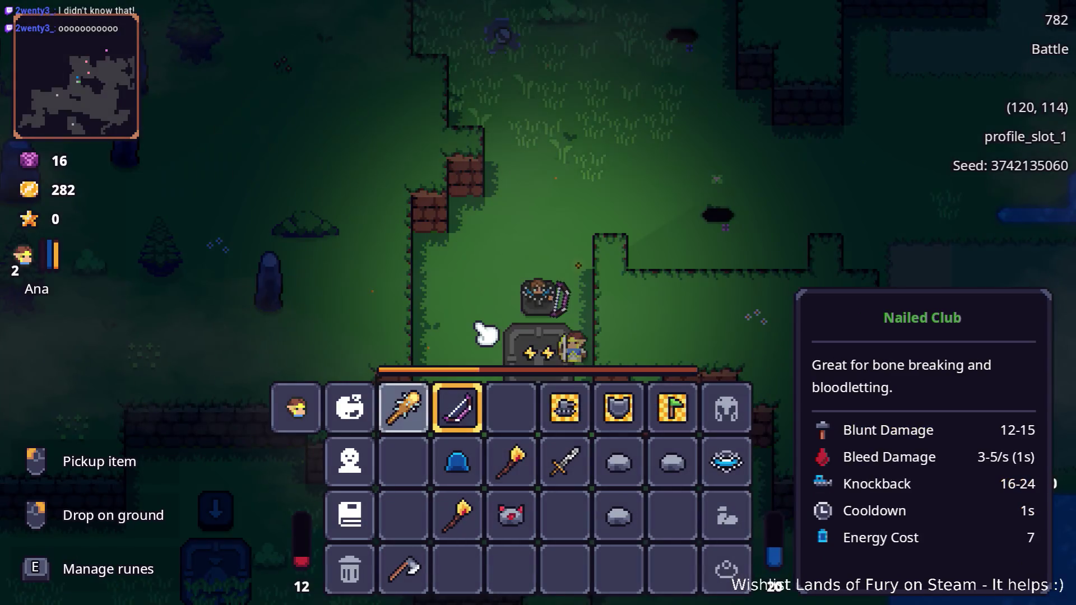
pyautogui.press('Tab')
# Equip the runed Nailed Club and walk right past the pond into the dirt clearing
pyautogui.press('1')
pyautogui.hotkey('w', 'd')
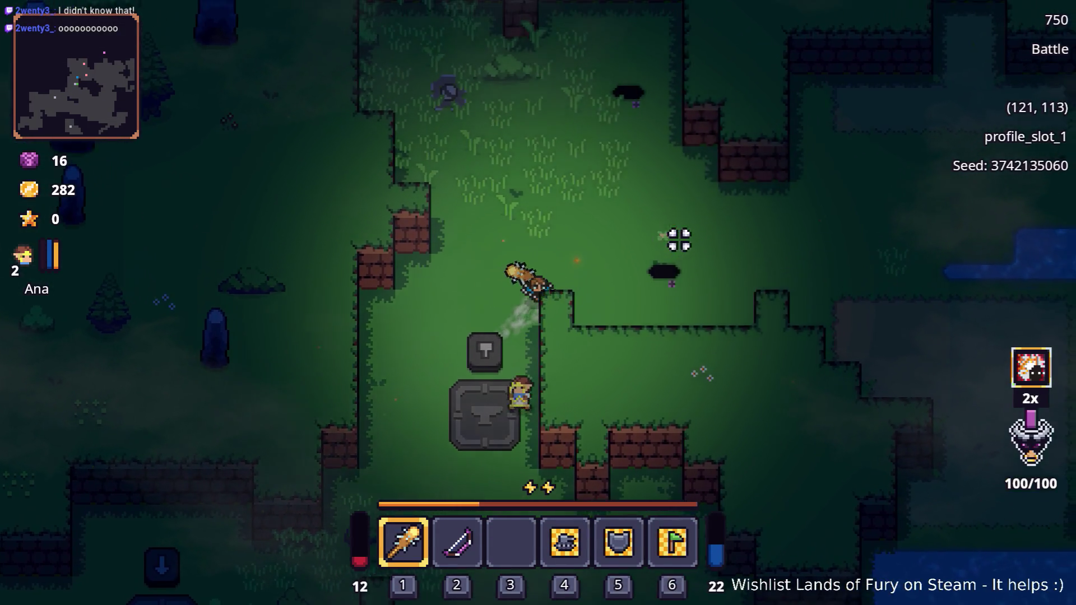
pyautogui.press('d')
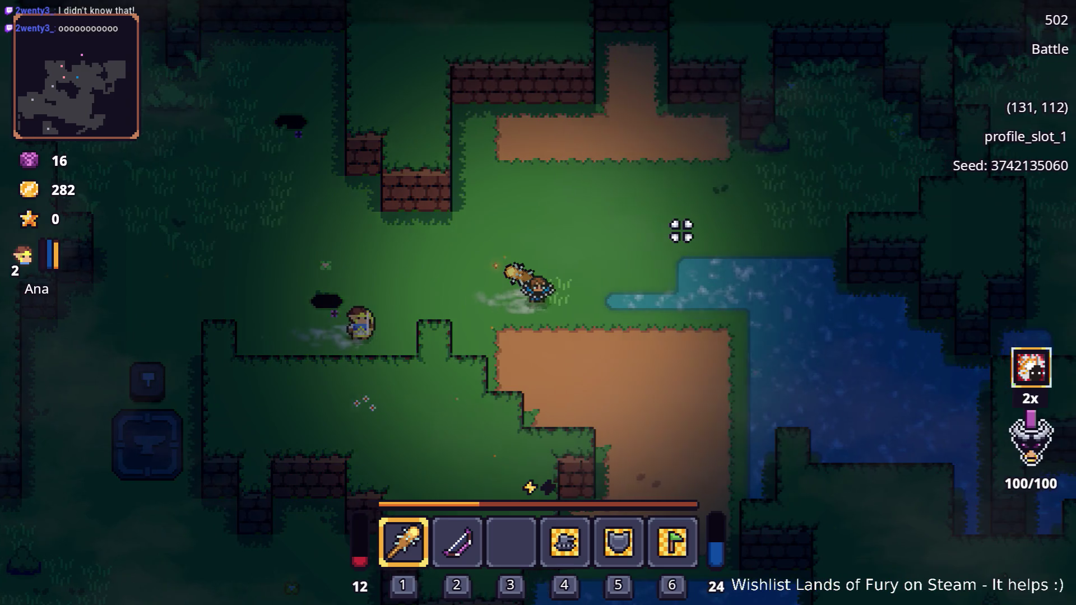
pyautogui.hotkey('s', 'd')
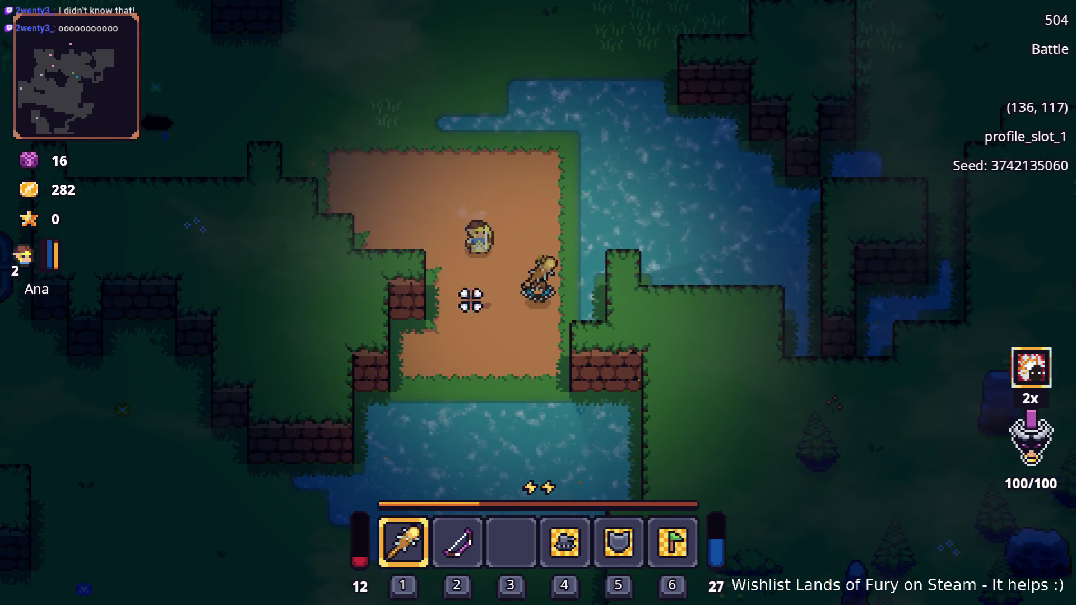
pyautogui.press('a')
pyautogui.press('w')
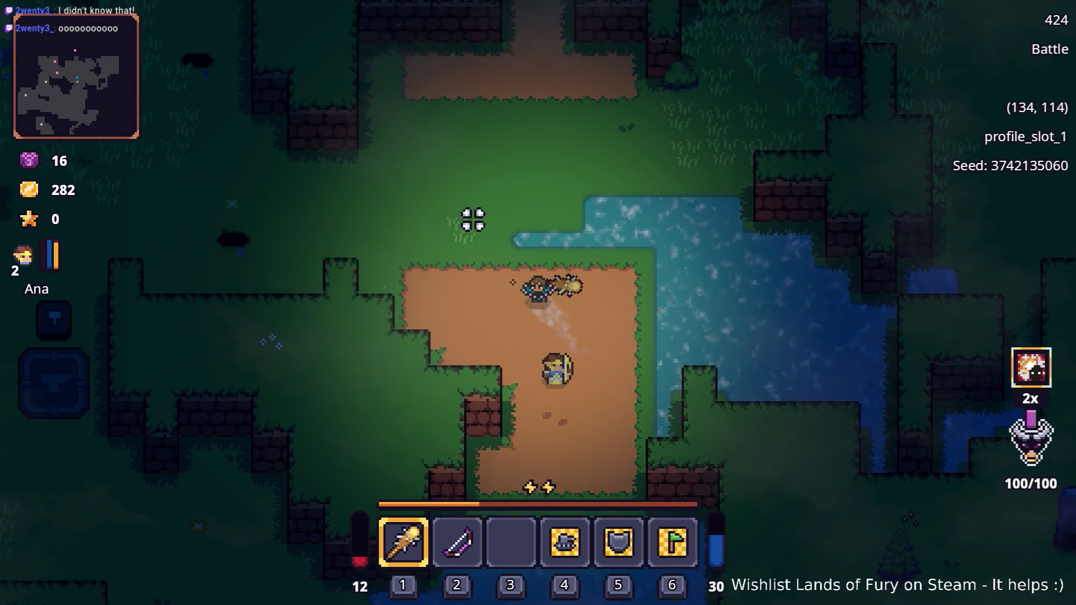
pyautogui.hotkey('a', 'w')
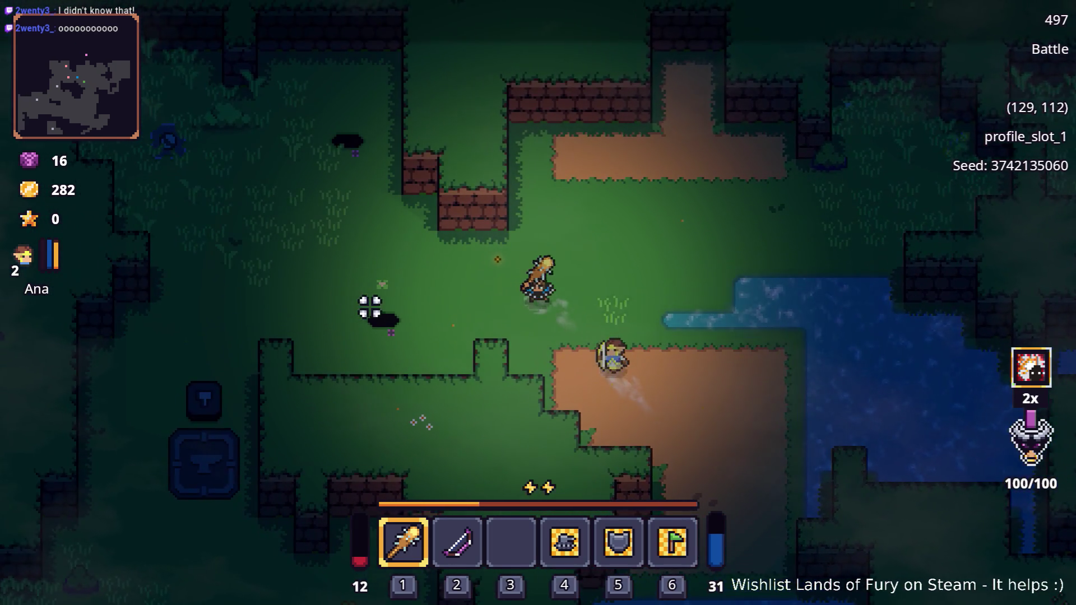
# Swing the club, then head left to the entrance and enter Lesser Didra Cavern
pyautogui.press('a')
pyautogui.press('d')
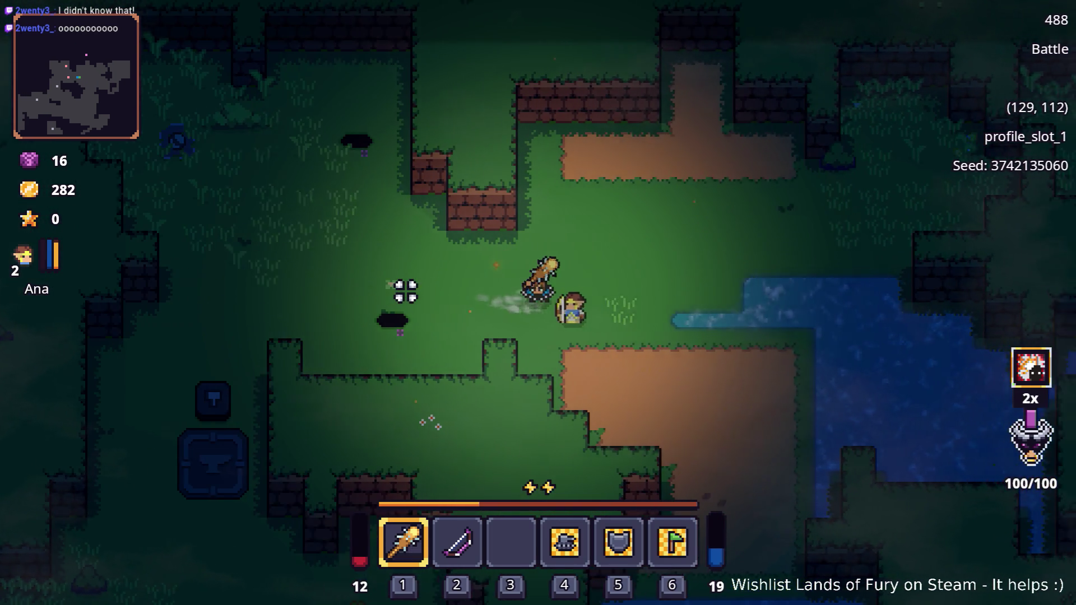
pyautogui.press('a')
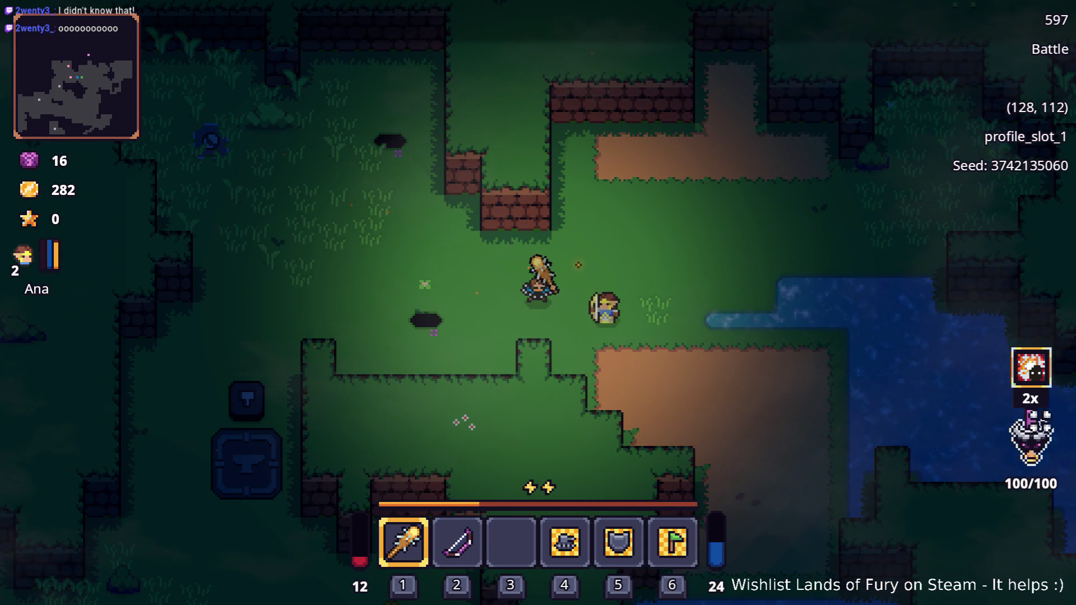
pyautogui.press('a')
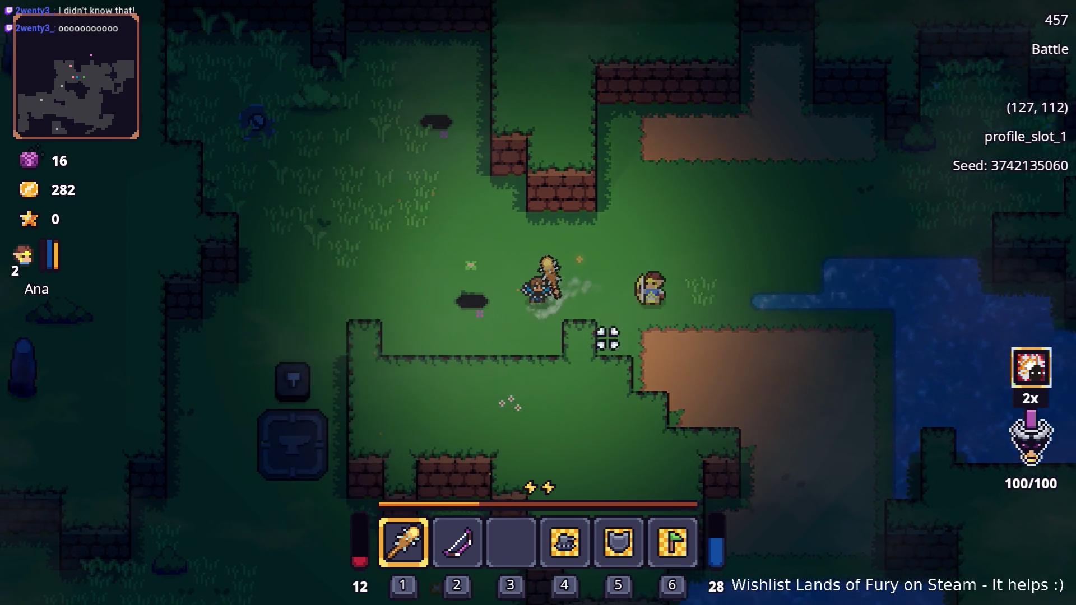
pyautogui.press('e')
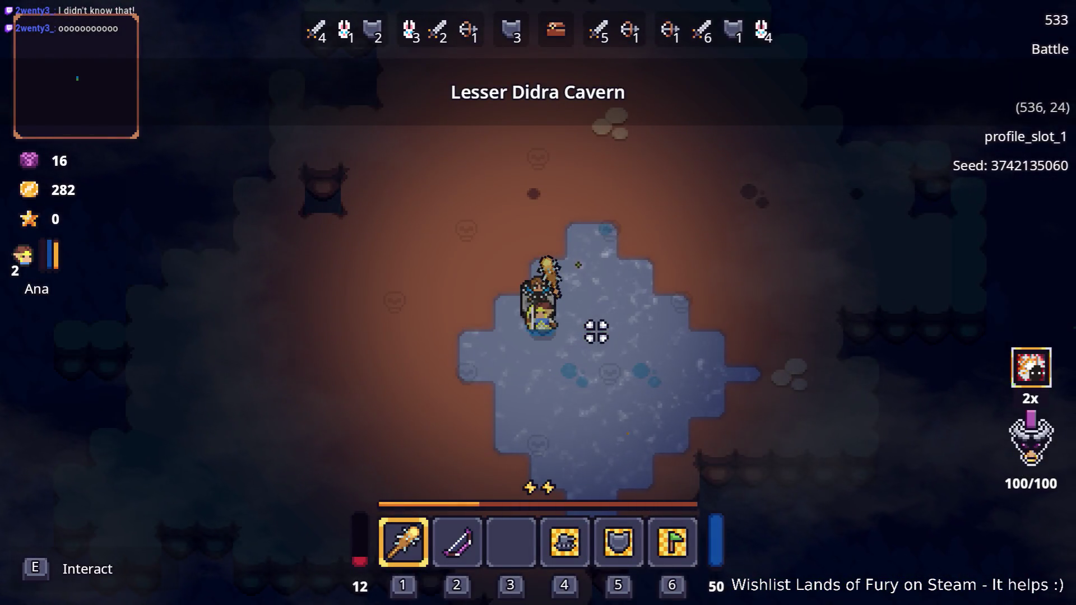
# Walk around inside the cavern and open the inventory showing the club's 12-15 Blunt Damage
pyautogui.press('a')
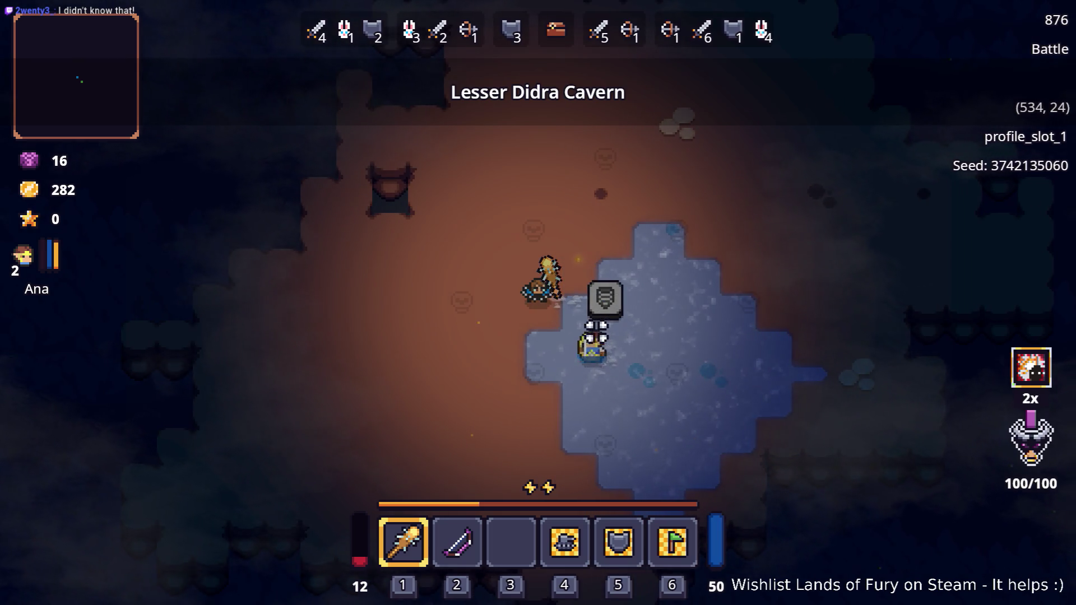
pyautogui.press('d')
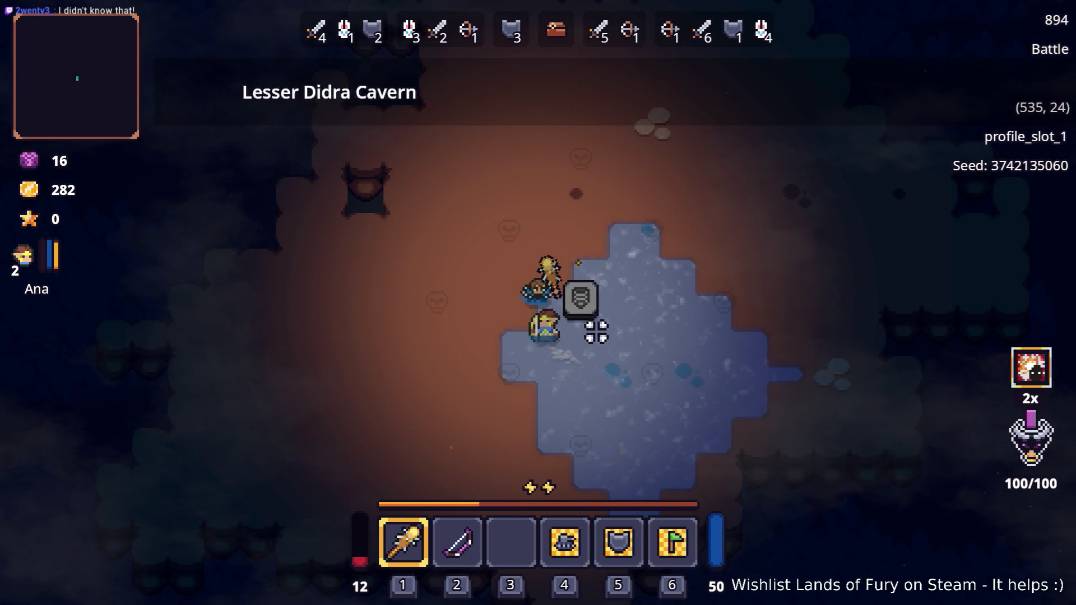
pyautogui.press('a')
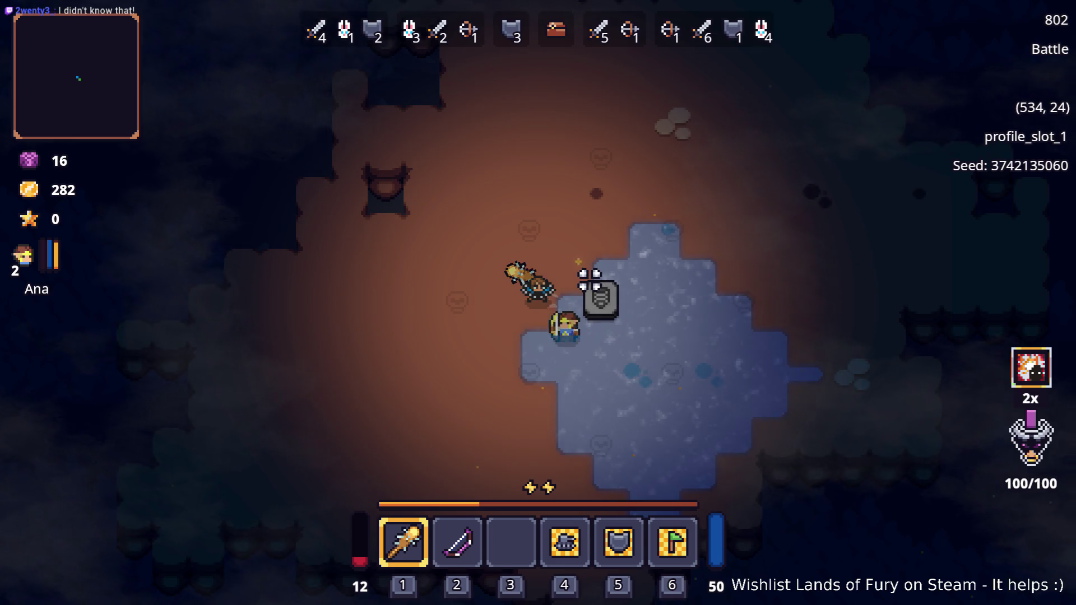
pyautogui.press('Tab')
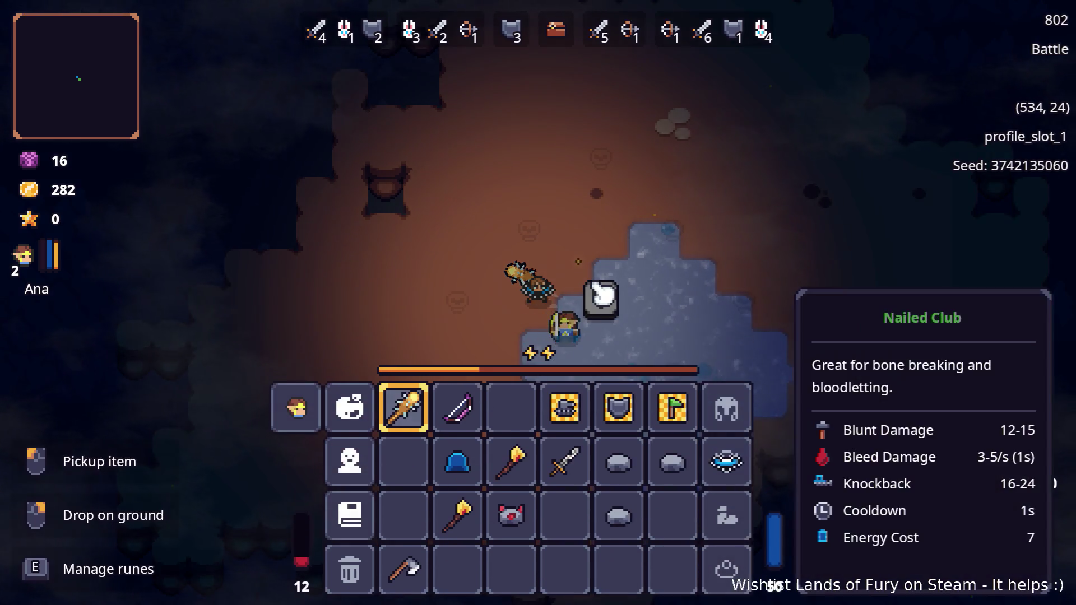